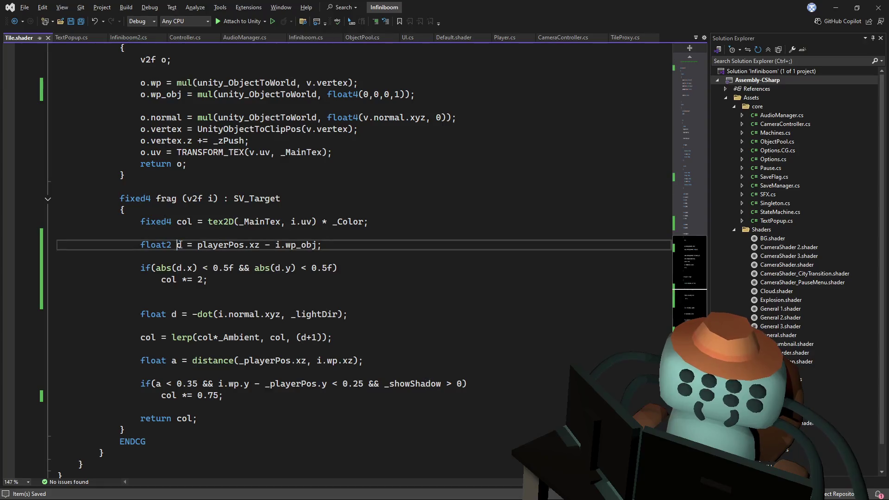
pyautogui.write('a')
# Rename d to ad in the abs(d.x) and abs(d.y) condition, save Tile.shader, and switch to Unity
pyautogui.press('Escape')
pyautogui.click(236, 235)
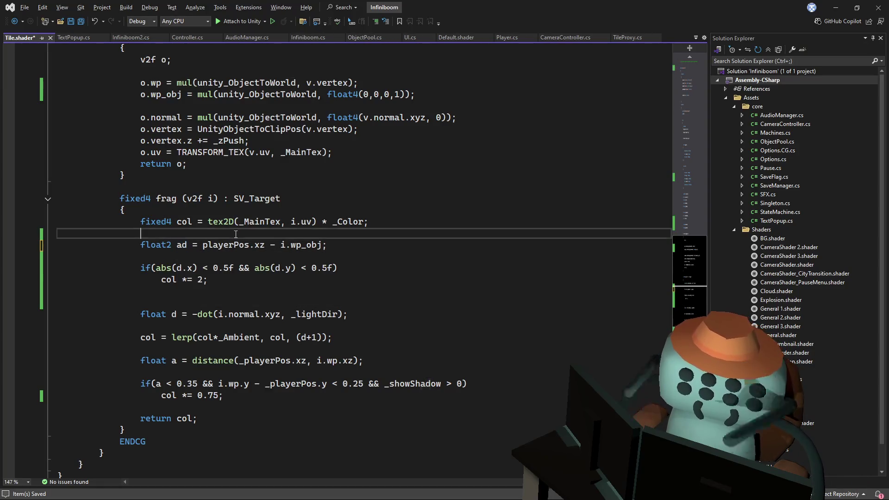
pyautogui.click(275, 268)
pyautogui.write('a')
pyautogui.click(176, 268)
pyautogui.write('a')
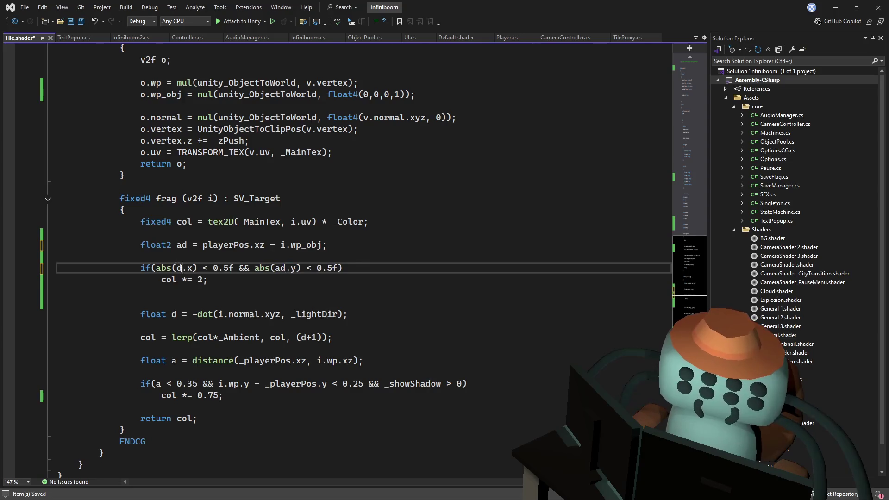
pyautogui.hotkey('ctrl', 's')
pyautogui.click(393, 199)
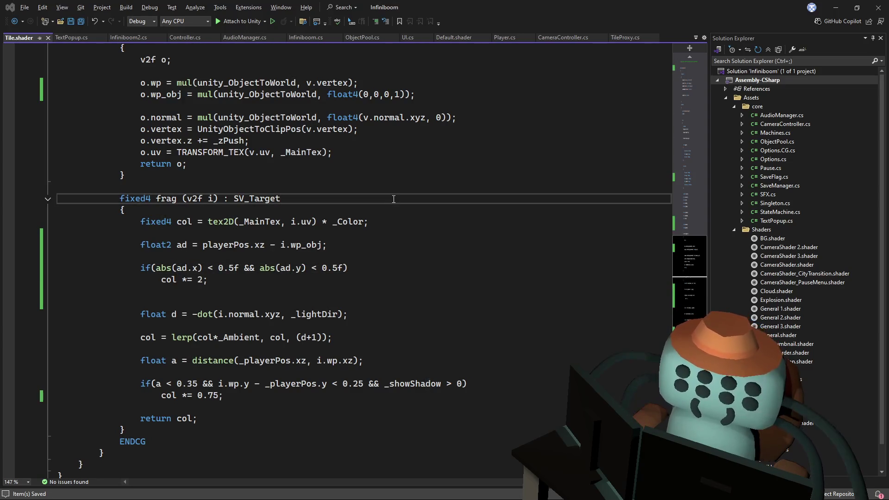
pyautogui.hotkey('alt', 'Tab')
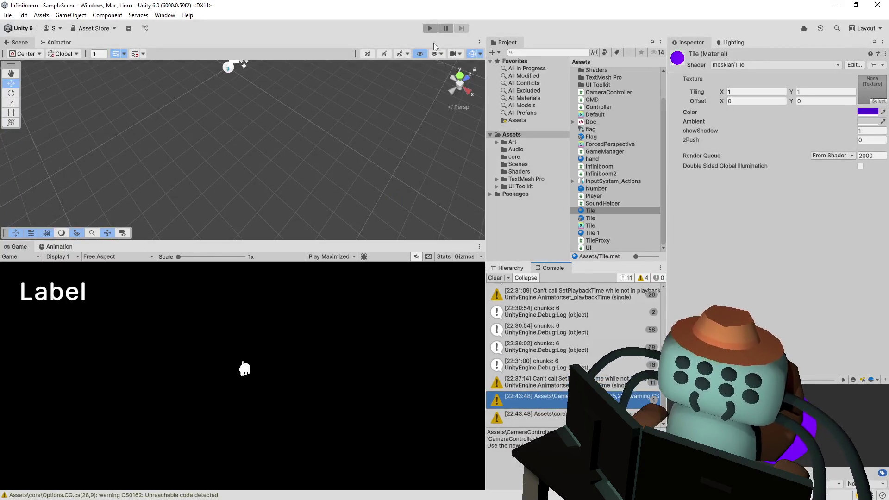
# Playtest walking the character around the purple tile board in all directions, then stop the run
pyautogui.click(431, 29)
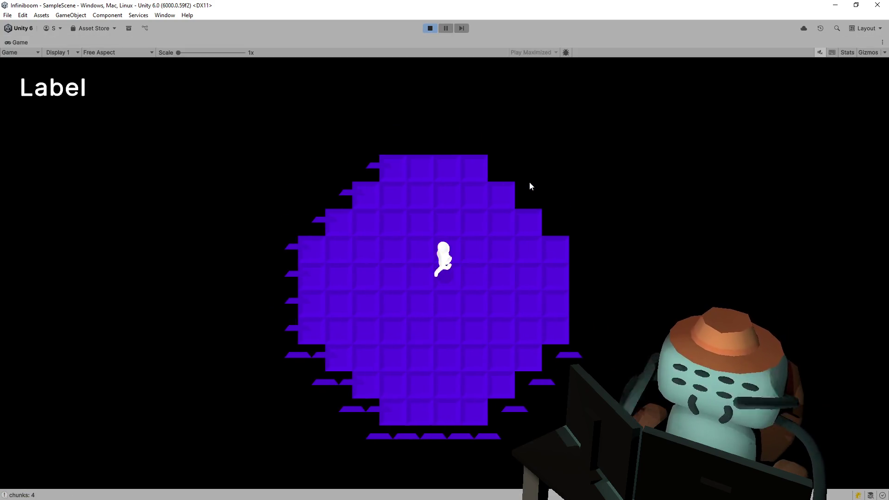
pyautogui.press('a')
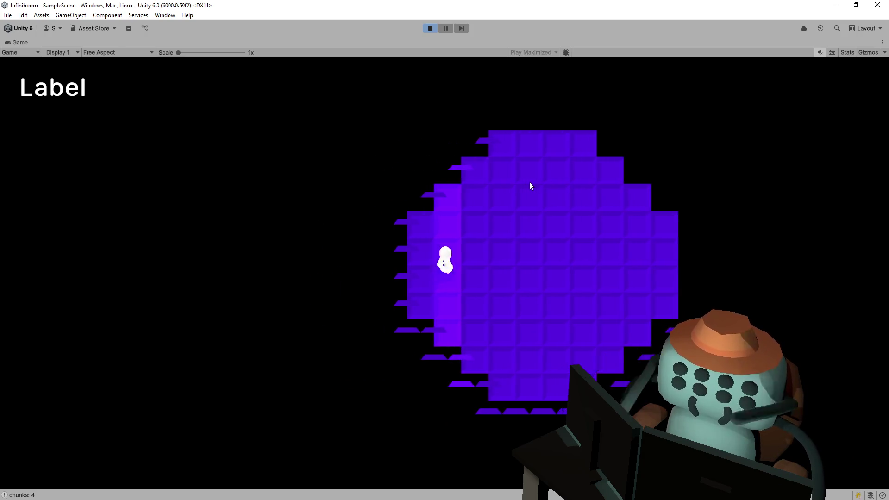
pyautogui.press('d')
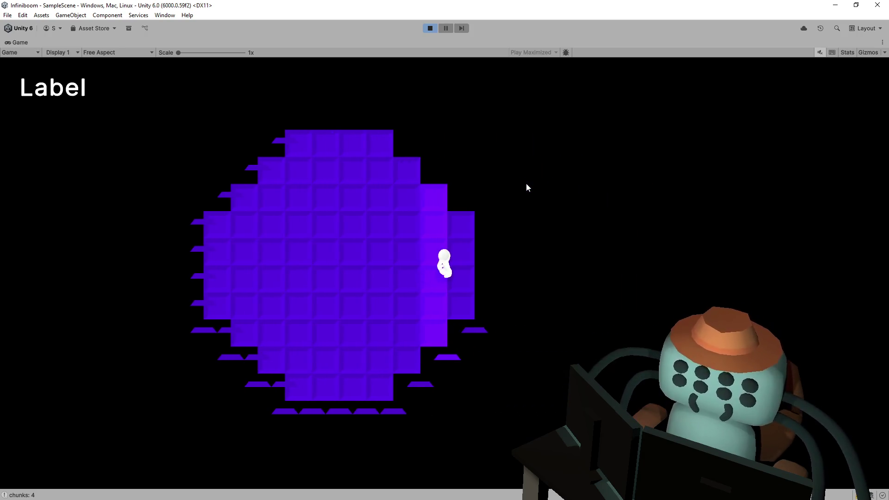
pyautogui.press('w')
pyautogui.press('a')
pyautogui.press('s')
pyautogui.press('a')
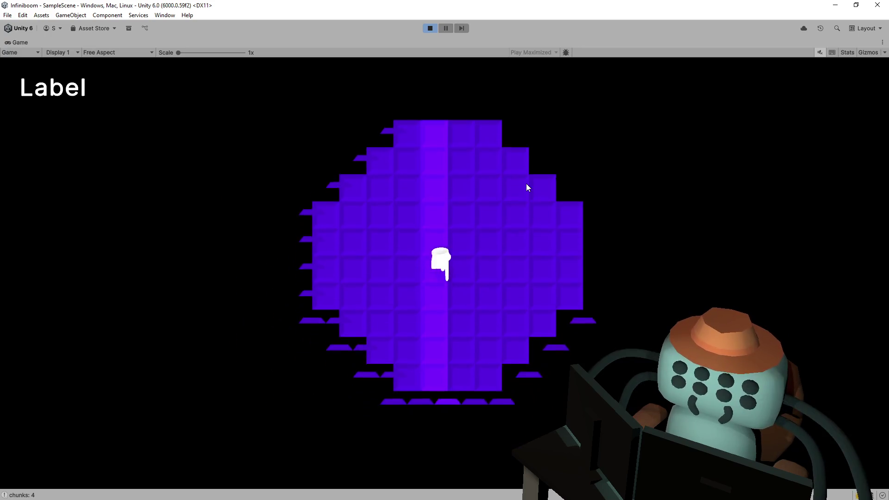
pyautogui.press('s')
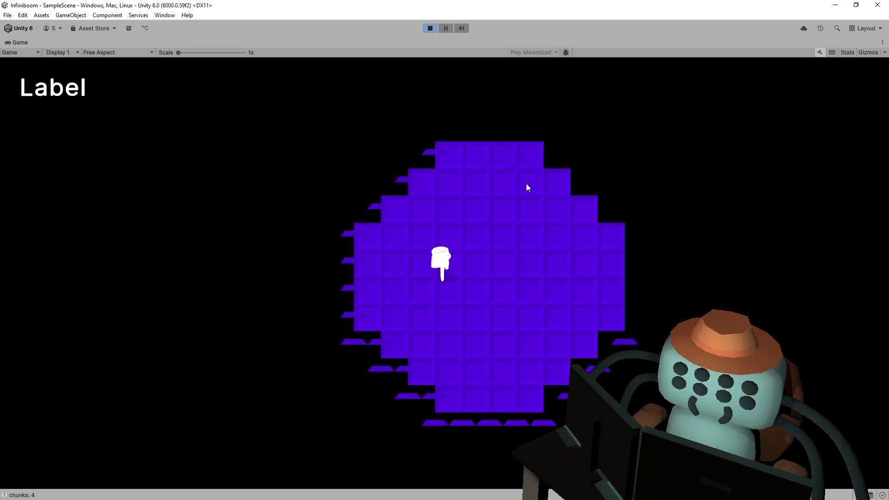
pyautogui.press('d')
pyautogui.press('a')
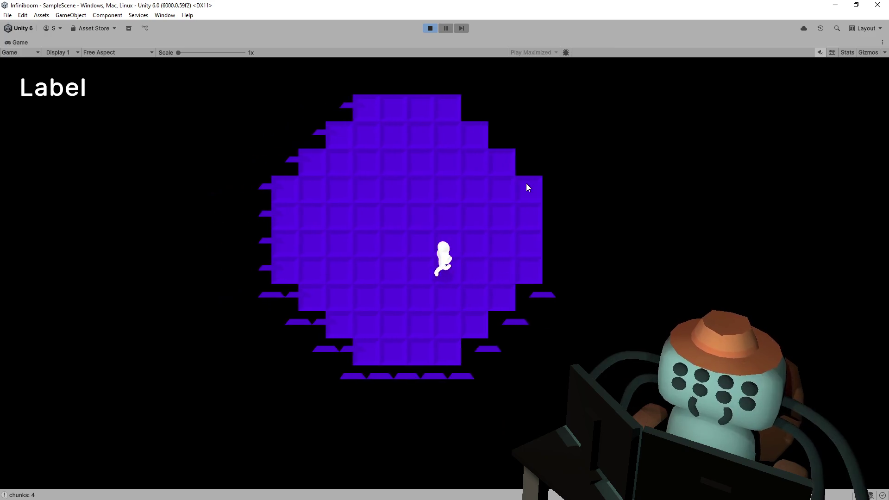
pyautogui.press('d')
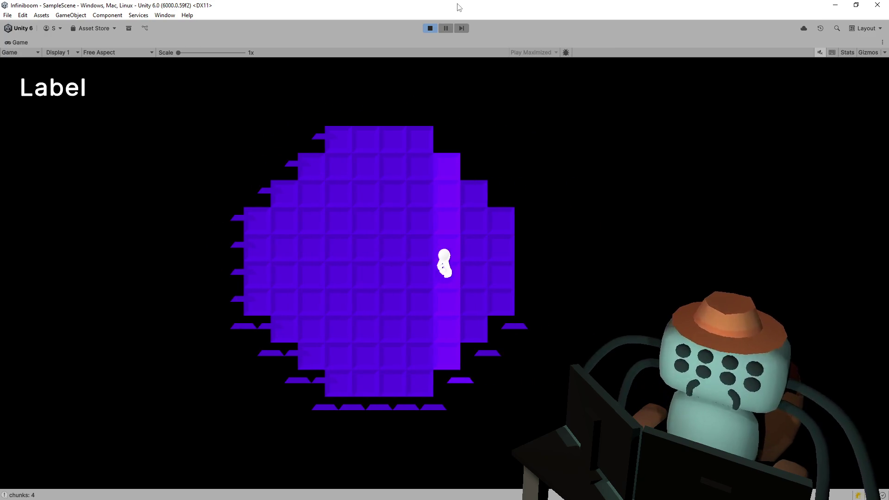
pyautogui.click(432, 27)
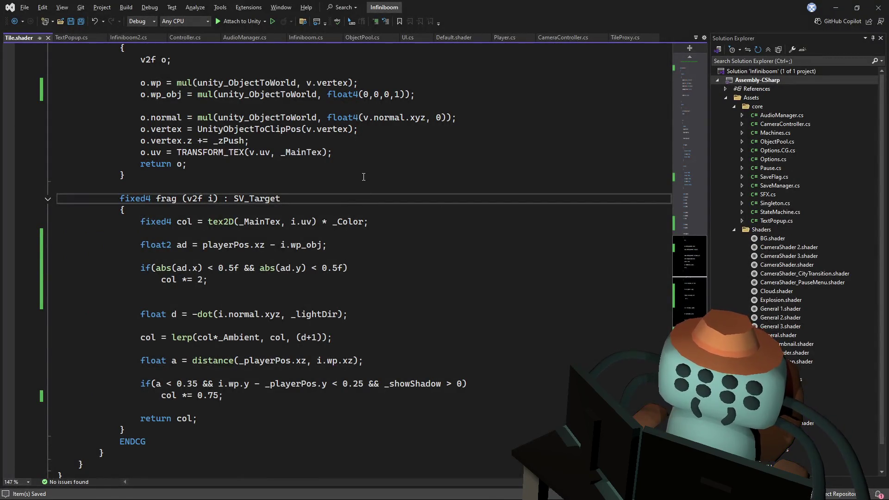
# Change the ad declaration to use i.wp_obj.xz, save the shader, and return to Unity
pyautogui.click(319, 245)
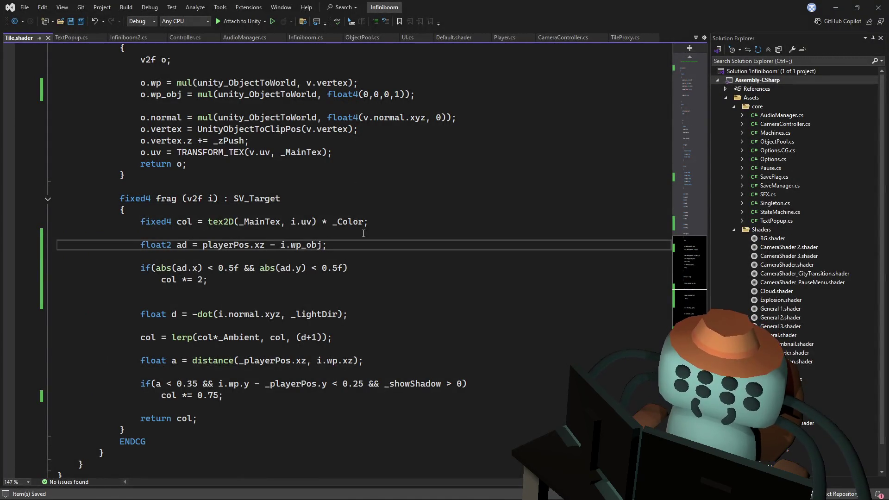
pyautogui.write('.x')
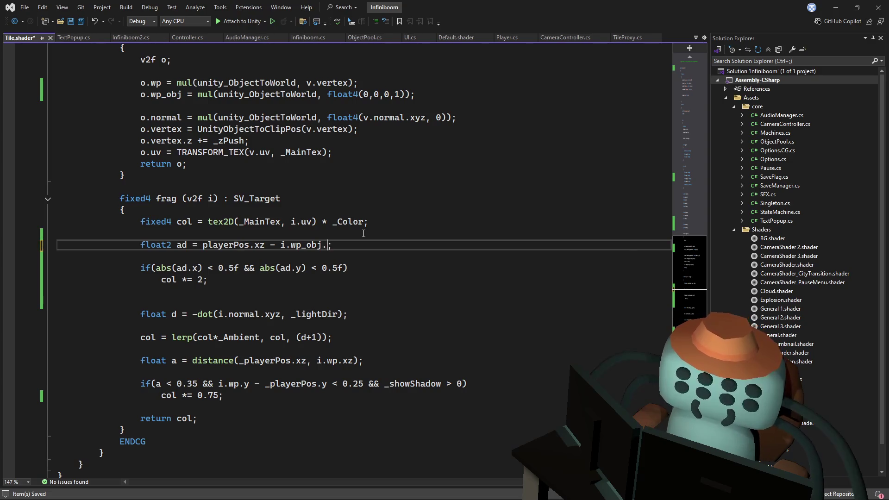
pyautogui.write('z')
pyautogui.hotkey('ctrl', 's')
pyautogui.hotkey('alt', 'Tab')
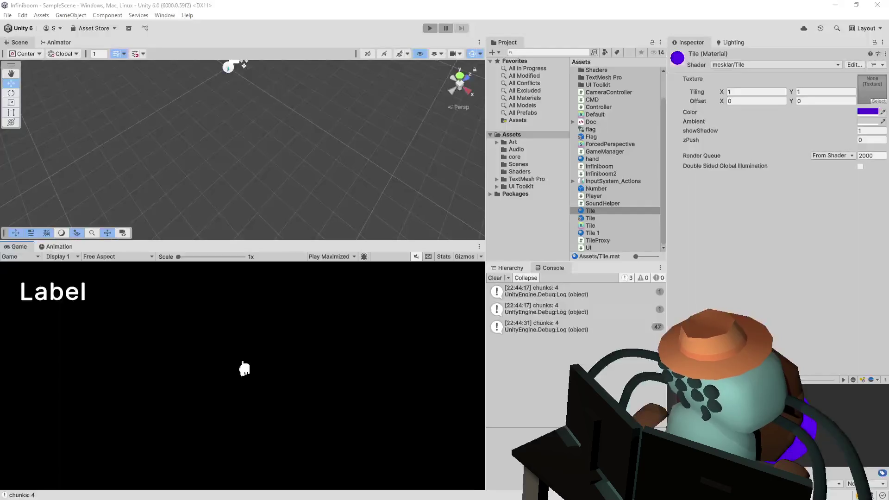
pyautogui.click(429, 27)
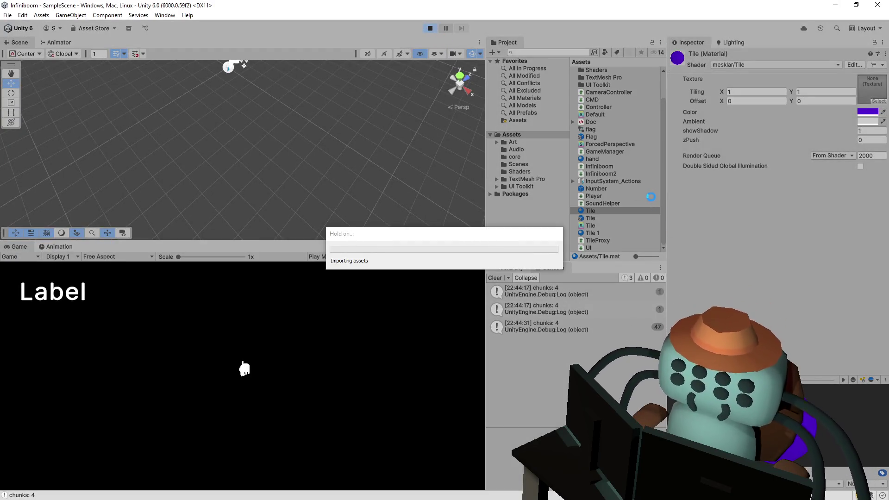
pyautogui.press('d')
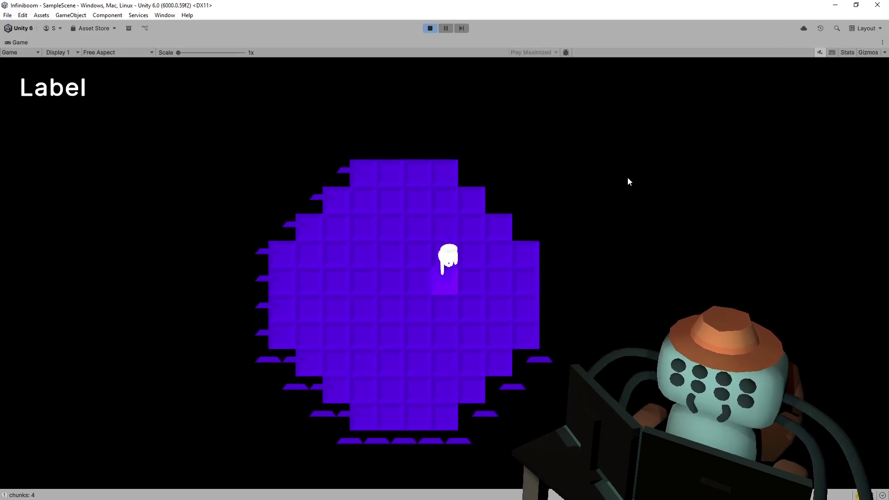
pyautogui.press('a')
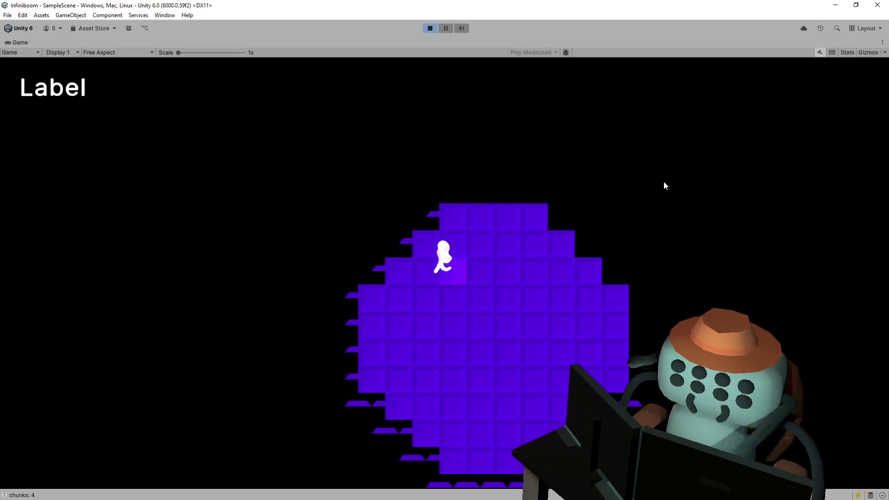
pyautogui.press('d')
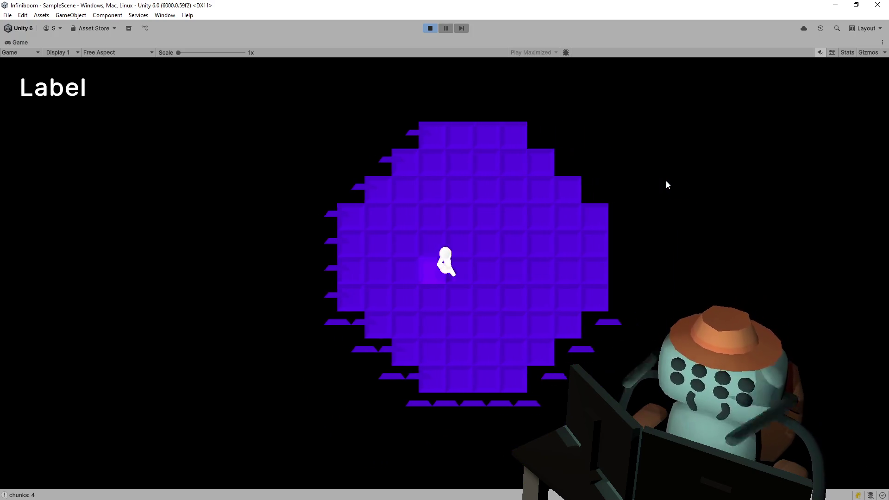
pyautogui.press('w')
pyautogui.press('s')
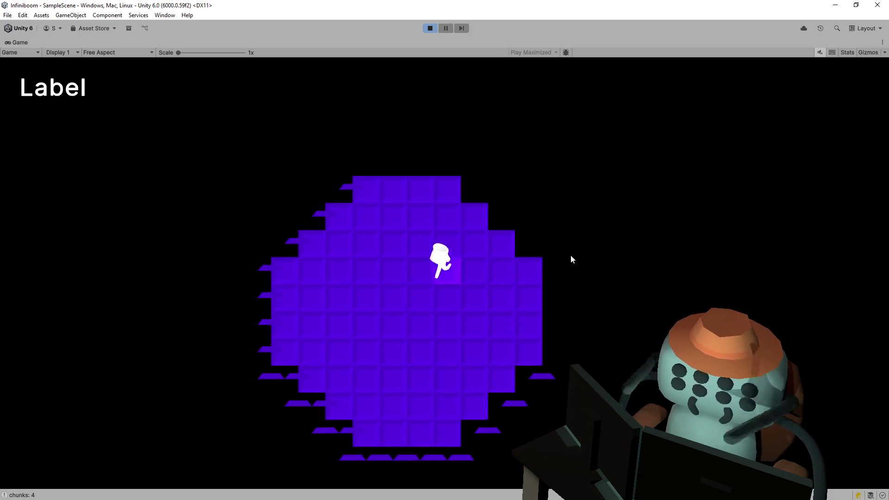
pyautogui.press('d')
pyautogui.press('a')
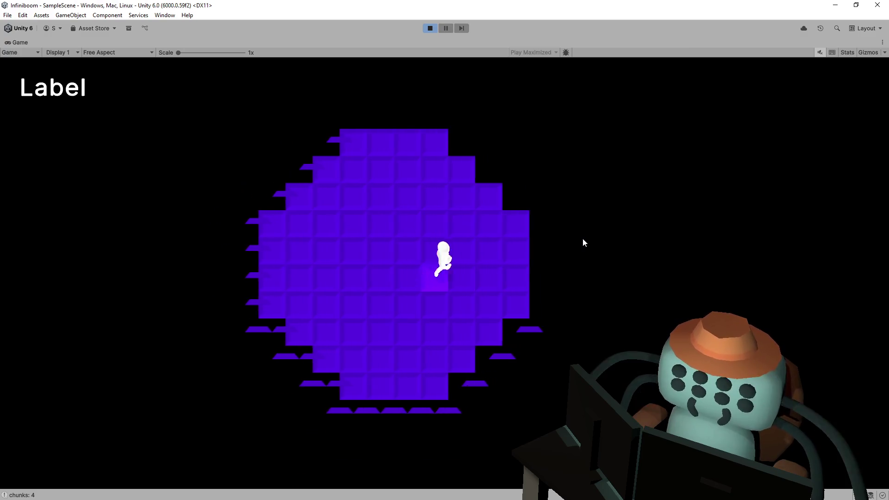
pyautogui.press('w')
pyautogui.click(430, 29)
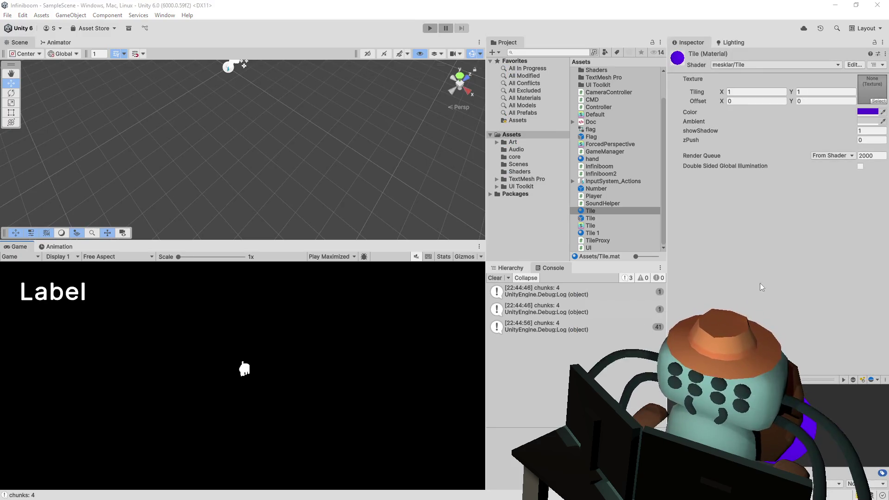
pyautogui.hotkey('alt', 'Tab')
pyautogui.click(425, 188)
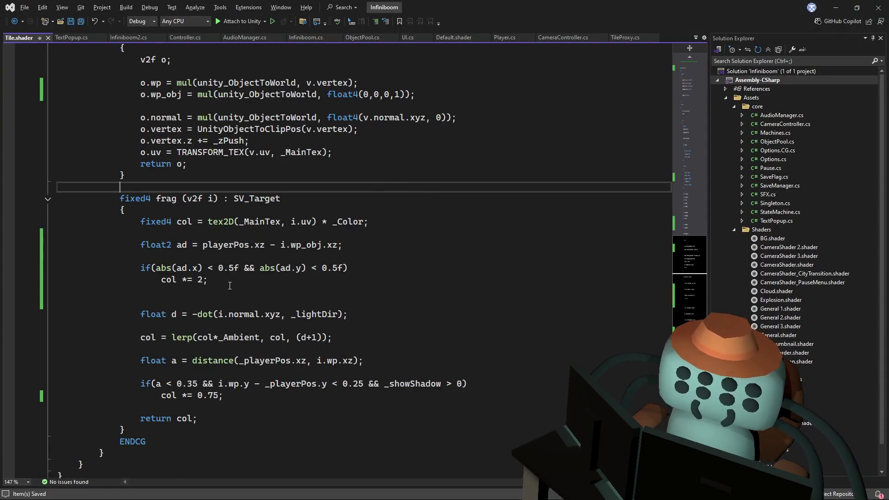
# Duplicate the ad declaration and its if-block below col *= 2, drop its float2 type, then delete the duplicate
pyautogui.moveTo(230, 284); pyautogui.dragTo(262, 246)
pyautogui.hotkey('ctrl', 'c')
pyautogui.click(246, 280)
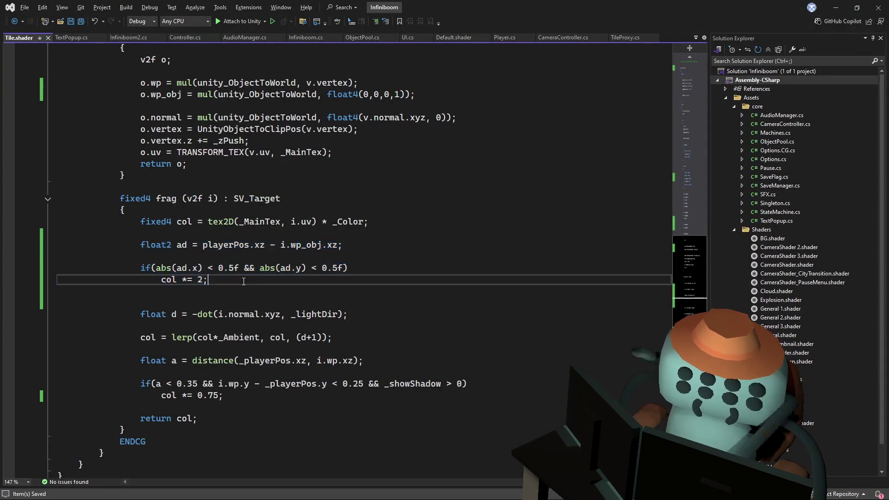
pyautogui.hotkey('ctrl', 'v')
pyautogui.press('Return')
pyautogui.doubleClick(167, 302)
pyautogui.press('Delete')
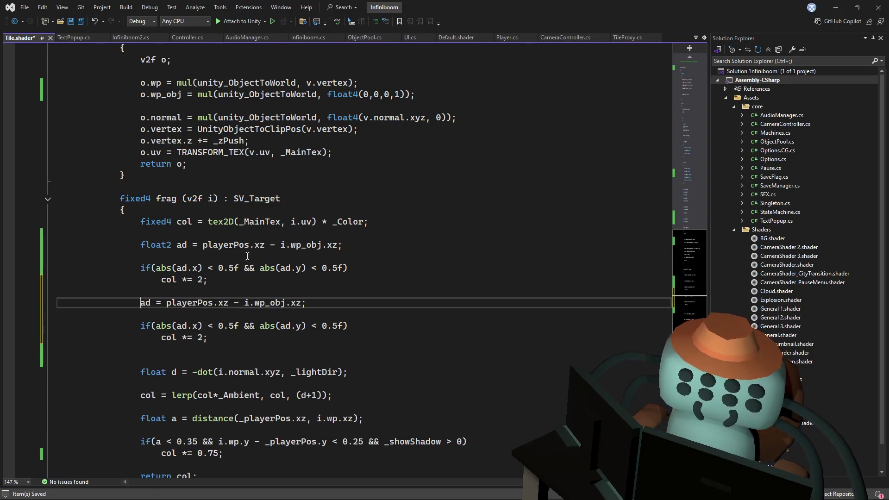
pyautogui.moveTo(239, 337); pyautogui.dragTo(248, 291)
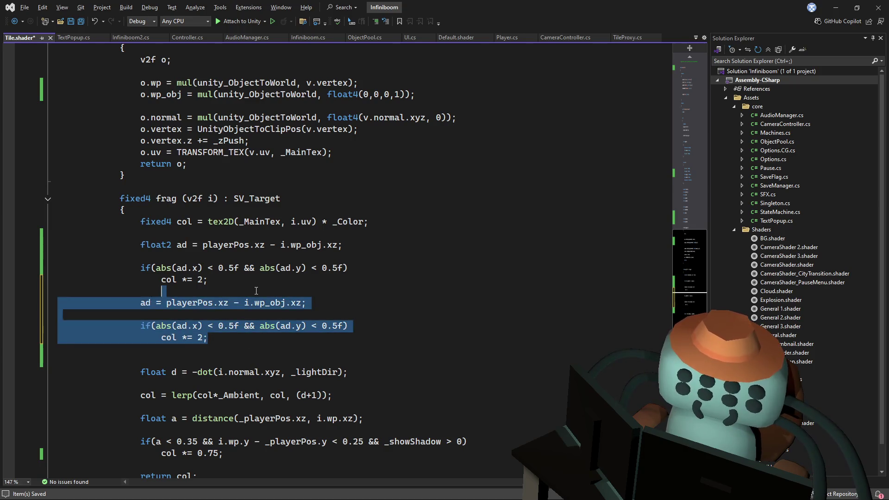
pyautogui.press('Delete')
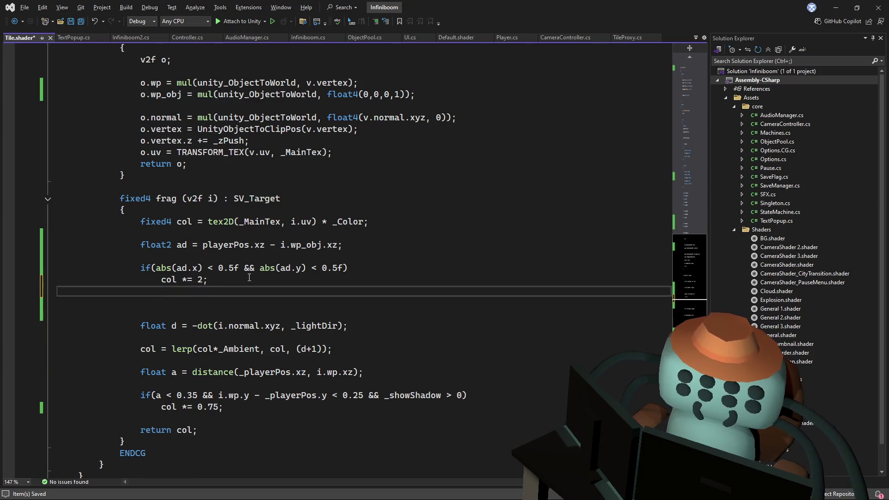
pyautogui.write('else{')
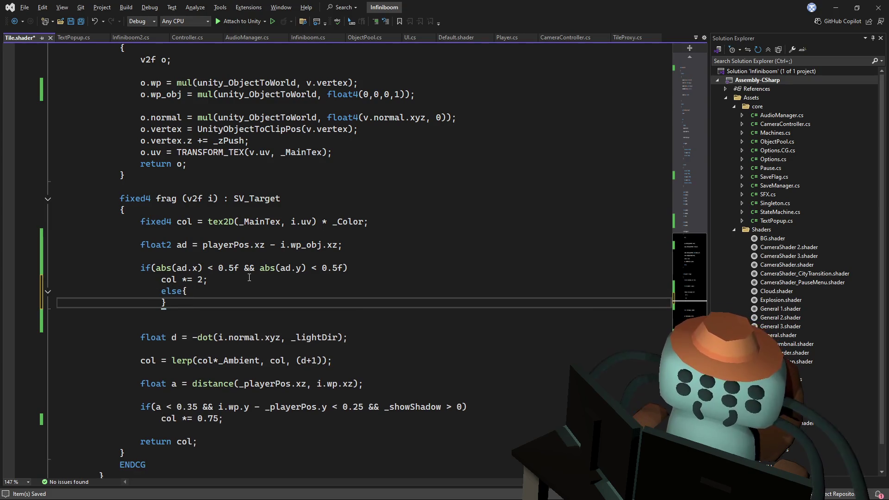
# Undo the stray else block, paste the second highlight check back, and remove the extra blank line
pyautogui.press('BackSpace')
pyautogui.press('BackSpace')
pyautogui.press('BackSpace')
pyautogui.hotkey('ctrl', 'v')
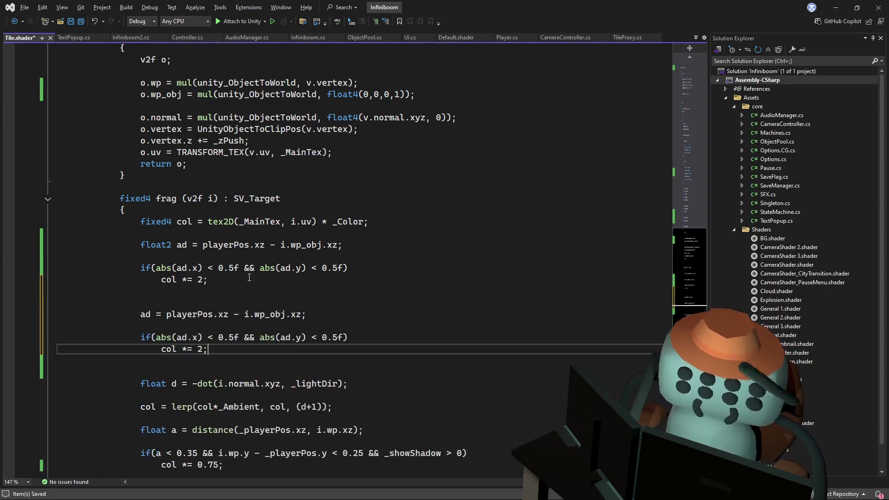
pyautogui.click(206, 302)
pyautogui.press('Delete')
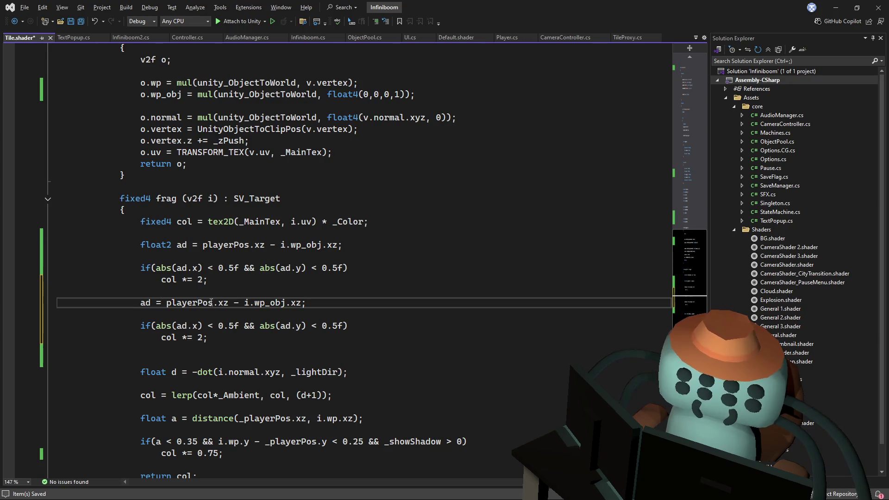
# Replace playerPos with cursorPos in the second highlight check by copying the cursorPos name
pyautogui.doubleClick(181, 304)
pyautogui.scroll(2, 181, 304)
pyautogui.click(159, 71)
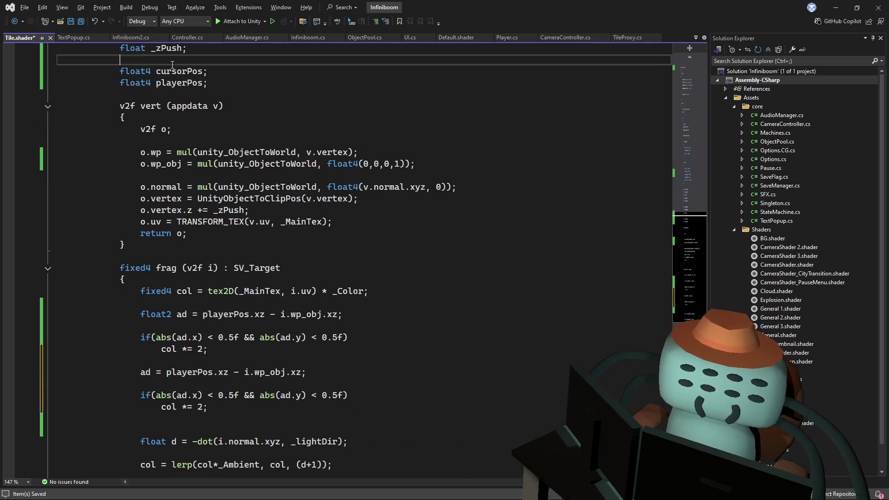
pyautogui.doubleClick(158, 71)
pyautogui.hotkey('ctrl', 'c')
pyautogui.doubleClick(188, 371)
pyautogui.hotkey('ctrl', 'v')
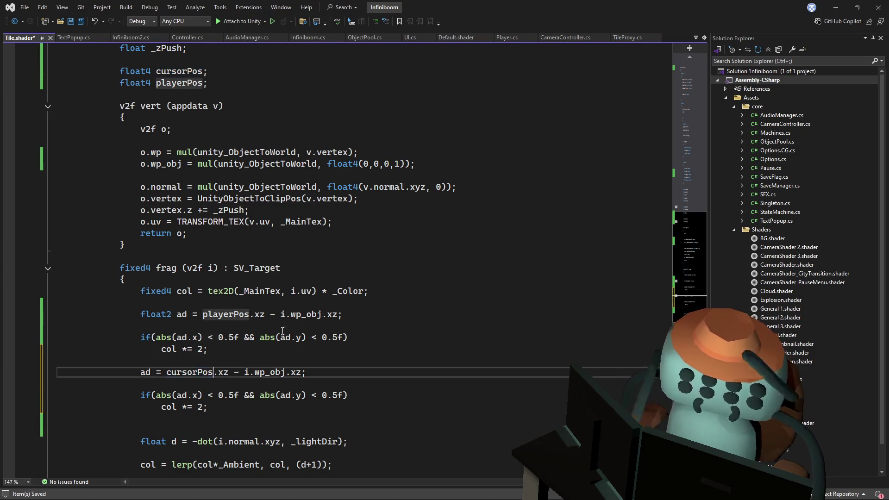
pyautogui.click(435, 166)
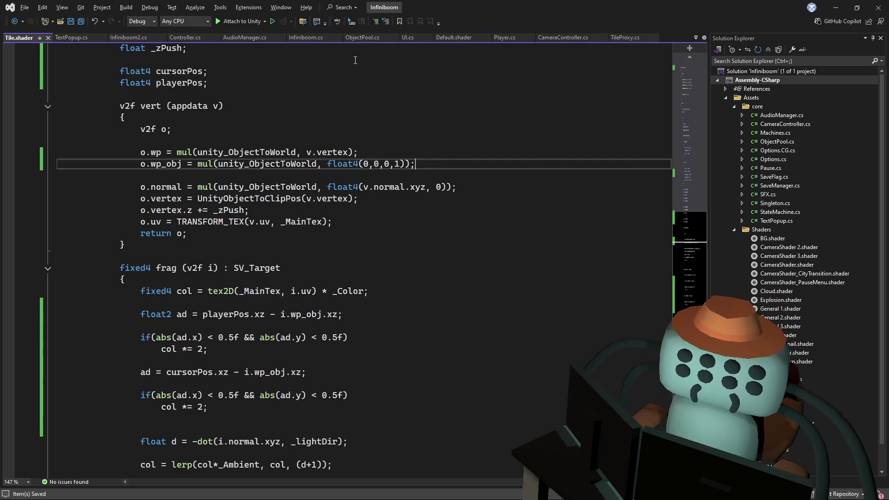
# Review TileProxy.cs around the hoveredTile declaration, then switch to the Player.cs script
pyautogui.click(625, 37)
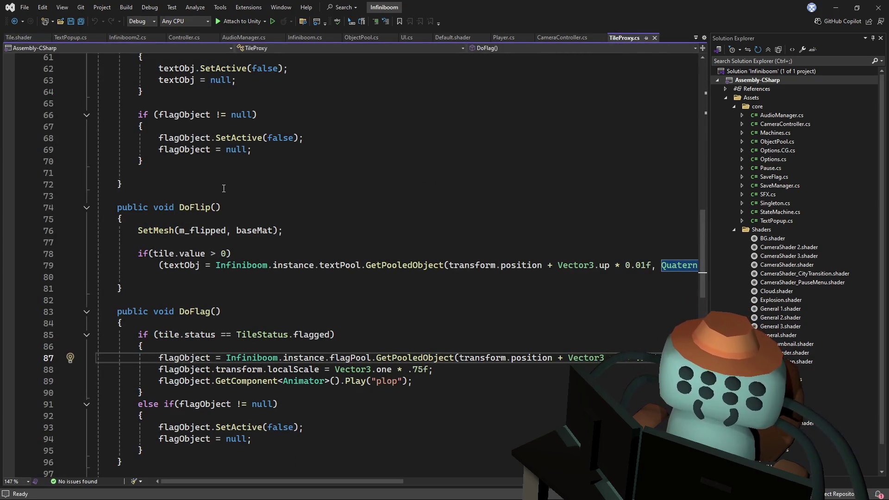
pyautogui.moveTo(707, 267); pyautogui.dragTo(689, 128)
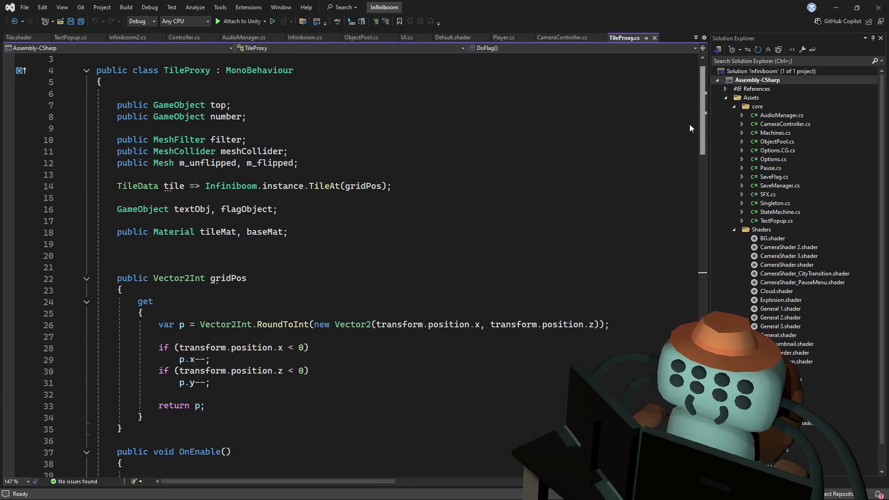
pyautogui.moveTo(691, 125)
pyautogui.mouseDown()
pyautogui.moveTo(659, 283)
pyautogui.moveTo(676, 293)
pyautogui.mouseUp()
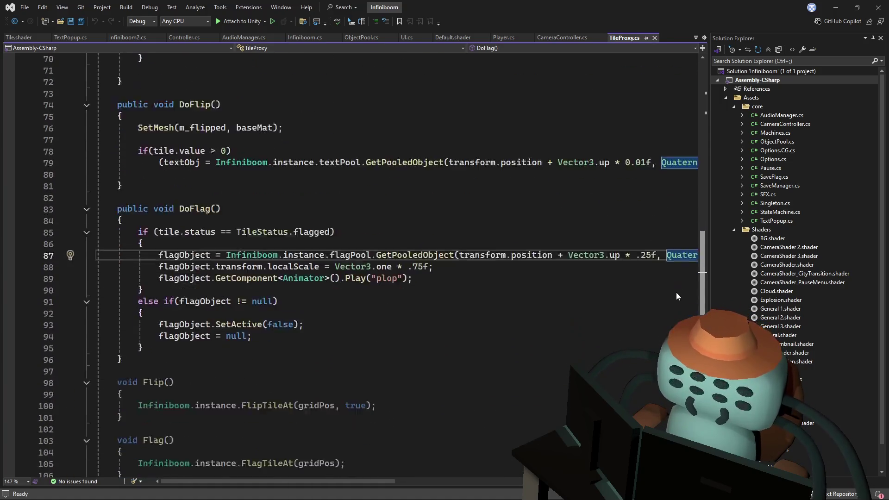
pyautogui.scroll(-7, 676, 293)
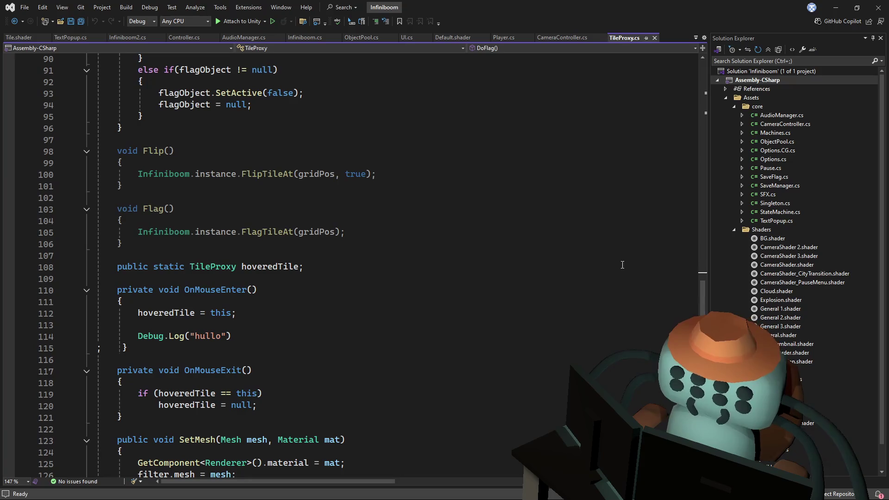
pyautogui.click(623, 265)
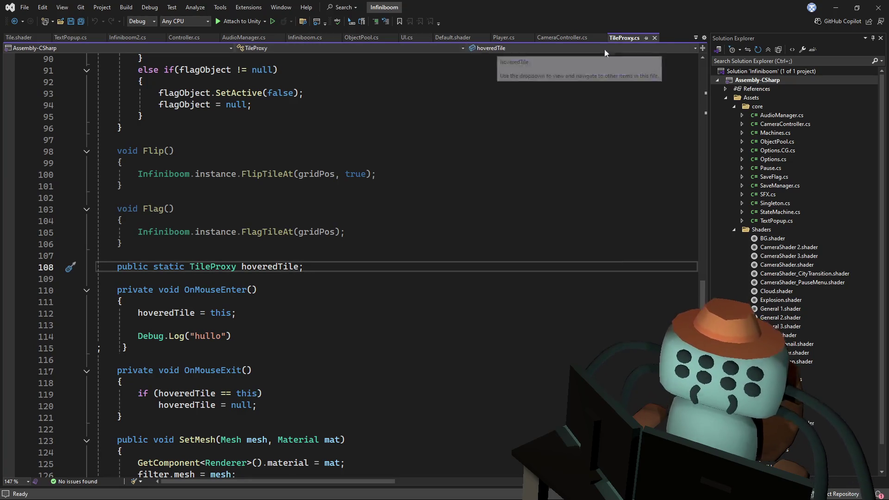
pyautogui.click(504, 36)
pyautogui.scroll(-3, 475, 182)
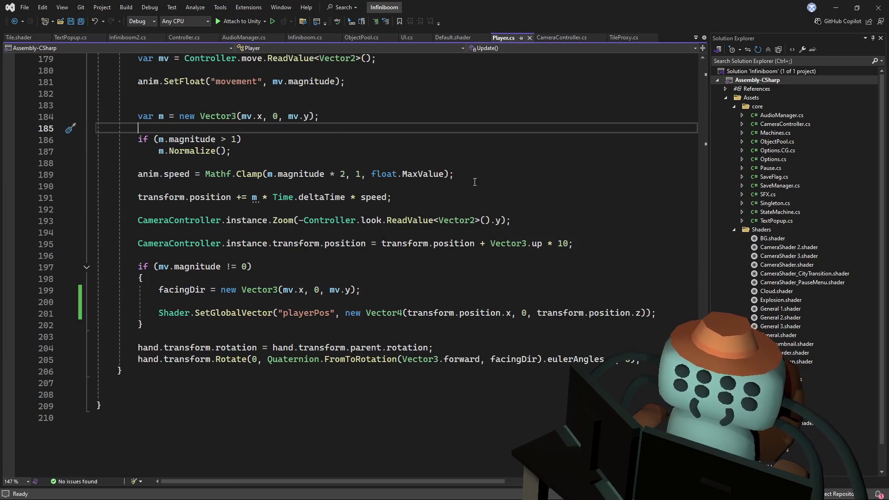
pyautogui.scroll(3, 475, 182)
pyautogui.scroll(4, 474, 182)
pyautogui.scroll(6, 475, 182)
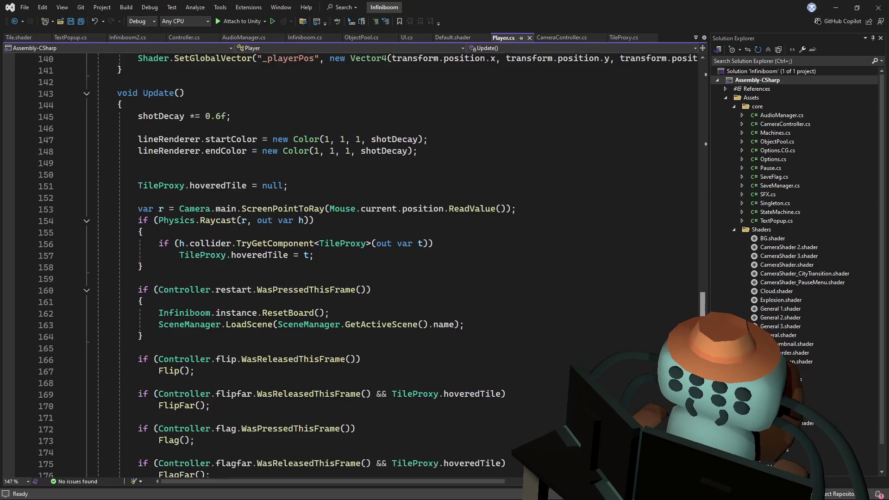
# Wrap the hoveredTile assignment in a braced block under the raycast hit check
pyautogui.click(445, 245)
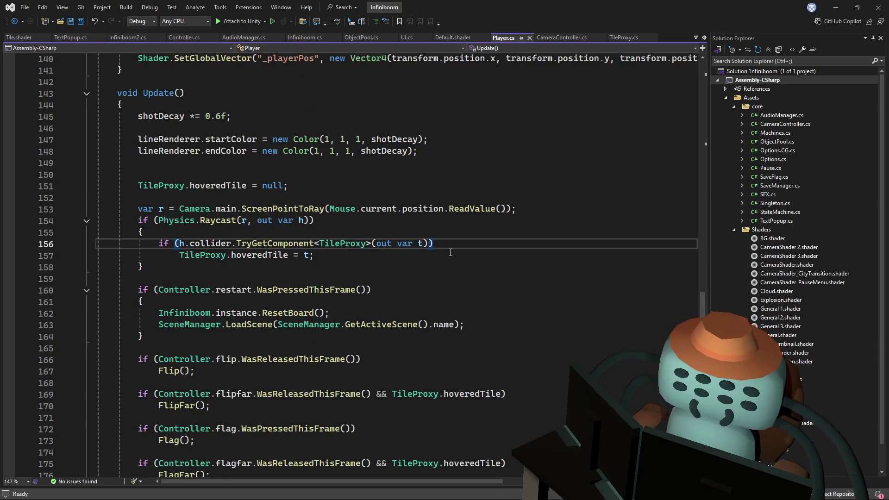
pyautogui.press('Return')
pyautogui.write('{')
pyautogui.press('Return')
pyautogui.write('cursorPos')
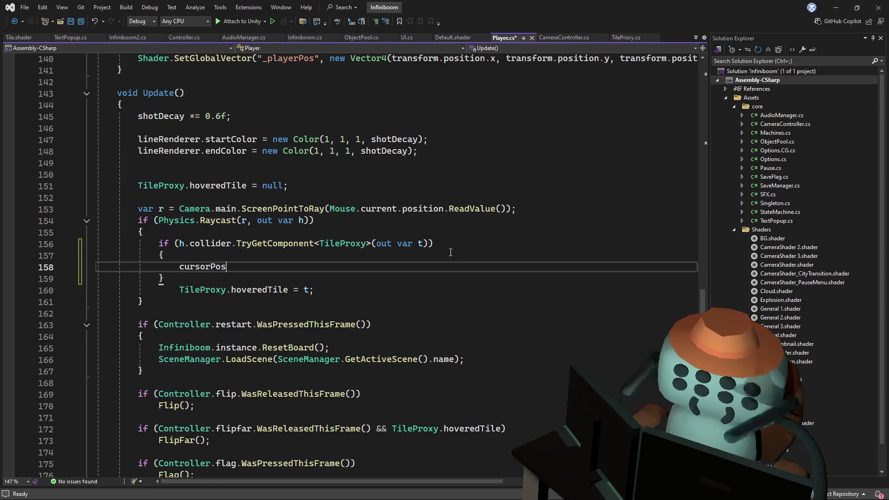
pyautogui.click(334, 286)
pyautogui.hotkey('ctrl', 'x')
pyautogui.hotkey('ctrl', 'v')
# Add Shader.SetGlobalVector("cursorPos", new Vector4(transform.position.x, 0, transform.position.z)) in the block and save
pyautogui.doubleClick(199, 267)
pyautogui.press('BackSpace')
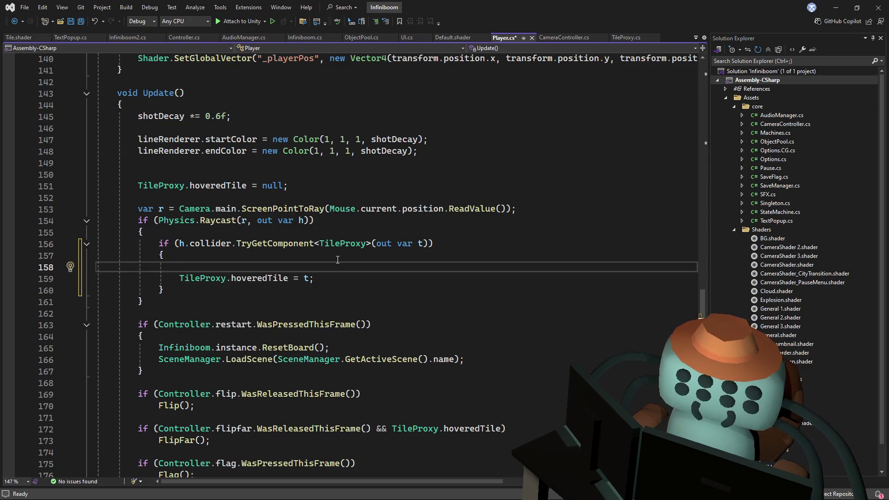
pyautogui.write('shader.s')
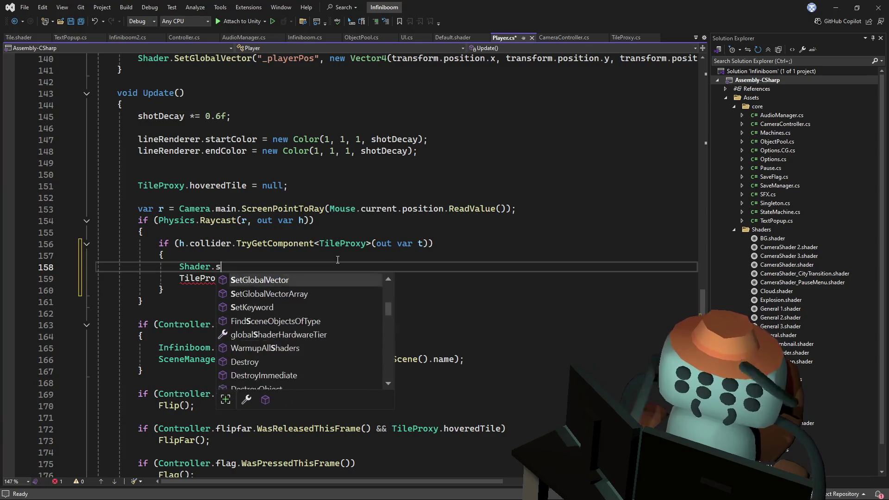
pyautogui.write('et')
pyautogui.press('Tab')
pyautogui.write('("cursorPos')
pyautogui.write(', ')
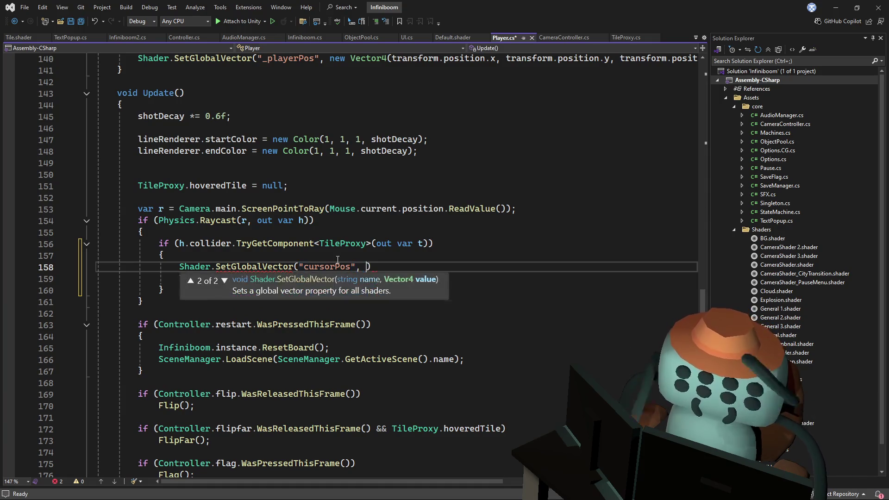
pyautogui.write('new ve(')
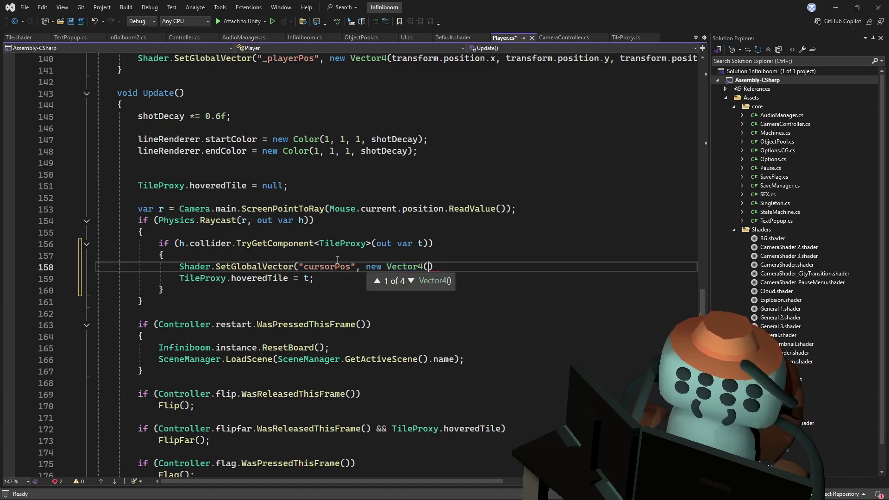
pyautogui.write('))')
pyautogui.press('Left')
pyautogui.press('Left')
pyautogui.press('Left')
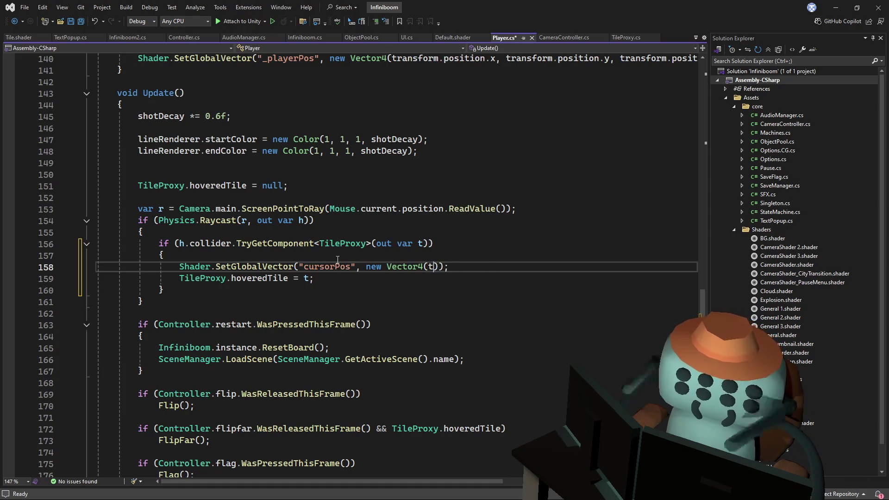
pyautogui.write('ransform.position,')
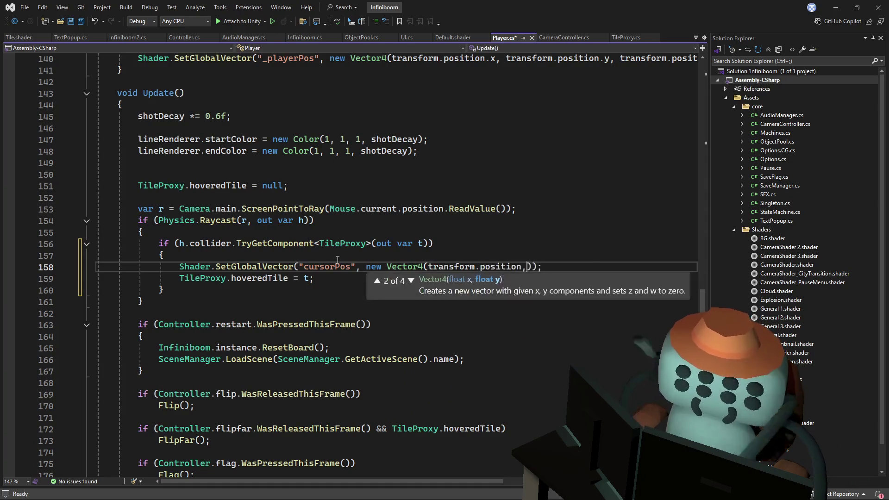
pyautogui.write(' 0')
pyautogui.press('BackSpace')
pyautogui.press('BackSpace')
pyautogui.press('BackSpace')
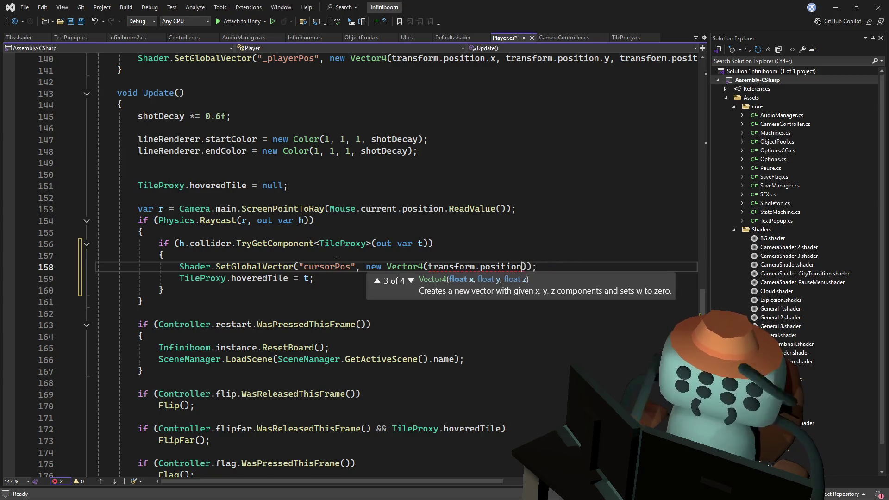
pyautogui.write('.x, 0, rra')
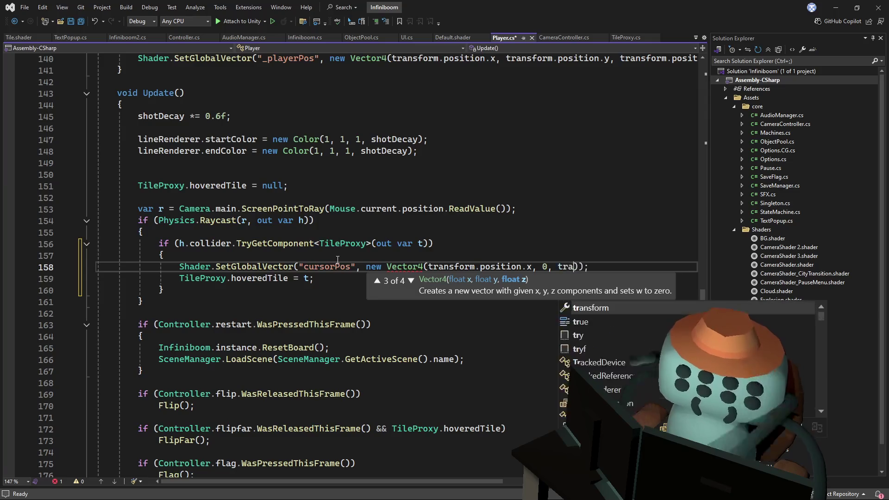
pyautogui.write('nsform.position.z)')
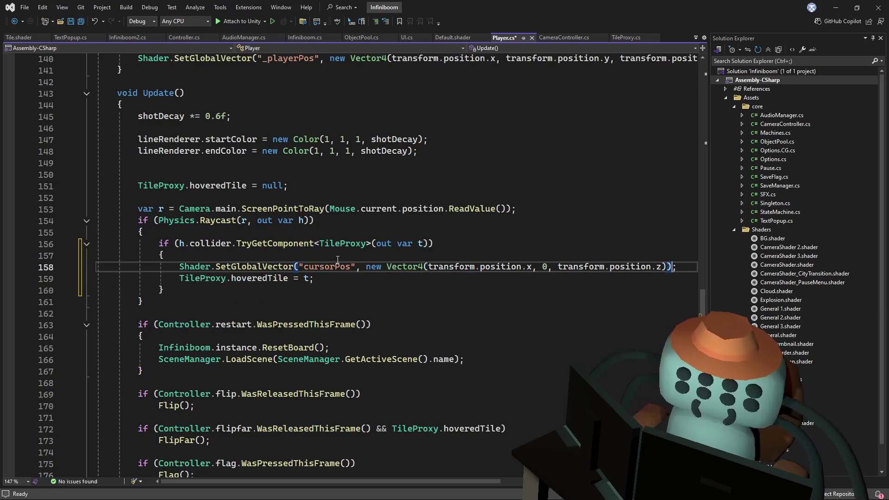
pyautogui.hotkey('ctrl', 's')
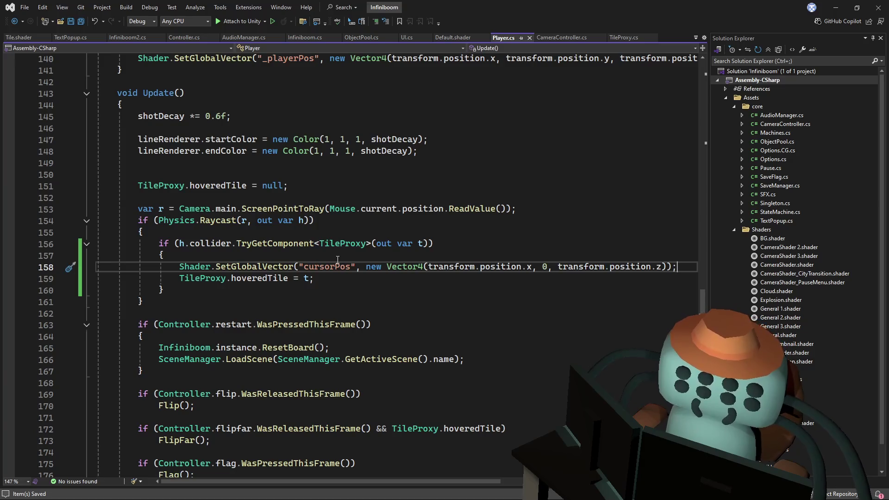
# Select and copy the new cursorPos SetGlobalVector line and move to the end of the raycast block
pyautogui.moveTo(685, 254); pyautogui.dragTo(685, 260)
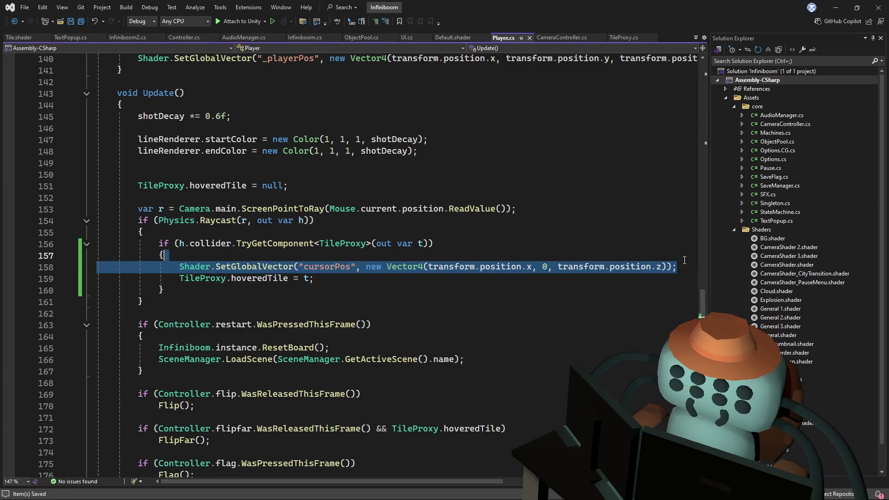
pyautogui.click(541, 259)
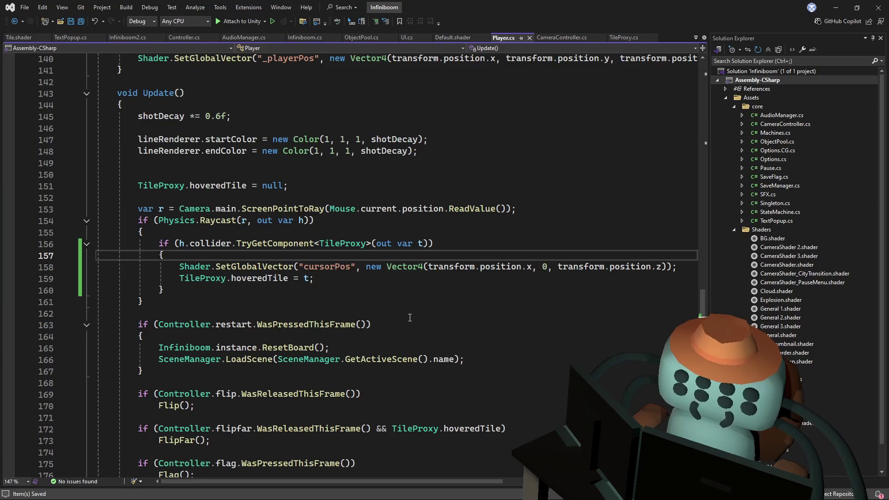
pyautogui.click(258, 303)
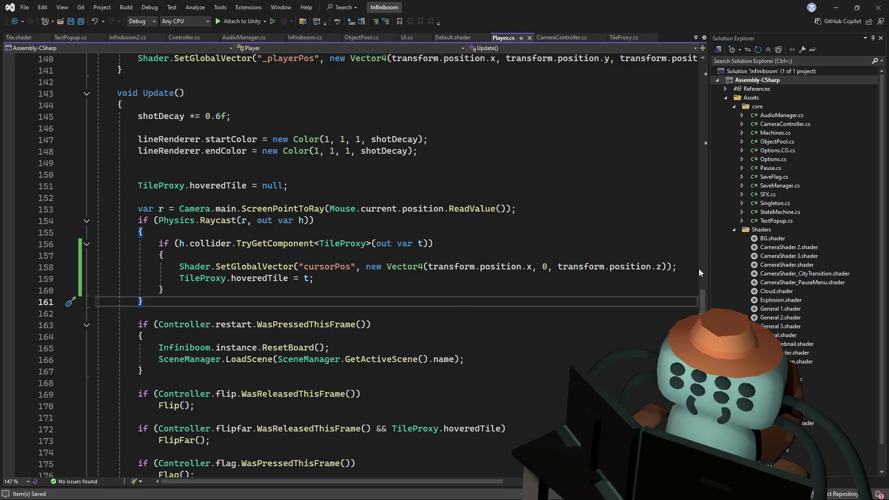
pyautogui.moveTo(700, 272); pyautogui.dragTo(695, 259)
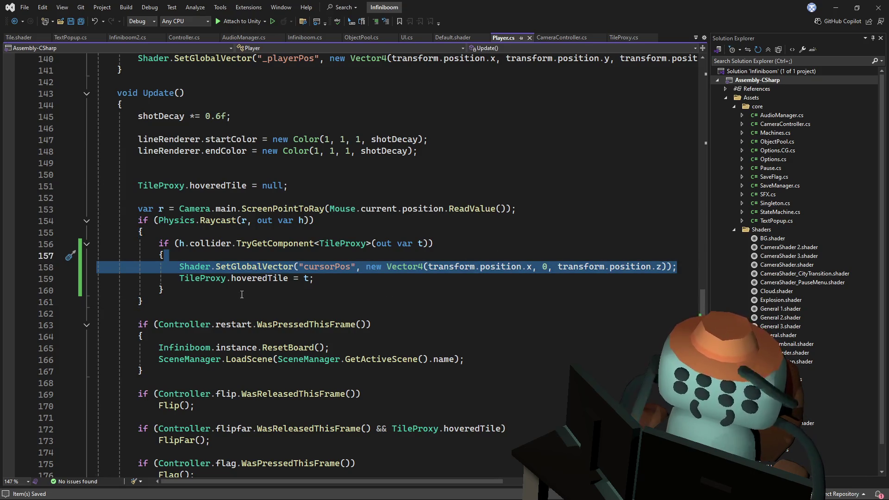
pyautogui.click(218, 304)
# Add a braced else branch after the raycast block and paste the cursorPos shader call into it
pyautogui.press('Return')
pyautogui.write('else')
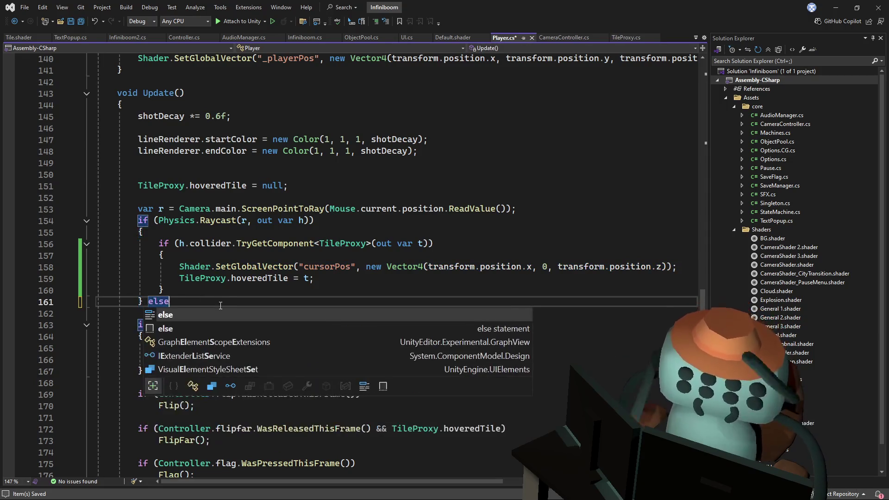
pyautogui.press('Tab')
pyautogui.press('Tab')
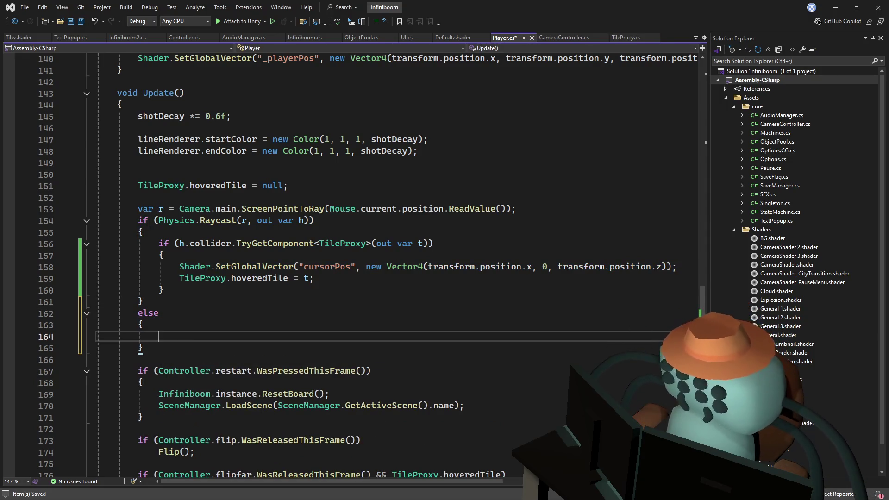
pyautogui.hotkey('ctrl', 'v')
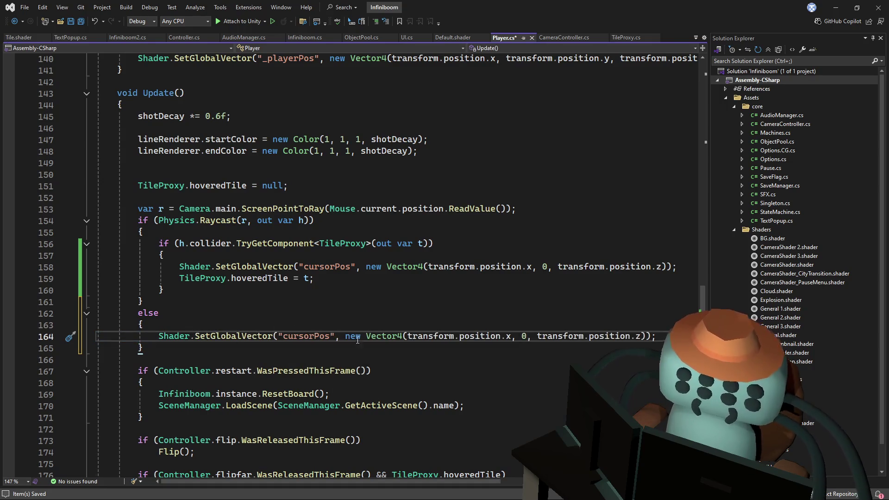
pyautogui.press('Up')
pyautogui.press('Up')
pyautogui.click(404, 337)
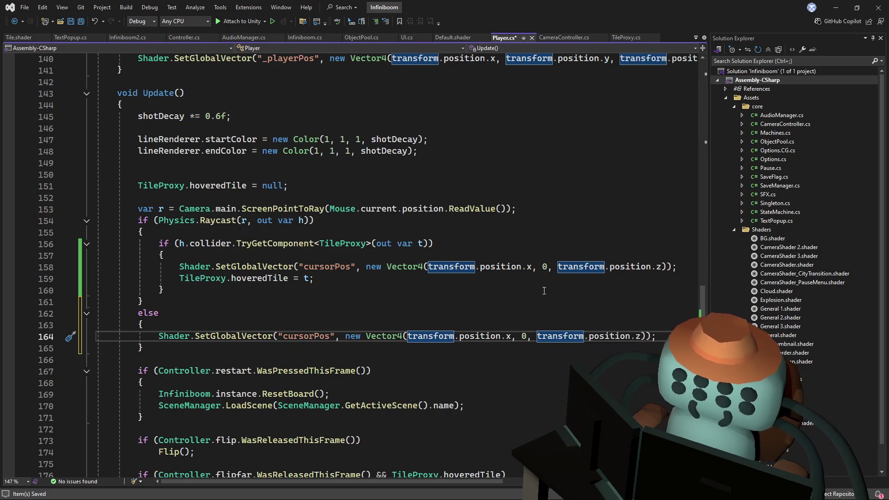
# Replace both transform.position arguments on line 158 with h.point and save Player.cs
pyautogui.click(438, 266)
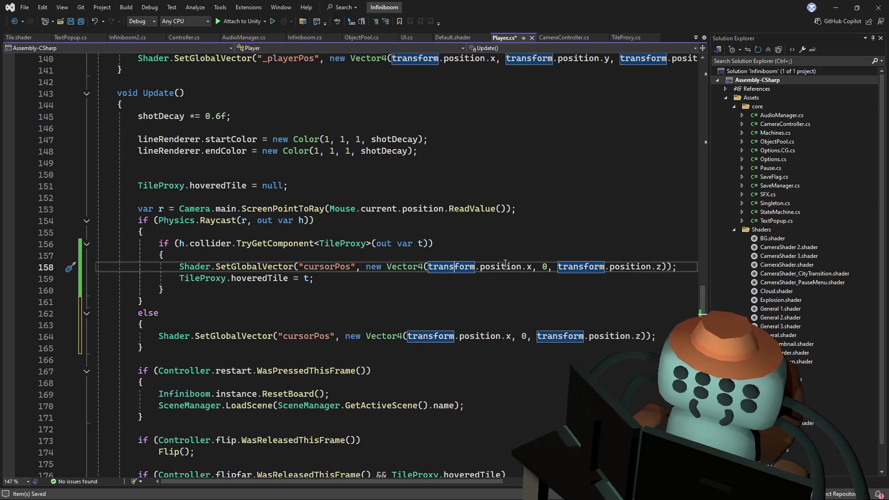
pyautogui.moveTo(522, 268); pyautogui.dragTo(430, 267)
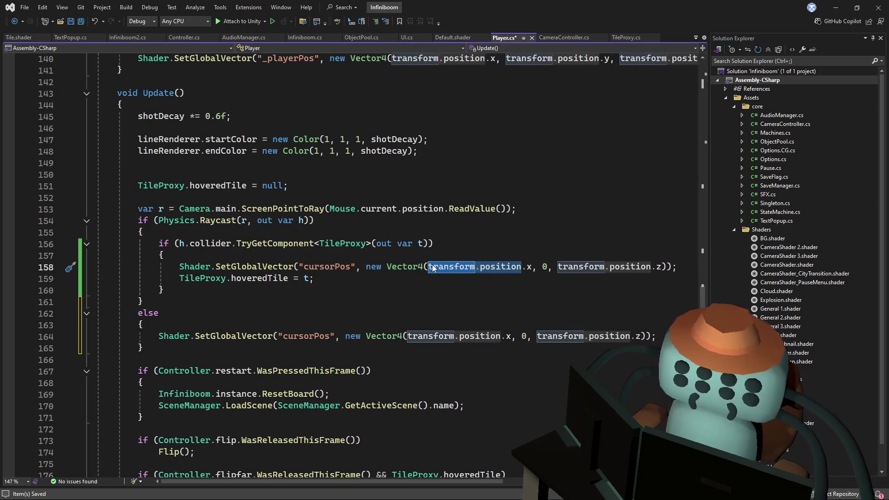
pyautogui.write('h.point')
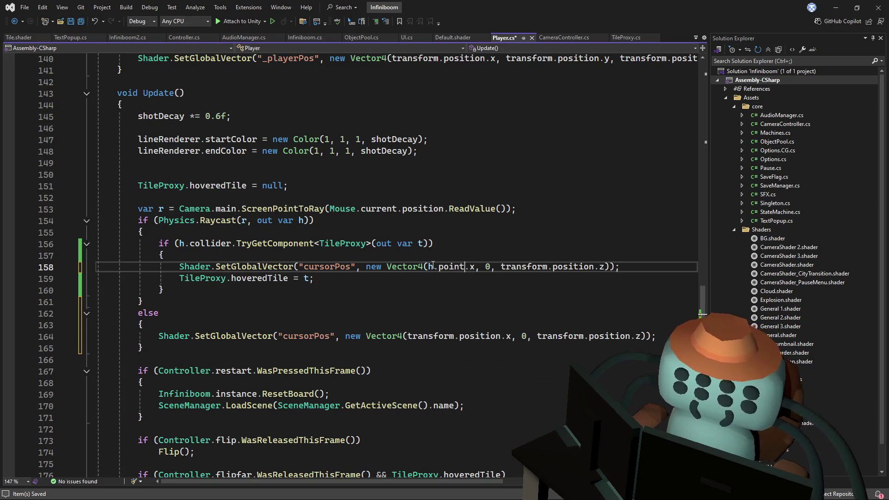
pyautogui.moveTo(436, 232); pyautogui.dragTo(438, 238)
pyautogui.moveTo(465, 267); pyautogui.dragTo(427, 267)
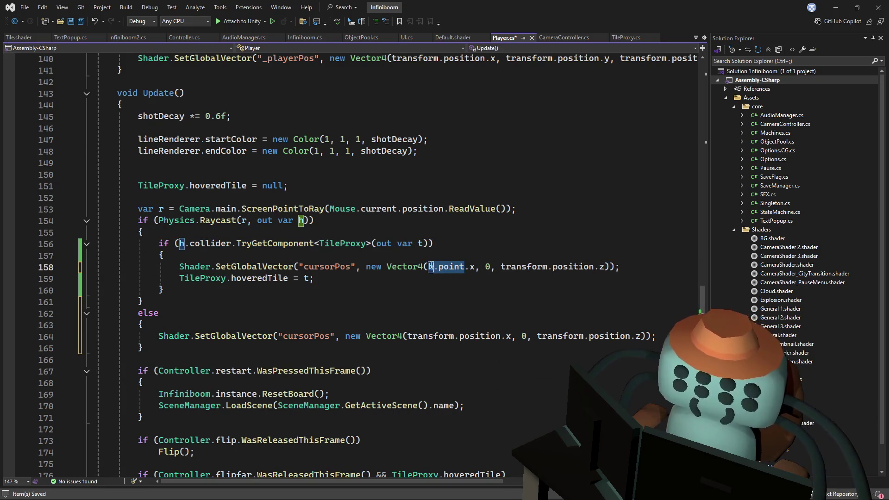
pyautogui.click(455, 244)
pyautogui.moveTo(595, 267); pyautogui.dragTo(500, 266)
pyautogui.hotkey('ctrl', 'v')
pyautogui.hotkey('ctrl', 's')
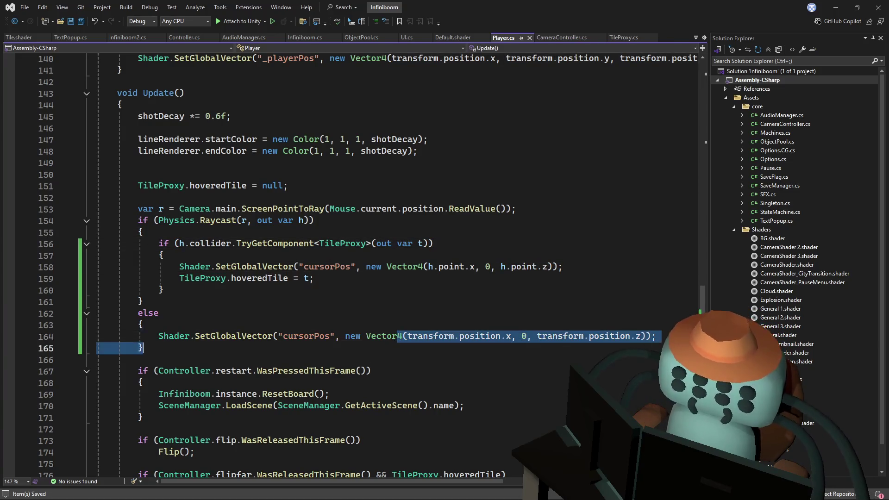
# Offset the else-branch cursorPos x by -100 on line 164, save, and switch to Unity
pyautogui.moveTo(401, 340); pyautogui.dragTo(656, 337)
pyautogui.press('Up')
pyautogui.press('Up')
pyautogui.press('Up')
pyautogui.click(468, 337)
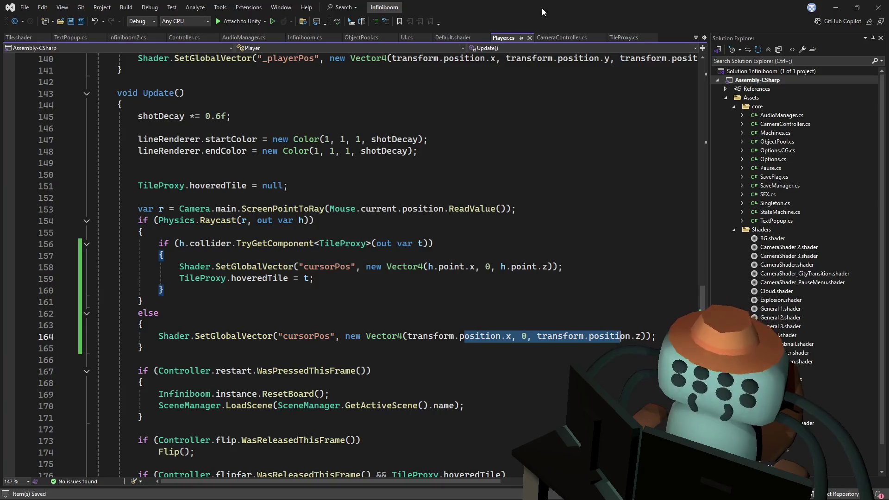
pyautogui.press('Up')
pyautogui.press('Up')
pyautogui.press('Up')
pyautogui.moveTo(661, 334); pyautogui.dragTo(441, 336)
pyautogui.click(514, 336)
pyautogui.write('-100')
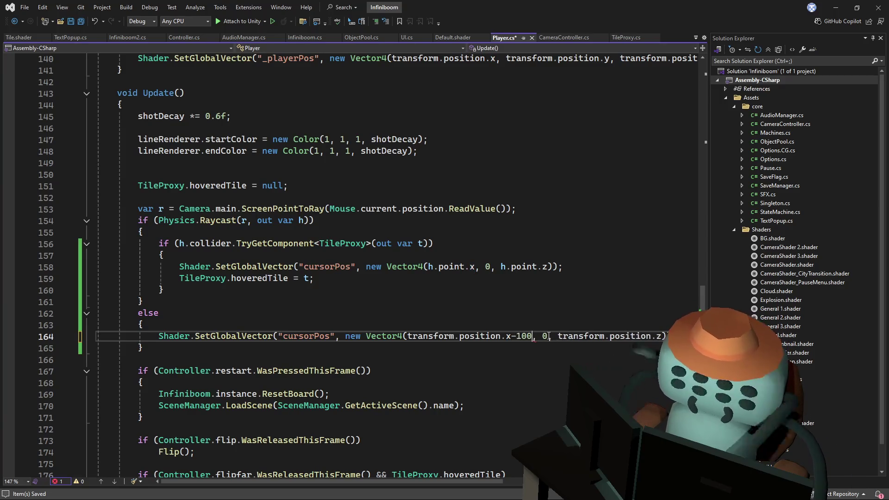
pyautogui.hotkey('ctrl', 's')
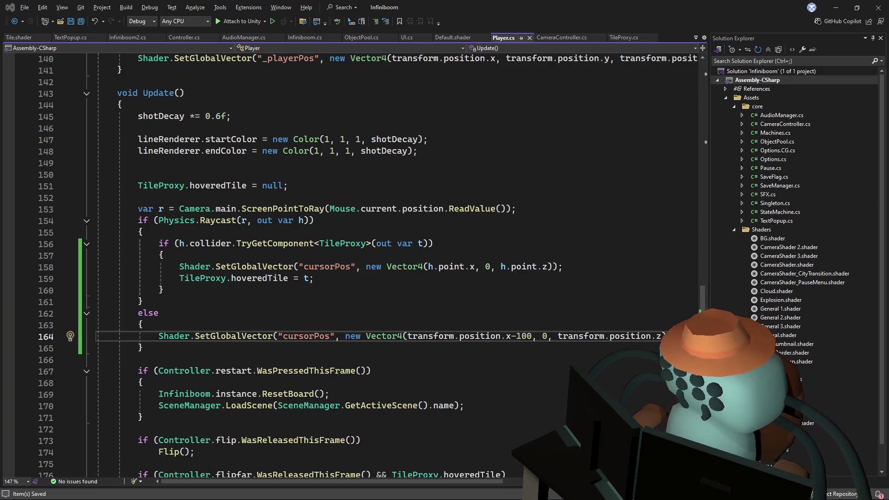
pyautogui.hotkey('alt', 'Tab')
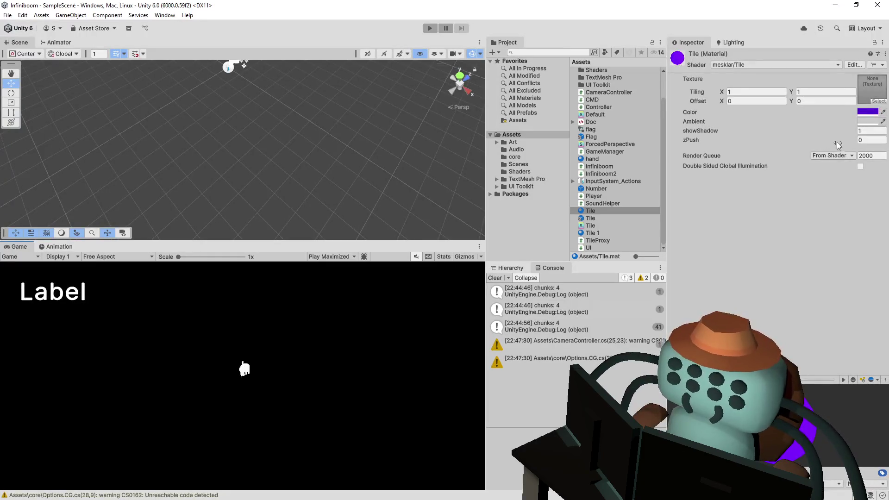
# Playtest the board: reveal the first tiles, walk up-right, and flag suspected mine tiles
pyautogui.click(430, 28)
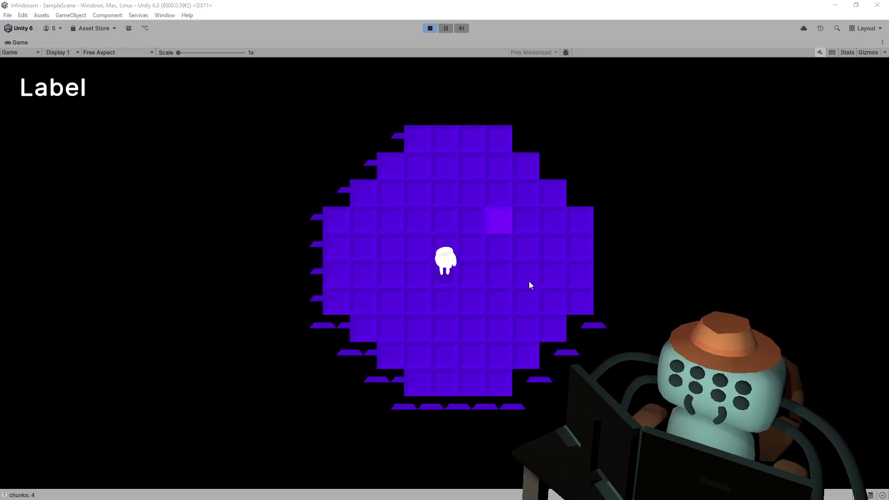
pyautogui.click(524, 200)
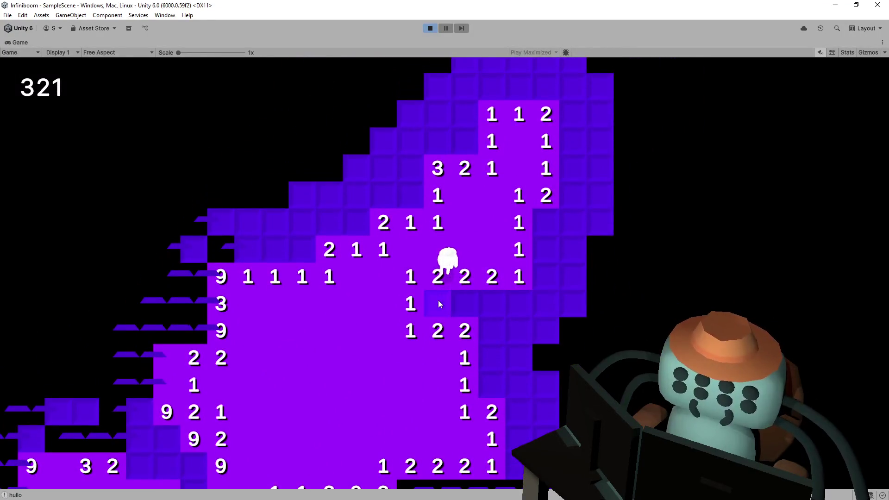
pyautogui.click(438, 300)
pyautogui.click(506, 268)
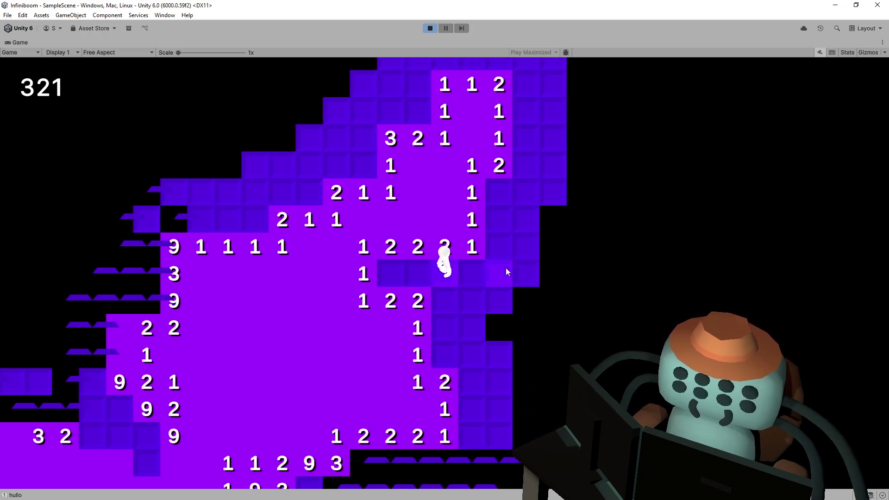
pyautogui.click(509, 167)
pyautogui.rightClick(410, 169)
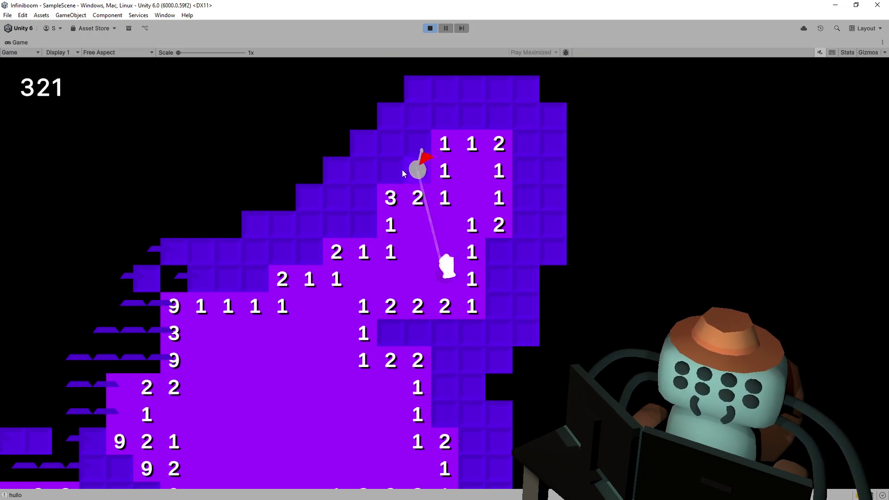
pyautogui.click(457, 121)
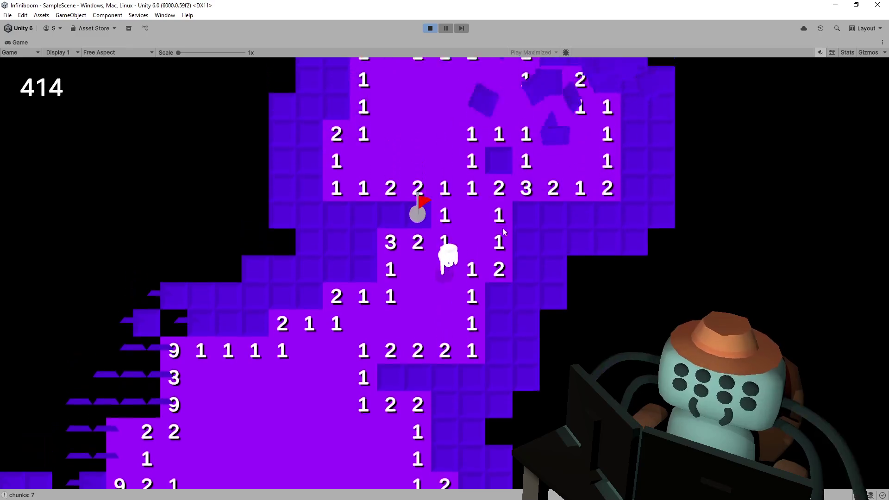
pyautogui.rightClick(485, 222)
pyautogui.rightClick(516, 220)
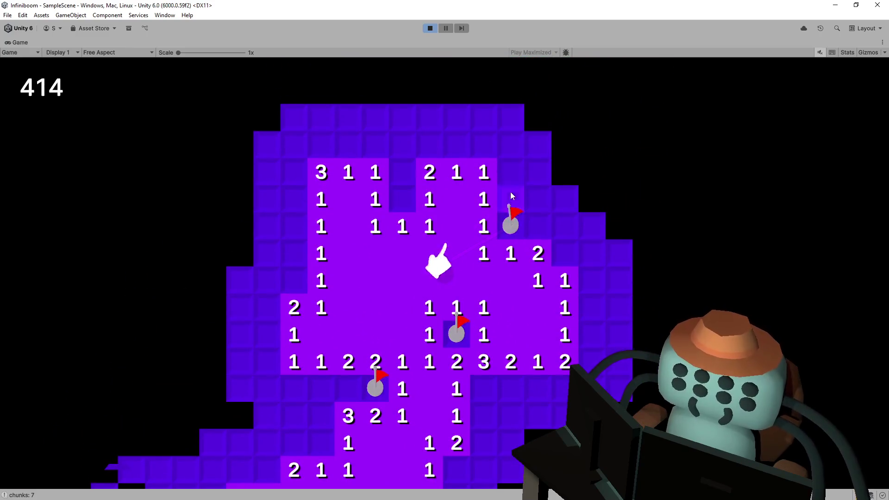
pyautogui.click(511, 192)
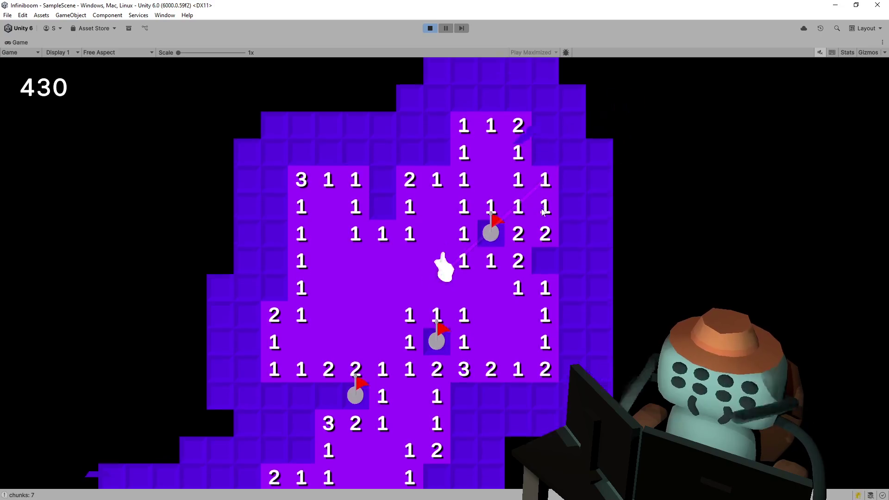
pyautogui.rightClick(496, 225)
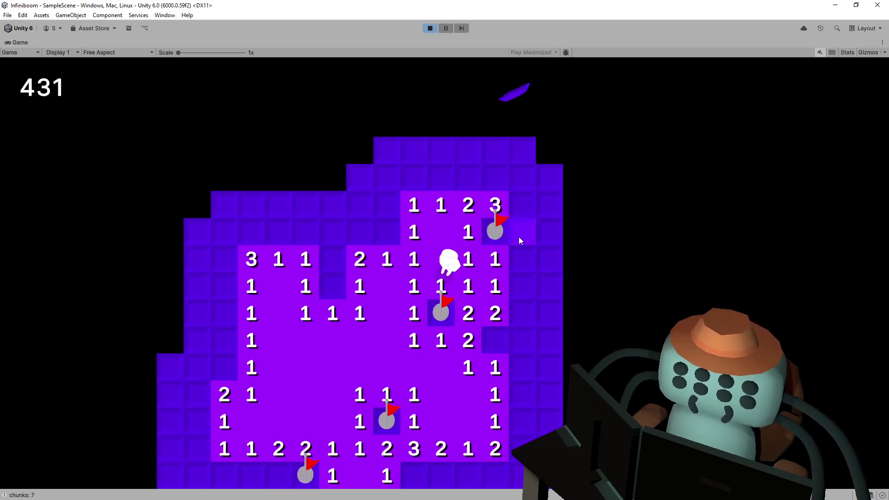
# Reveal more tiles beside the flags, walk down-left and up, stop the playtest, and return to Player.cs
pyautogui.click(519, 237)
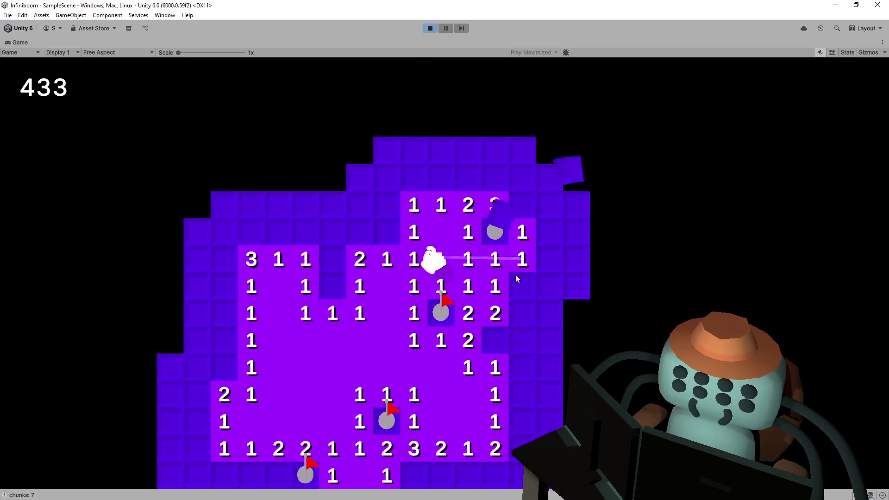
pyautogui.click(520, 293)
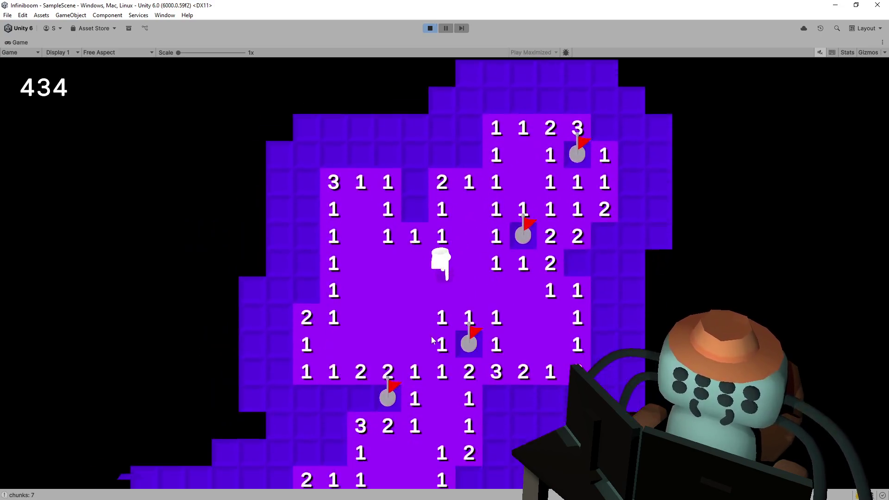
pyautogui.press('s')
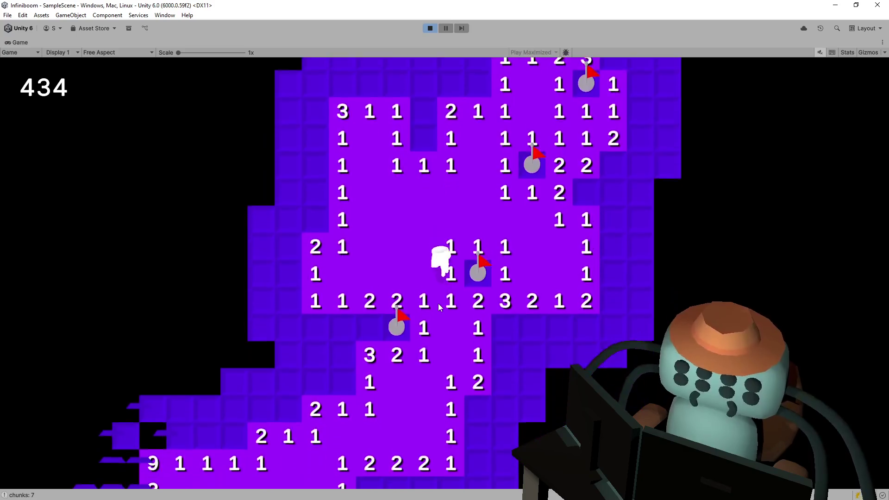
pyautogui.press('a')
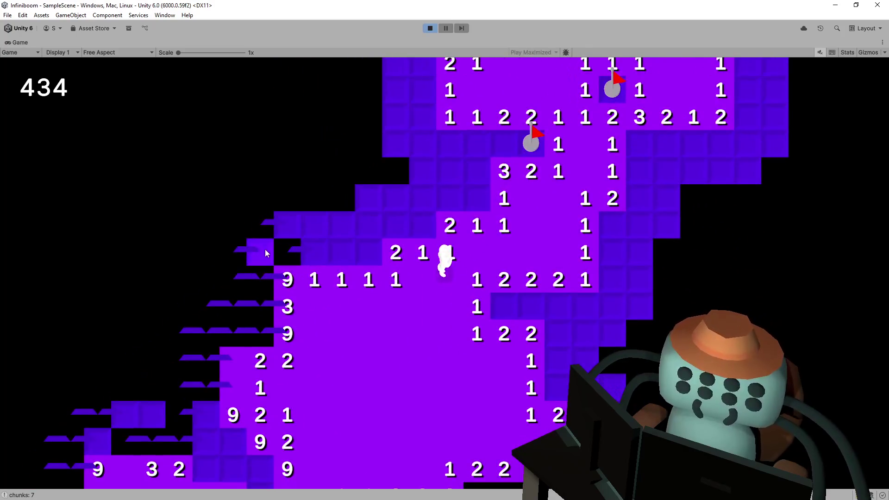
pyautogui.click(267, 250)
pyautogui.press('s')
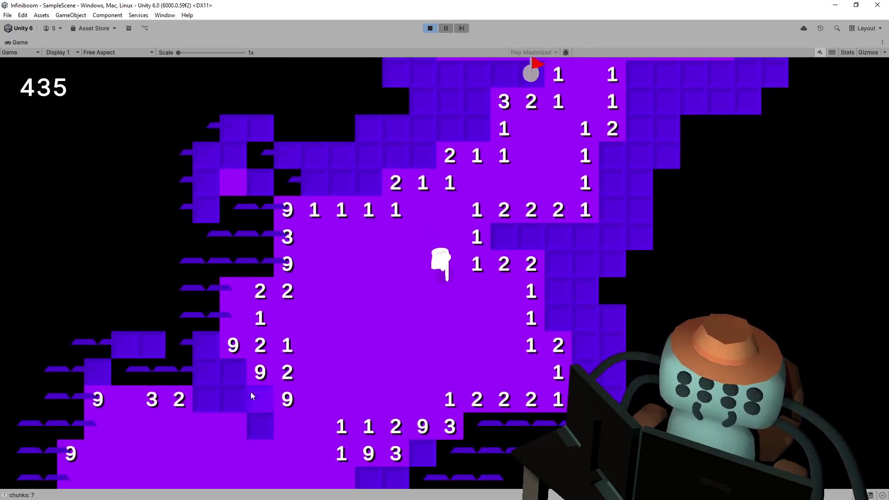
pyautogui.press('a')
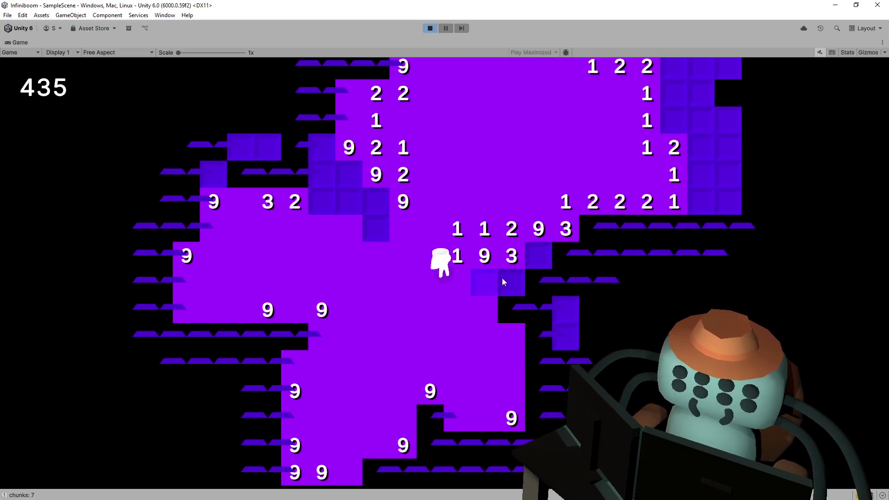
pyautogui.press('w')
pyautogui.click(432, 29)
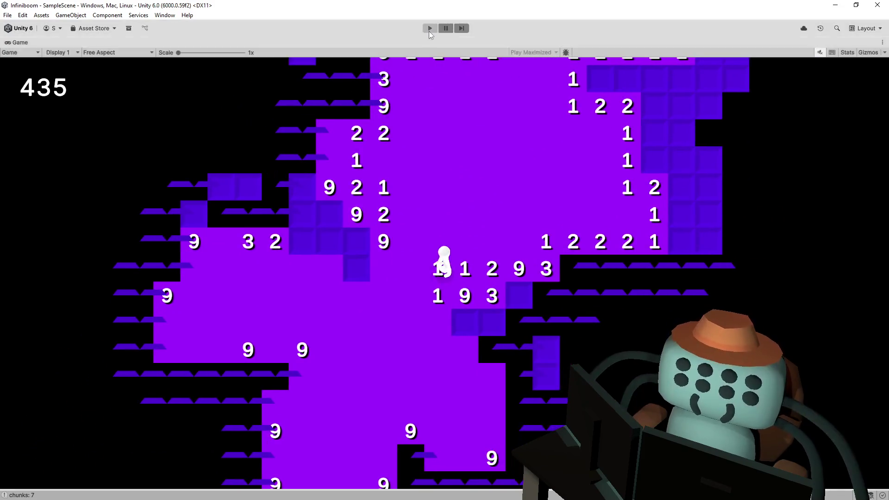
pyautogui.hotkey('alt', 'Tab')
pyautogui.click(495, 196)
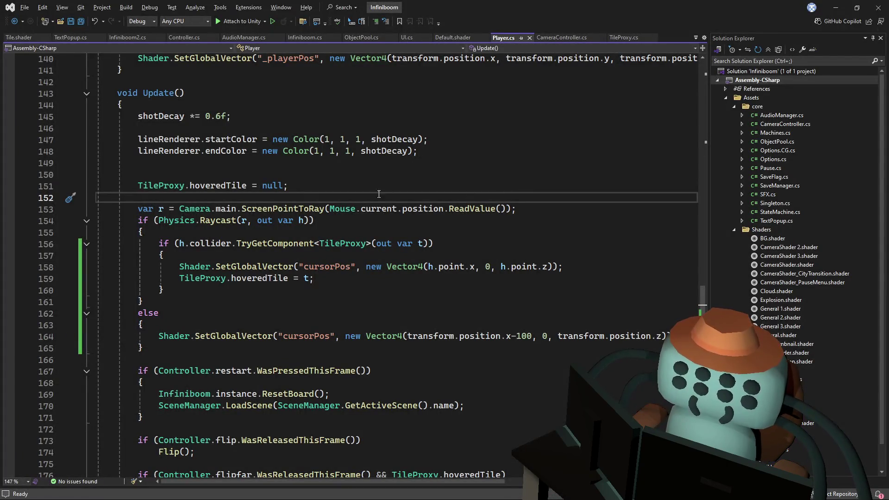
pyautogui.click(420, 185)
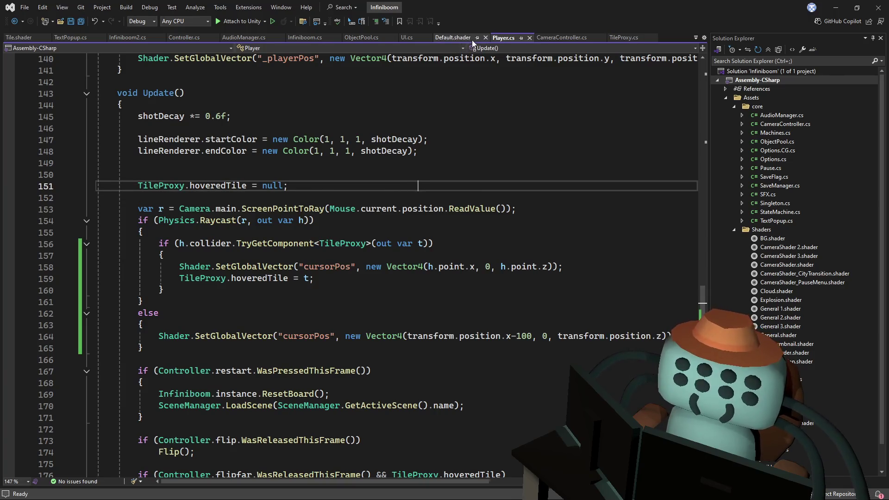
pyautogui.click(304, 37)
pyautogui.click(333, 162)
pyautogui.click(343, 208)
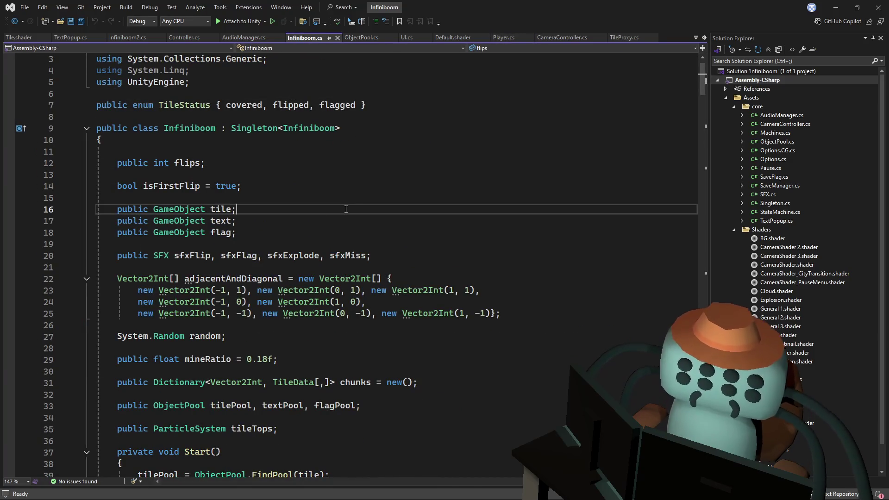
pyautogui.scroll(-1, 466, 175)
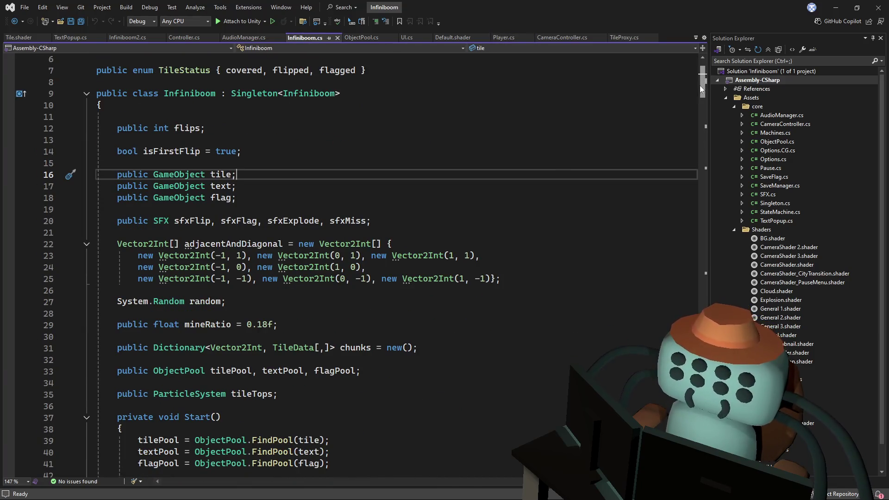
pyautogui.scroll(-5, 692, 100)
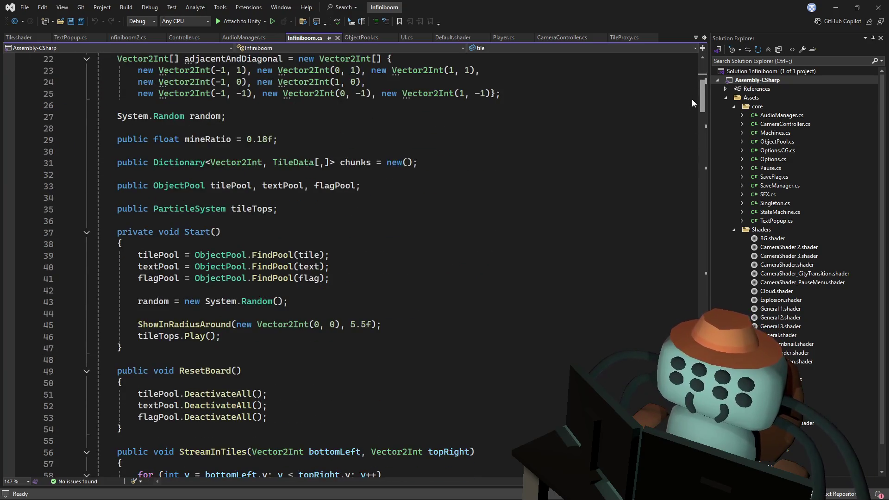
pyautogui.scroll(-2, 693, 99)
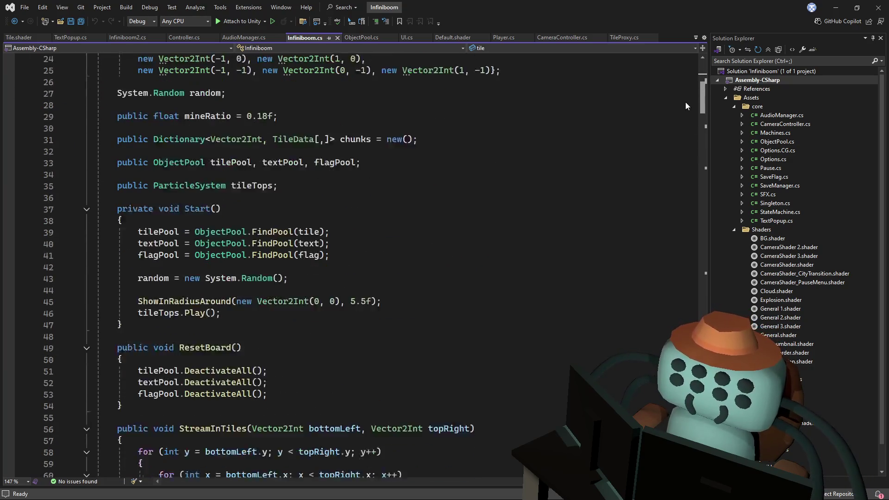
pyautogui.scroll(-5, 686, 102)
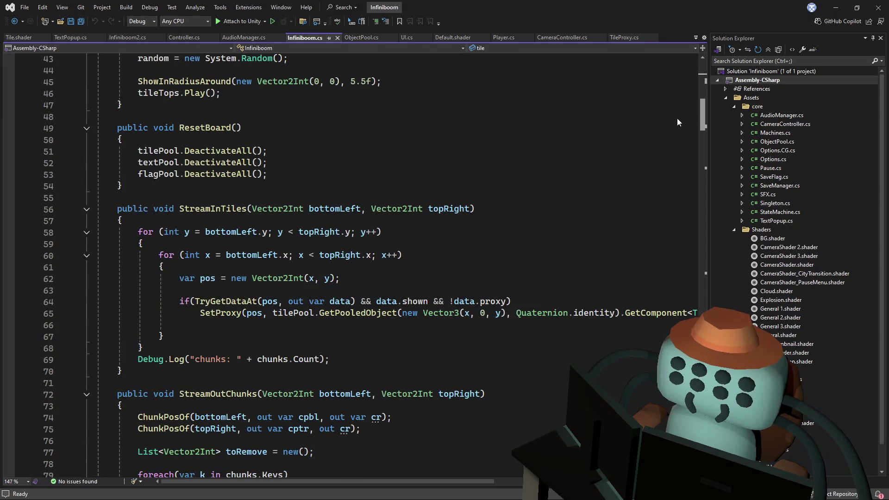
pyautogui.scroll(-2, 674, 125)
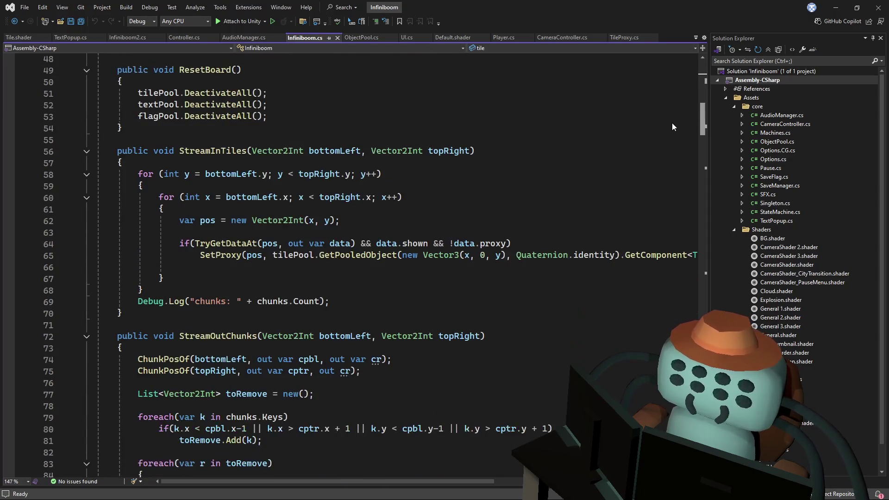
pyautogui.scroll(-3, 672, 122)
pyautogui.scroll(-2, 666, 130)
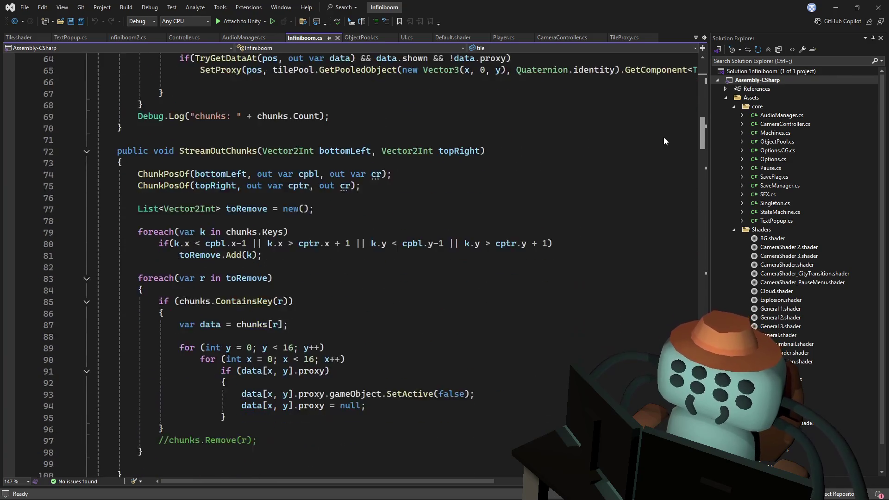
pyautogui.scroll(-2, 664, 137)
pyautogui.scroll(-1, 662, 144)
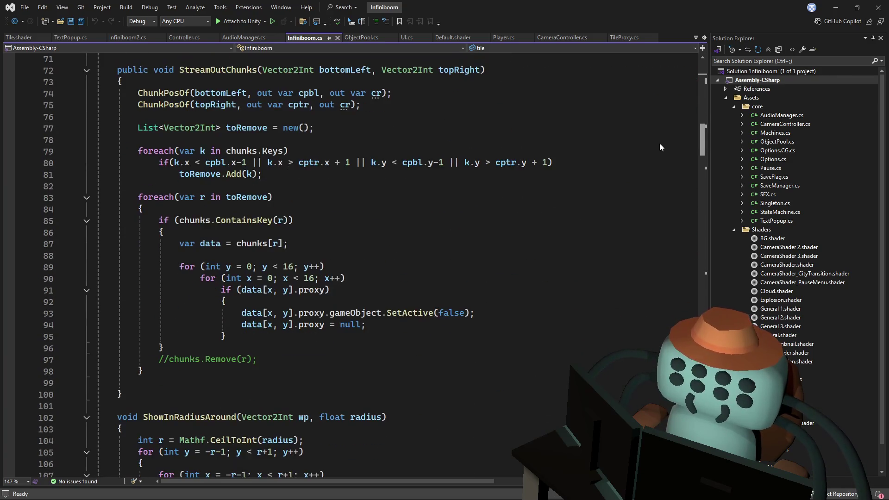
pyautogui.scroll(-1, 658, 145)
pyautogui.scroll(-2, 656, 151)
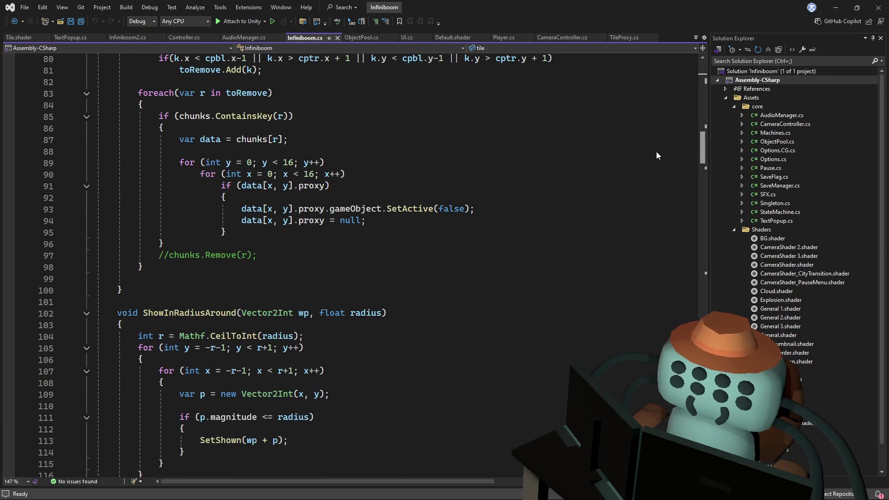
pyautogui.scroll(-2, 646, 157)
pyautogui.scroll(-1, 602, 171)
pyautogui.scroll(-2, 599, 174)
pyautogui.scroll(-2, 597, 175)
pyautogui.scroll(-5, 591, 178)
pyautogui.scroll(-4, 592, 178)
pyautogui.scroll(-1, 591, 178)
pyautogui.scroll(-3, 591, 178)
pyautogui.scroll(-2, 591, 178)
pyautogui.scroll(-1, 591, 178)
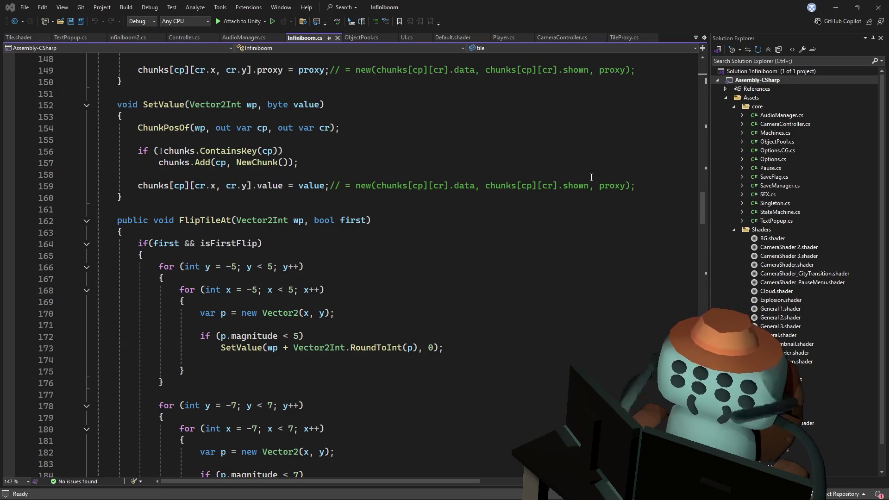
pyautogui.click(528, 171)
pyautogui.scroll(-5, 528, 171)
pyautogui.scroll(1, 521, 172)
pyautogui.scroll(1, 513, 173)
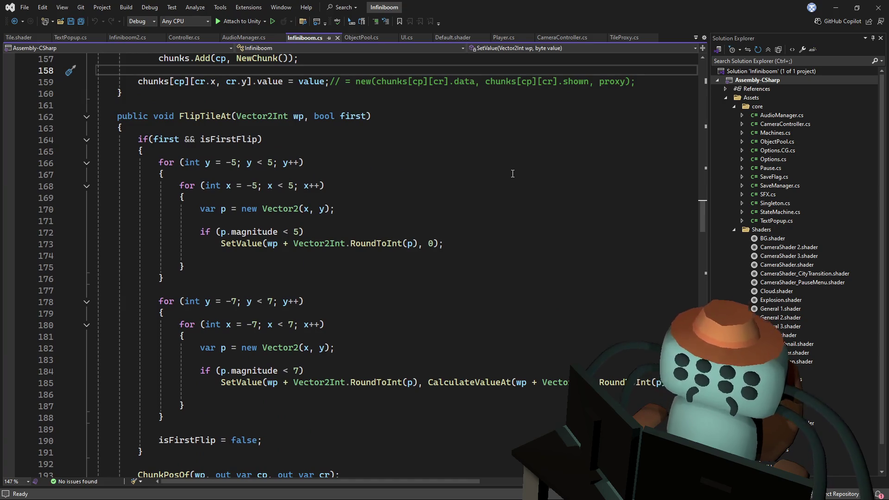
pyautogui.scroll(-1, 517, 174)
pyautogui.scroll(-1, 514, 174)
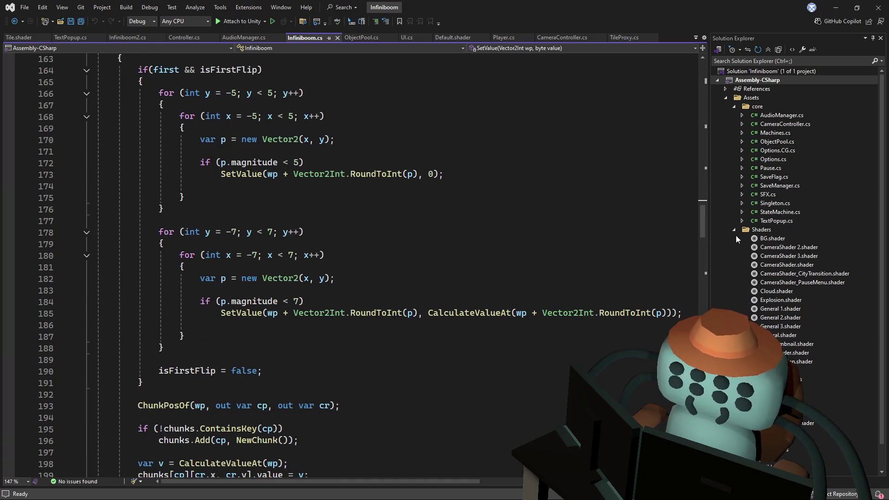
pyautogui.scroll(-2, 397, 252)
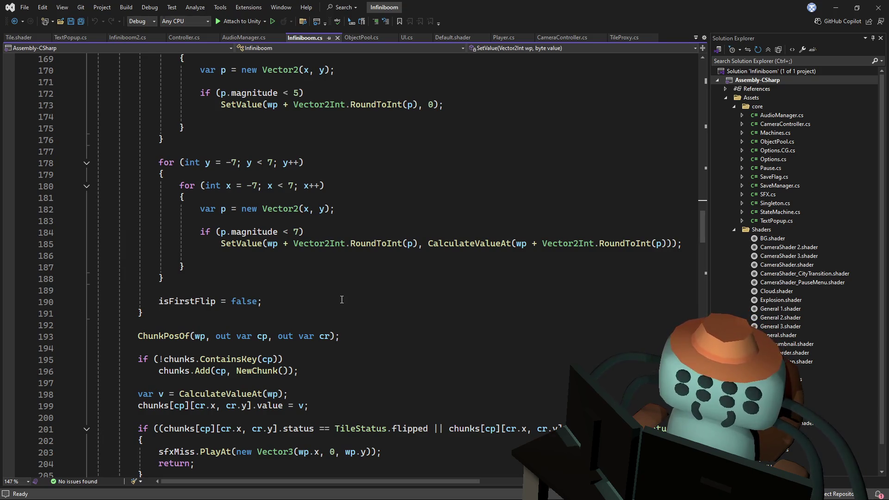
pyautogui.scroll(-2, 348, 288)
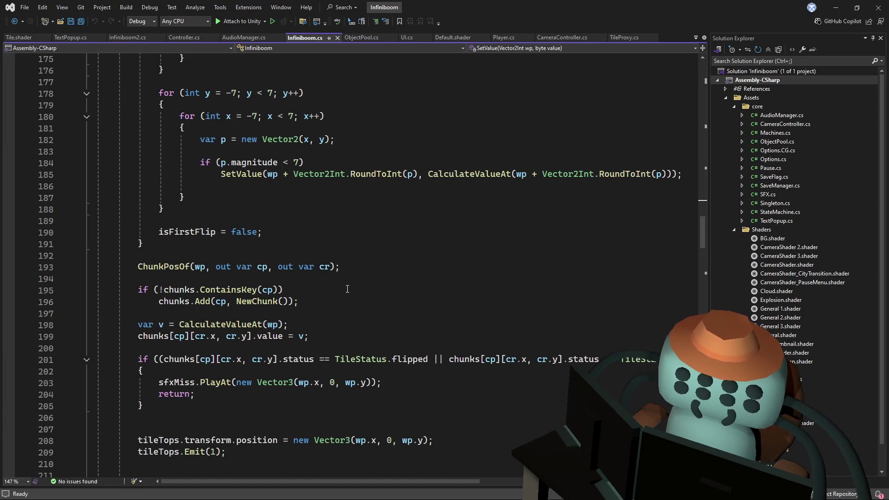
pyautogui.moveTo(708, 244)
pyautogui.mouseDown()
pyautogui.moveTo(704, 204)
pyautogui.moveTo(720, 128)
pyautogui.mouseUp()
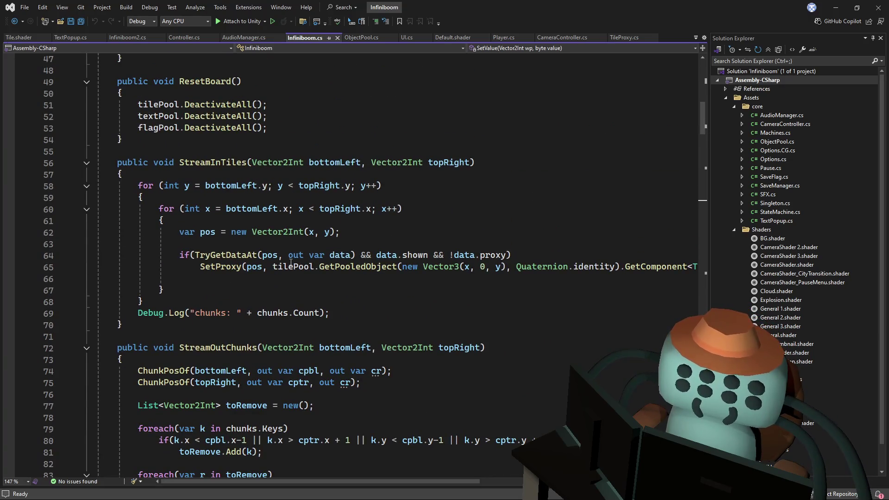
# Follow TryGetDataAt and ChunkPosOf to their definitions from StreamInTiles, navigate back, and switch to Player.cs
pyautogui.moveTo(201, 266); pyautogui.dragTo(346, 267)
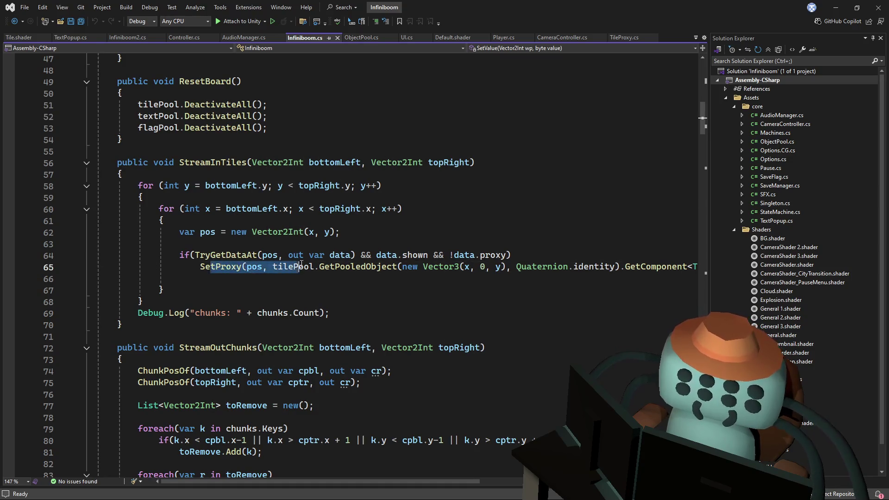
pyautogui.moveTo(332, 485)
pyautogui.mouseDown()
pyautogui.moveTo(387, 479)
pyautogui.moveTo(314, 476)
pyautogui.mouseUp()
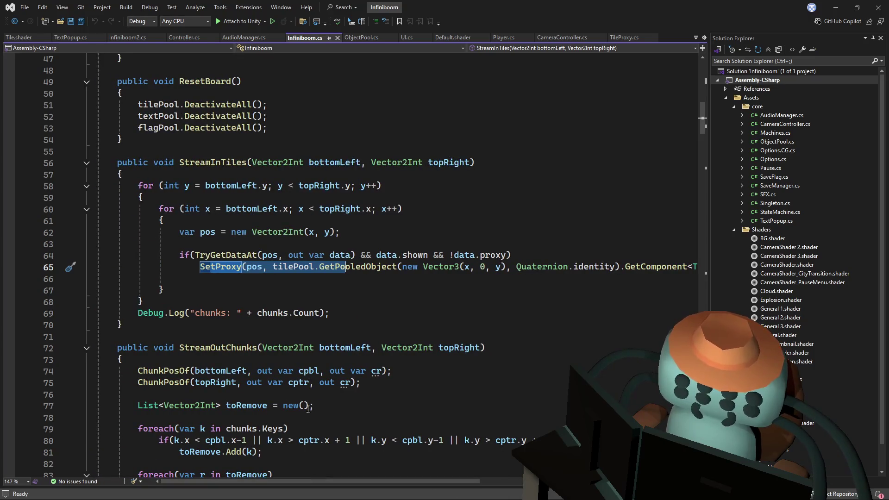
pyautogui.click(259, 243)
pyautogui.moveTo(226, 255)
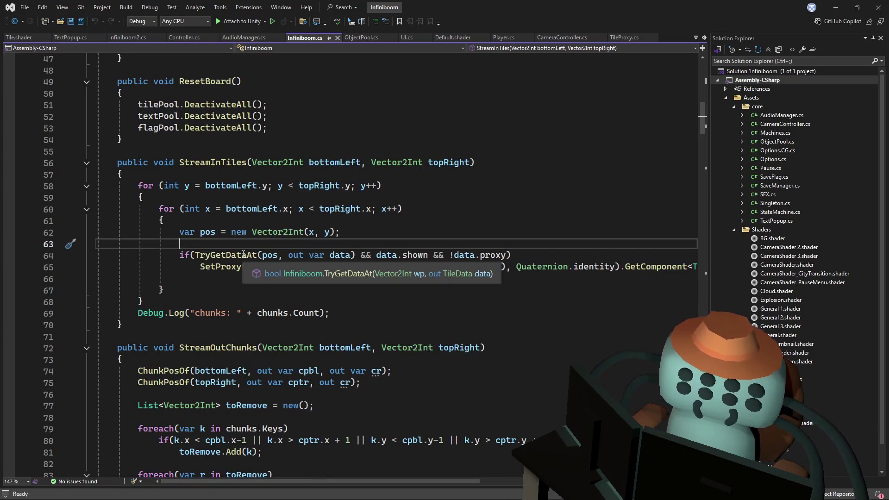
pyautogui.keyDown('ctrl'); pyautogui.click(244, 255); pyautogui.keyUp('ctrl')
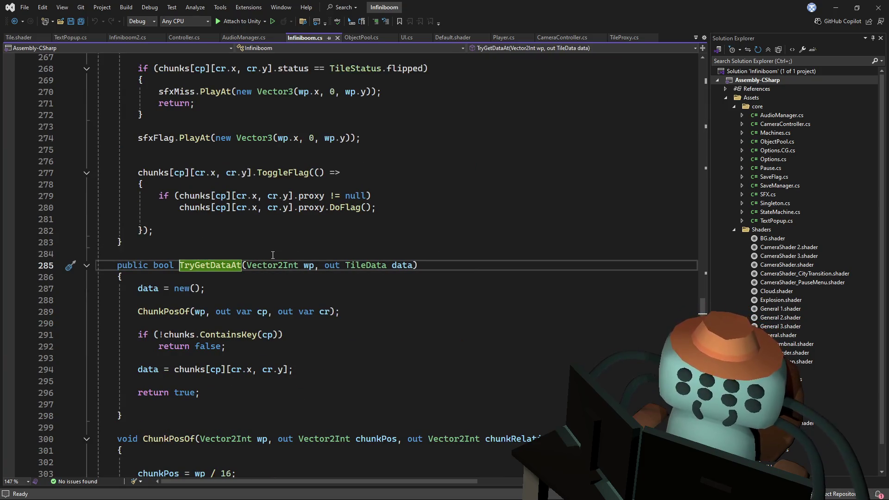
pyautogui.keyDown('ctrl'); pyautogui.click(168, 313); pyautogui.keyUp('ctrl')
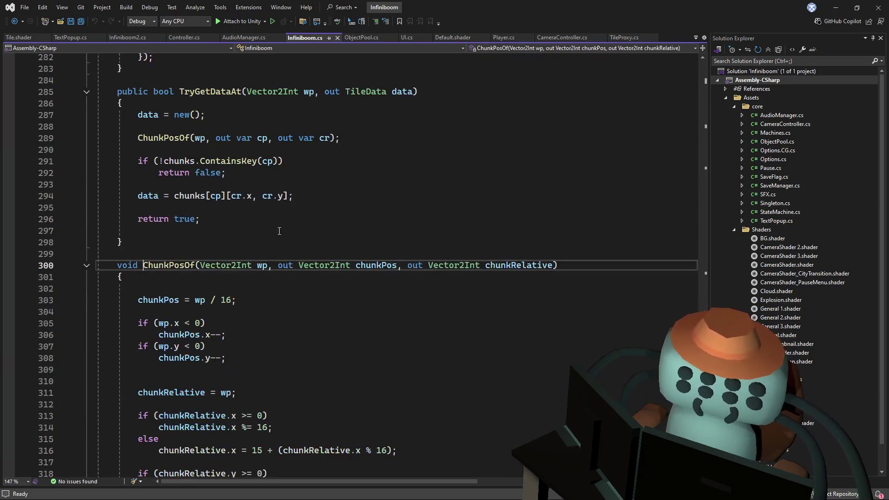
pyautogui.scroll(-1, 273, 245)
pyautogui.scroll(-1, 273, 245)
pyautogui.scroll(-1, 277, 261)
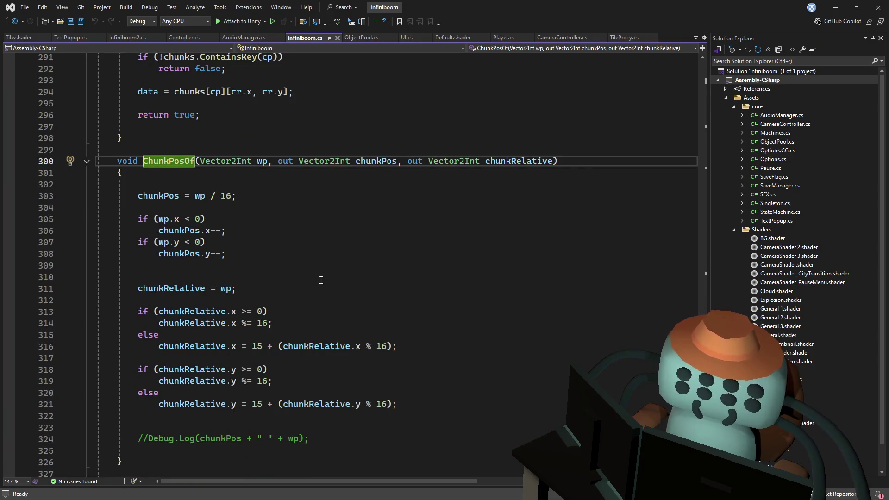
pyautogui.hotkey('ctrl', '-')
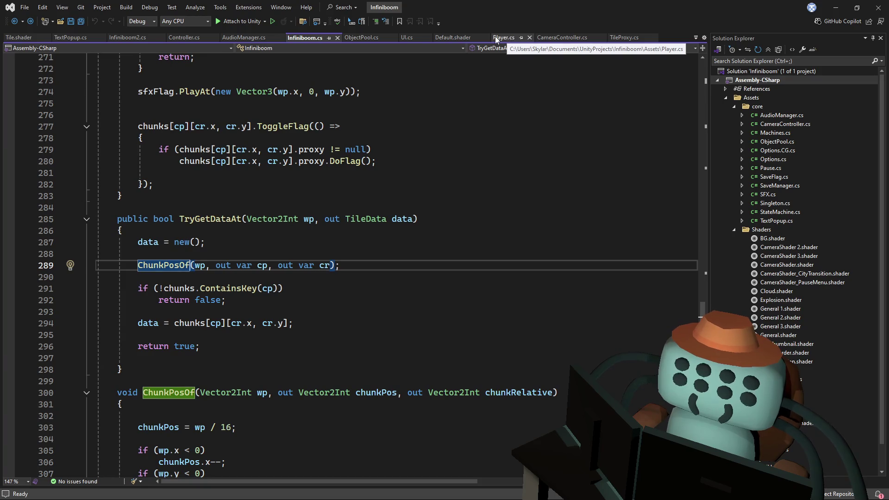
pyautogui.click(504, 39)
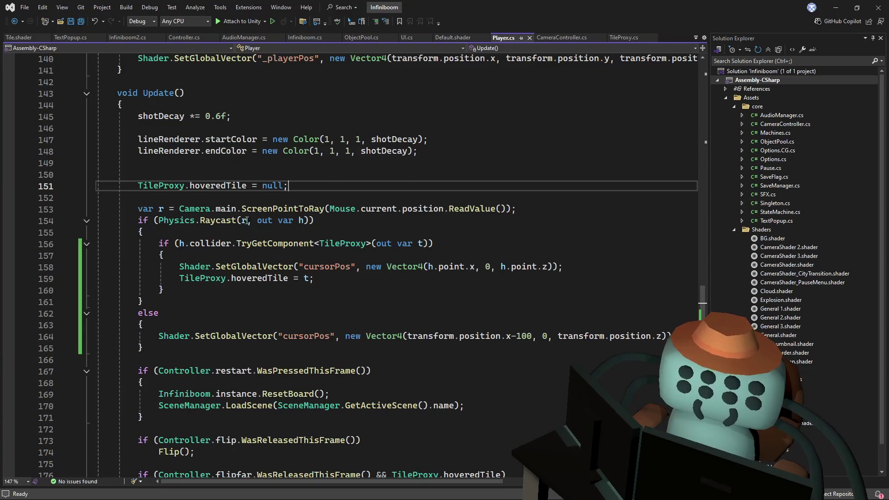
# Inspect the hoveredTile assignment and line 159 in Player.Update, then switch to the Unity editor
pyautogui.click(306, 278)
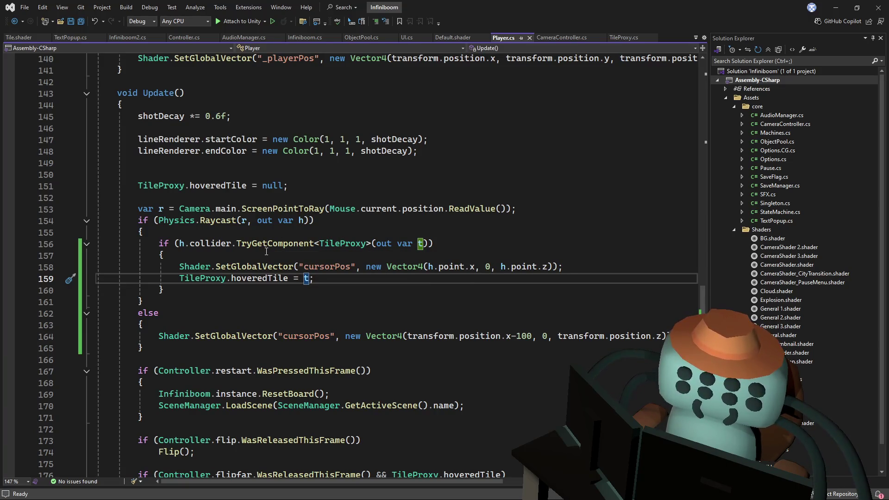
pyautogui.scroll(-1, 266, 251)
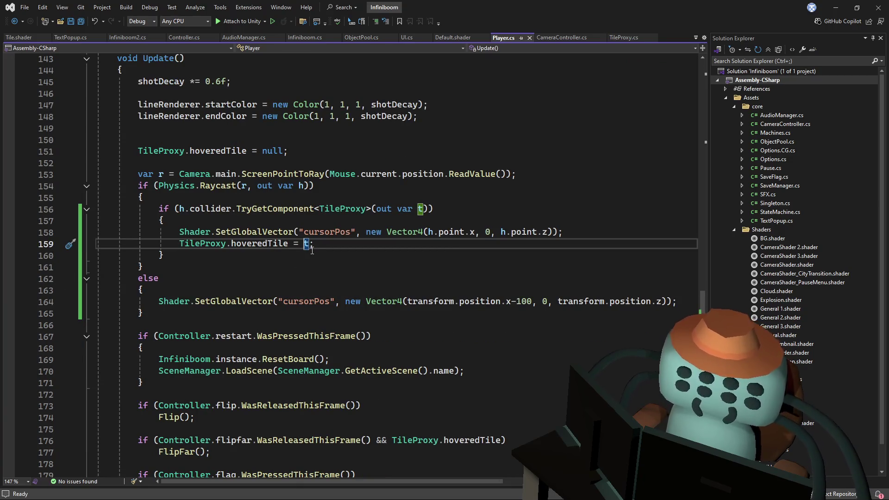
pyautogui.click(346, 245)
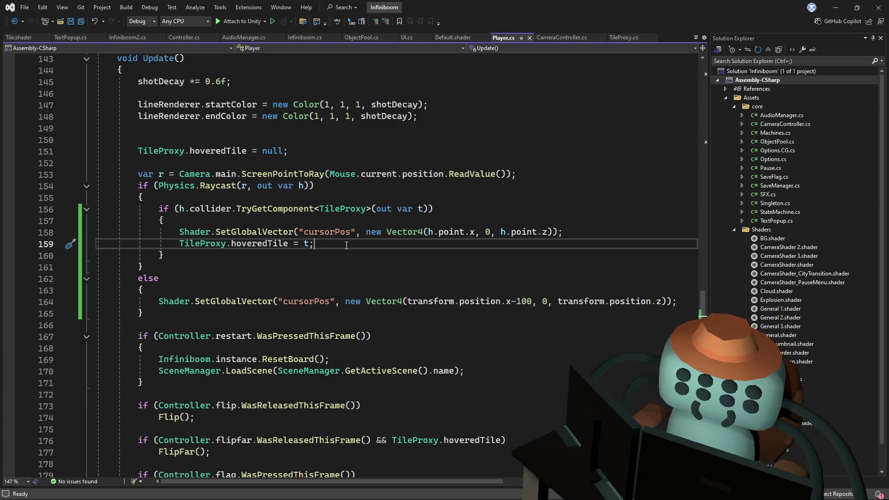
pyautogui.scroll(-3, 346, 246)
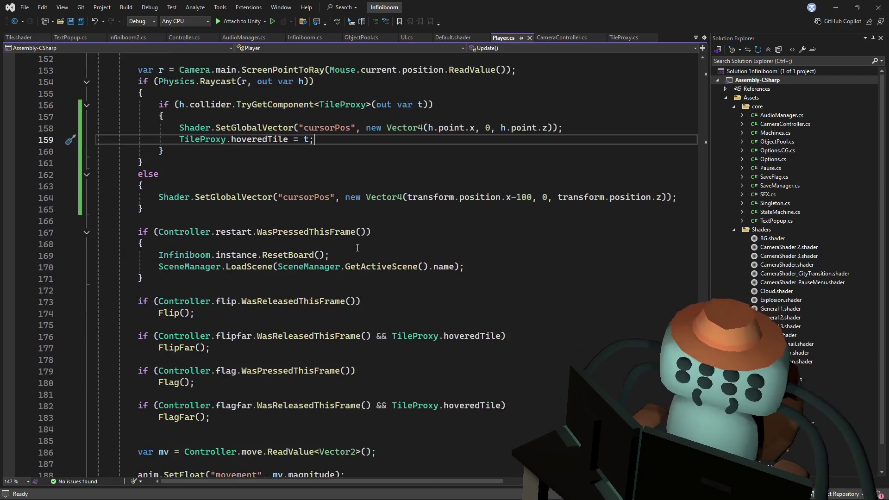
pyautogui.scroll(-3, 357, 248)
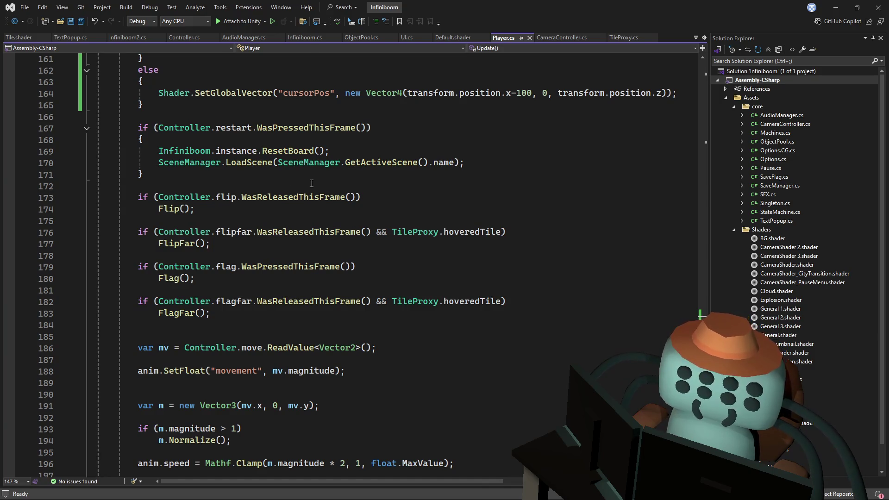
pyautogui.scroll(1, 314, 183)
pyautogui.scroll(2, 326, 181)
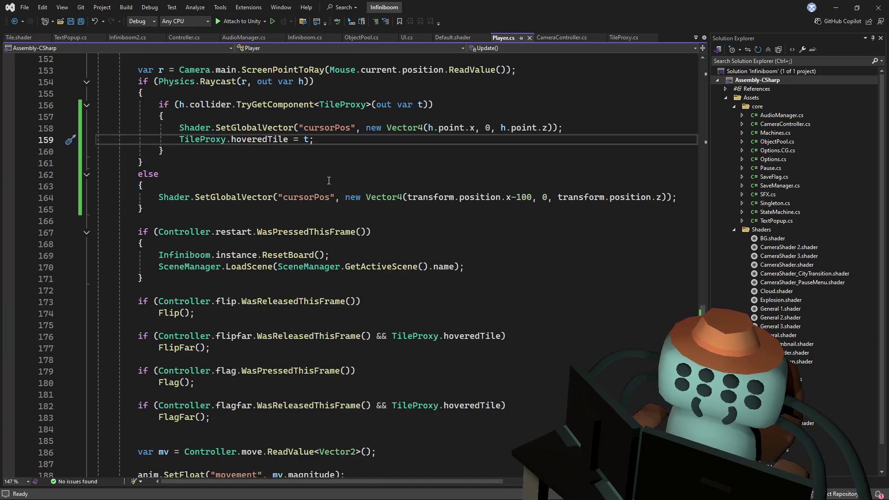
pyautogui.hotkey('alt', 'Tab')
# Start the playtest and reveal tiles on the purple board and the left outcrop
pyautogui.click(430, 28)
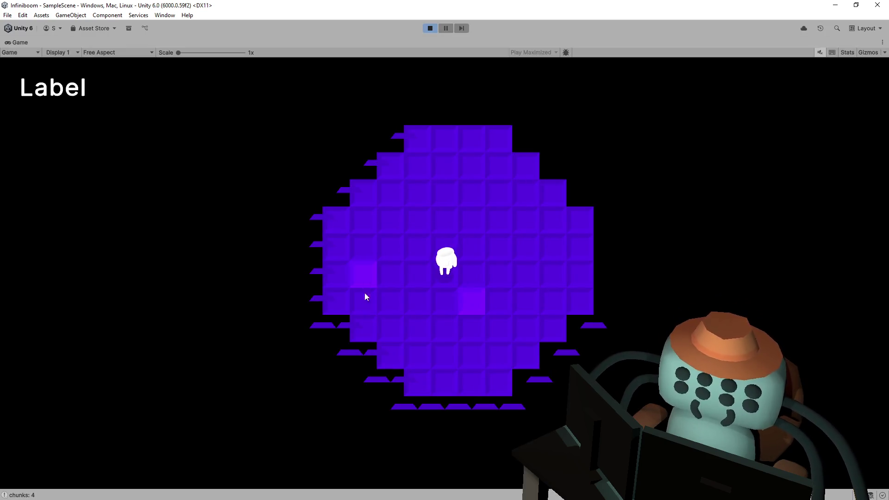
pyautogui.click(367, 324)
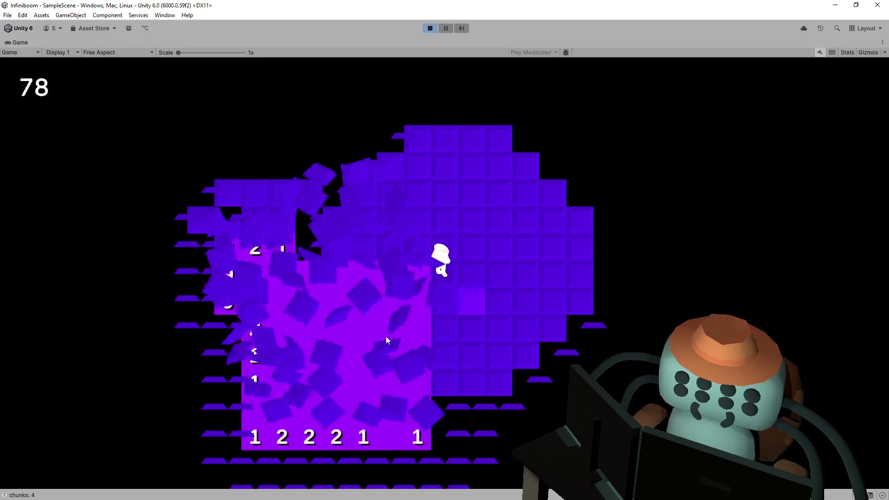
pyautogui.click(224, 239)
pyautogui.click(198, 234)
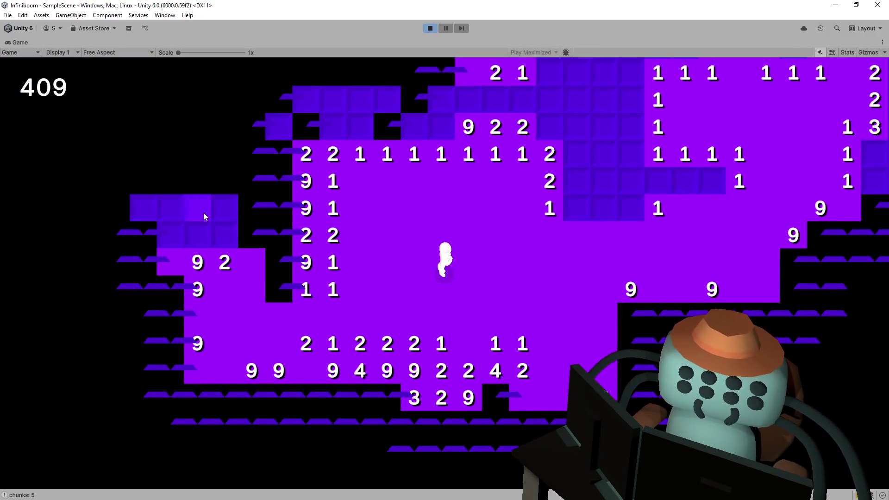
pyautogui.click(210, 214)
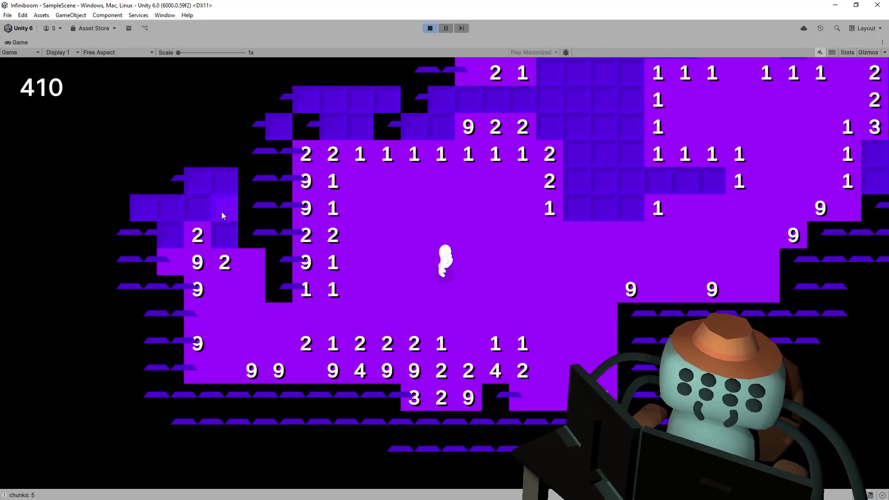
# Walk the character up and left with WASD and reveal tiles in the upper-left area
pyautogui.press('w')
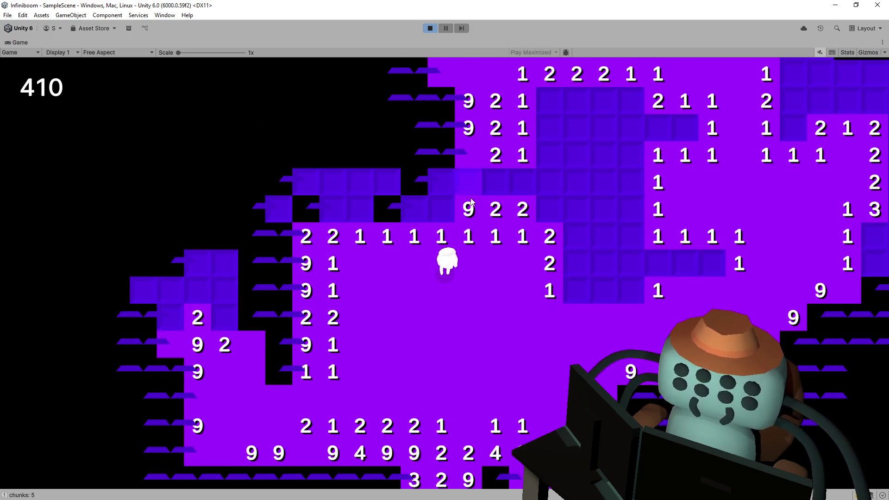
pyautogui.press('d')
pyautogui.press('s')
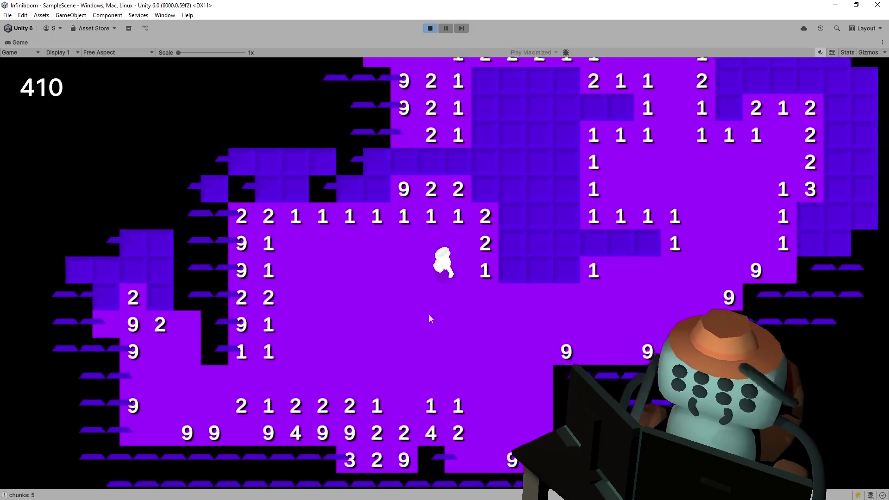
pyautogui.press('w')
pyautogui.press('a')
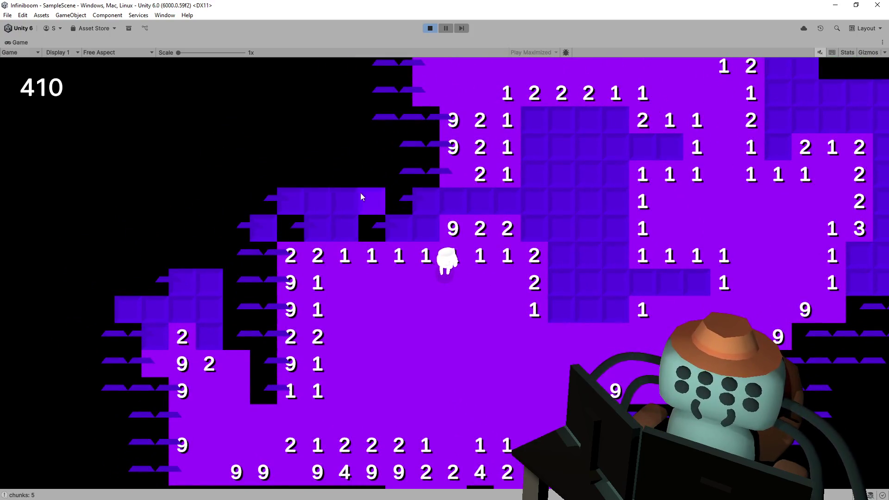
pyautogui.click(353, 192)
pyautogui.click(345, 147)
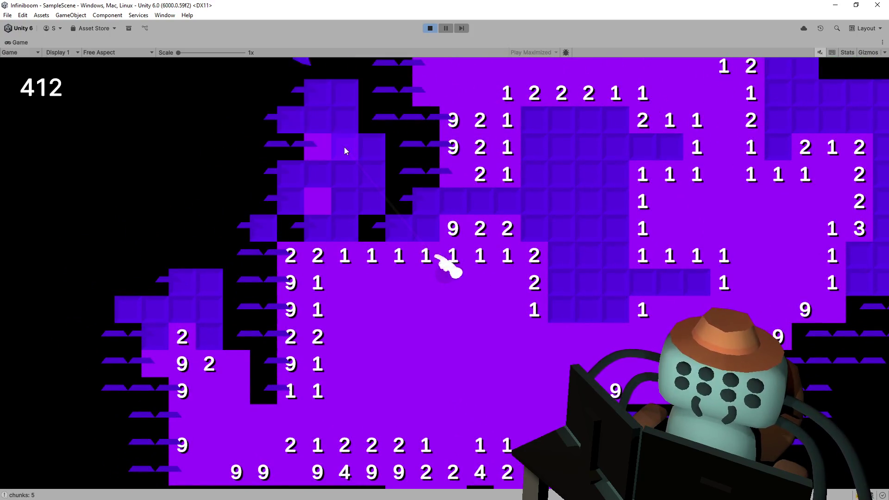
# Walk the character around the revealed board, then end the playtest
pyautogui.press('w')
pyautogui.press('d')
pyautogui.press('s')
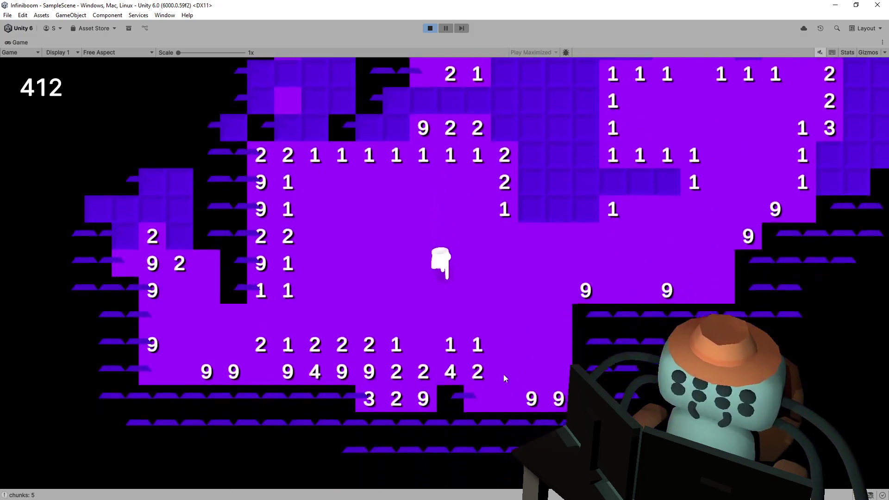
pyautogui.press('d')
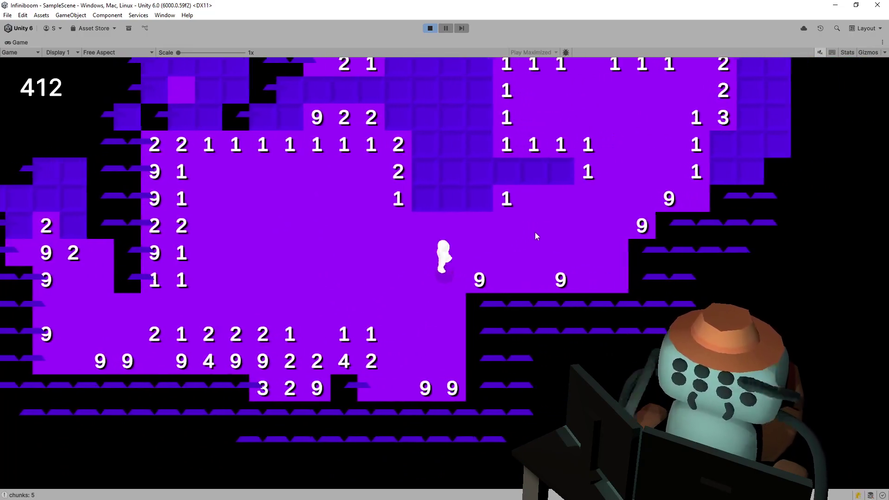
pyautogui.press('d')
pyautogui.press('w')
pyautogui.press('d')
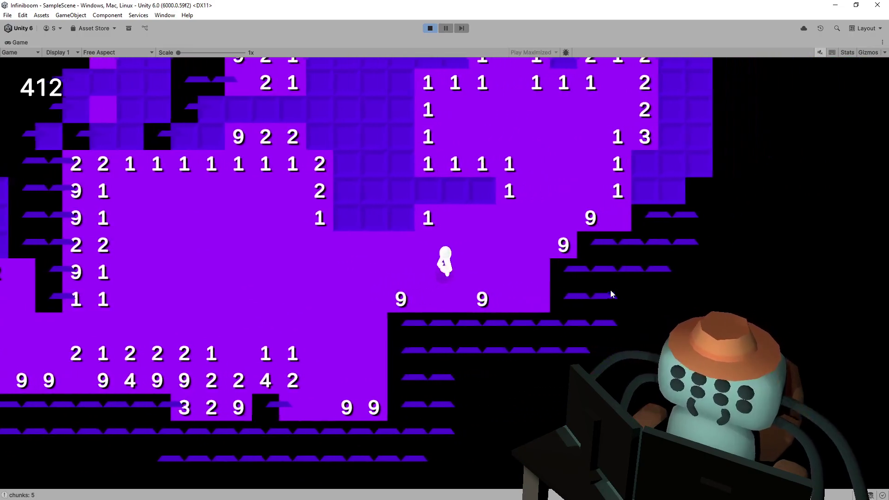
pyautogui.press('a')
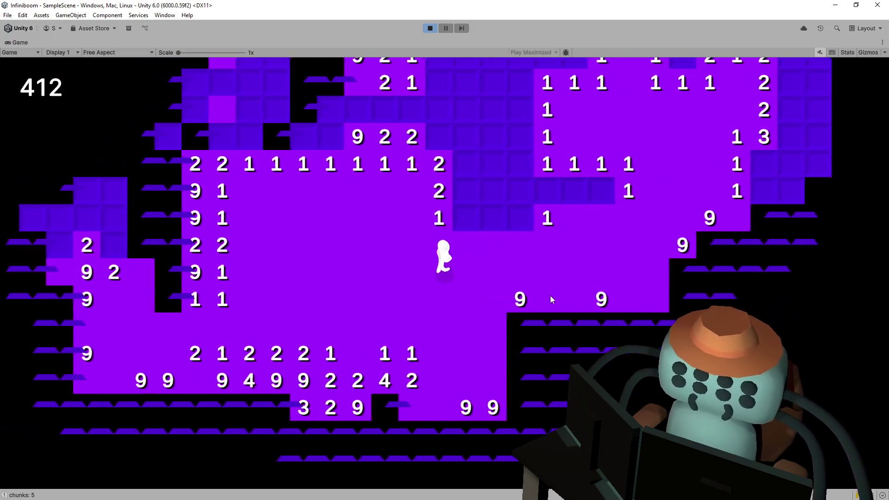
pyautogui.press('s')
pyautogui.press('a')
pyautogui.press('a')
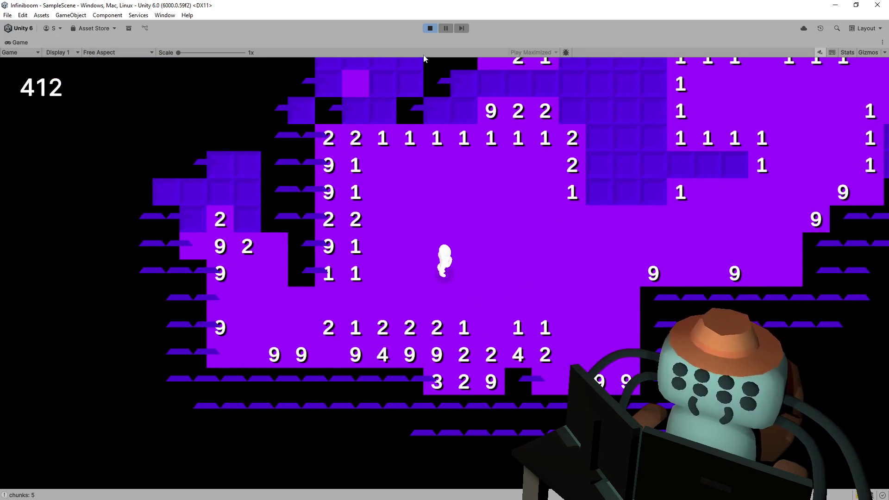
pyautogui.click(430, 29)
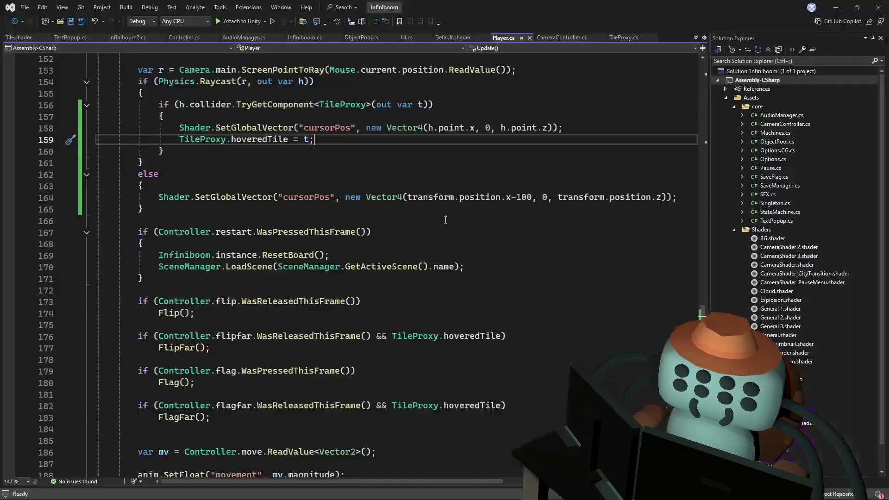
# Review Player.cs's raycast else branch, then switch to the TileProxy.cs script
pyautogui.click(452, 173)
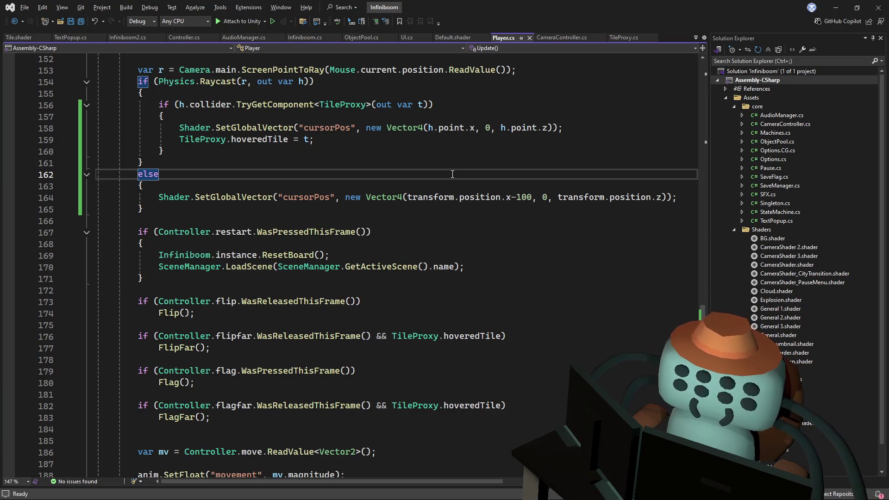
pyautogui.scroll(-1, 461, 163)
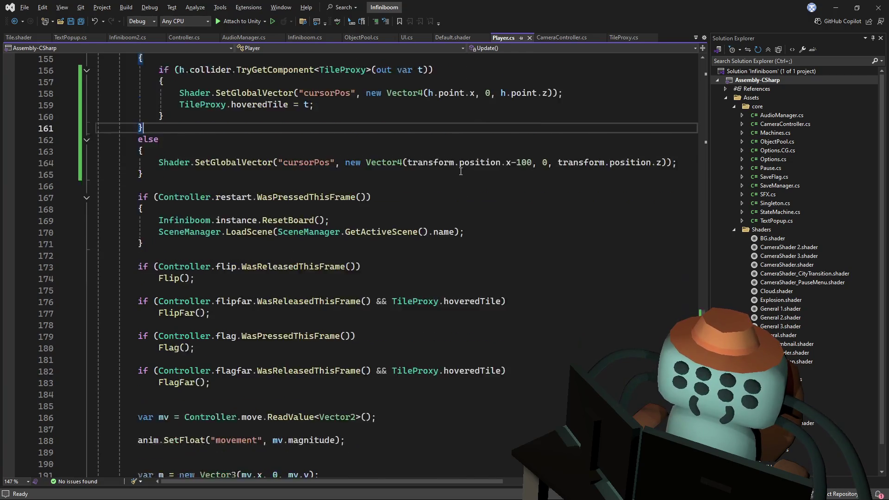
pyautogui.scroll(-3, 462, 167)
pyautogui.scroll(-4, 463, 171)
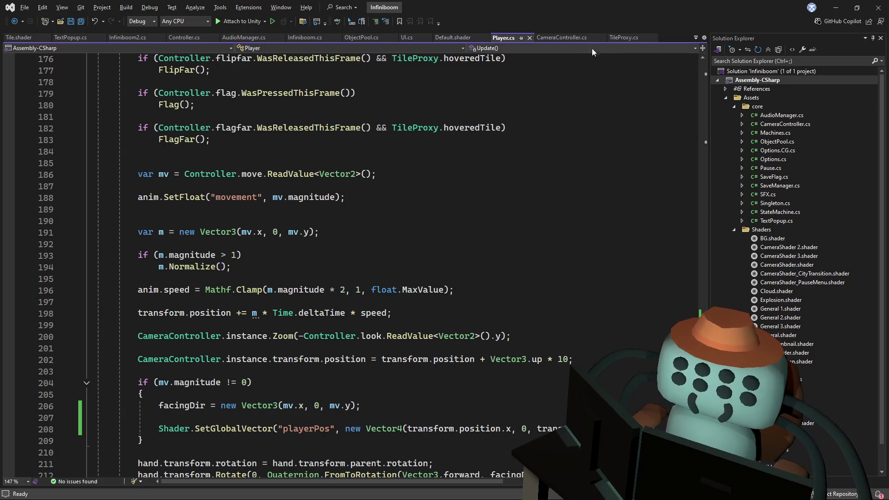
pyautogui.click(621, 38)
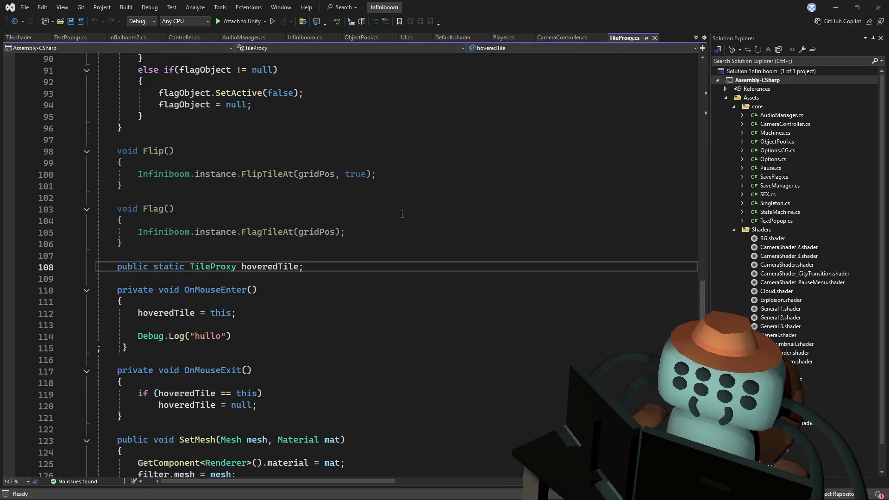
pyautogui.scroll(-3, 486, 125)
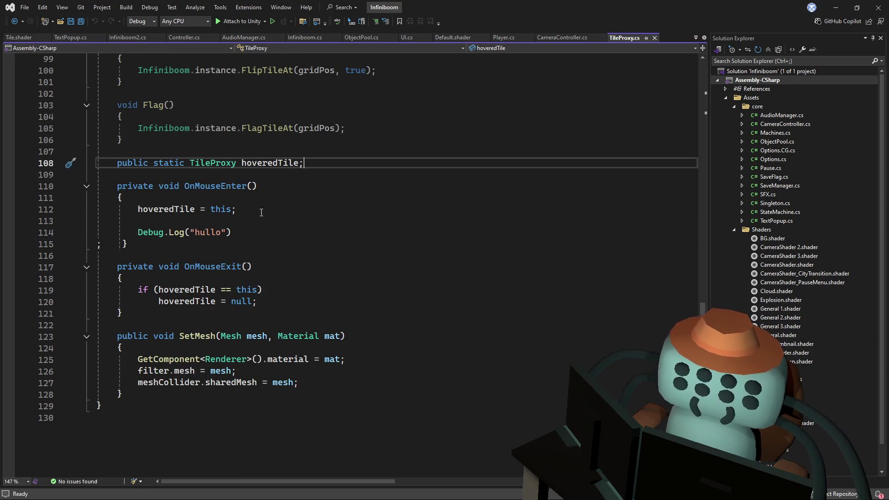
# Comment out TileProxy's OnMouseEnter and OnMouseExit handlers on lines 110-121
pyautogui.click(234, 212)
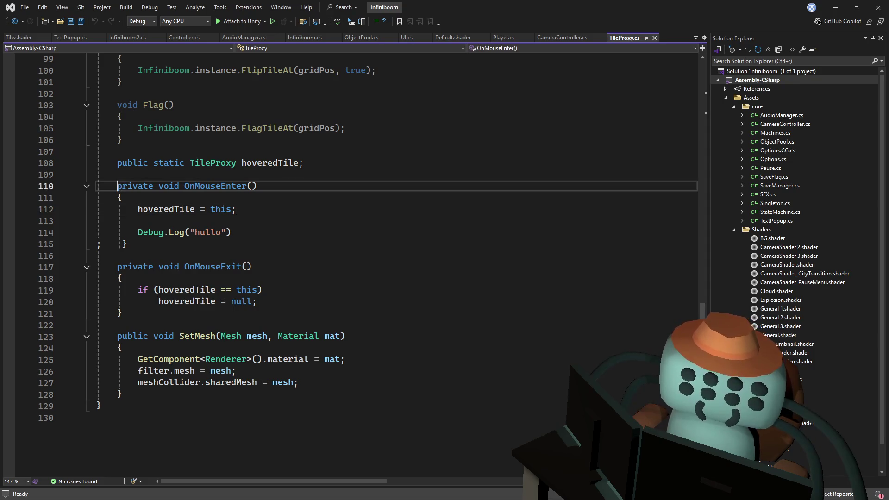
pyautogui.moveTo(120, 187); pyautogui.dragTo(119, 312)
pyautogui.write('//')
pyautogui.click(397, 198)
pyautogui.scroll(2, 386, 218)
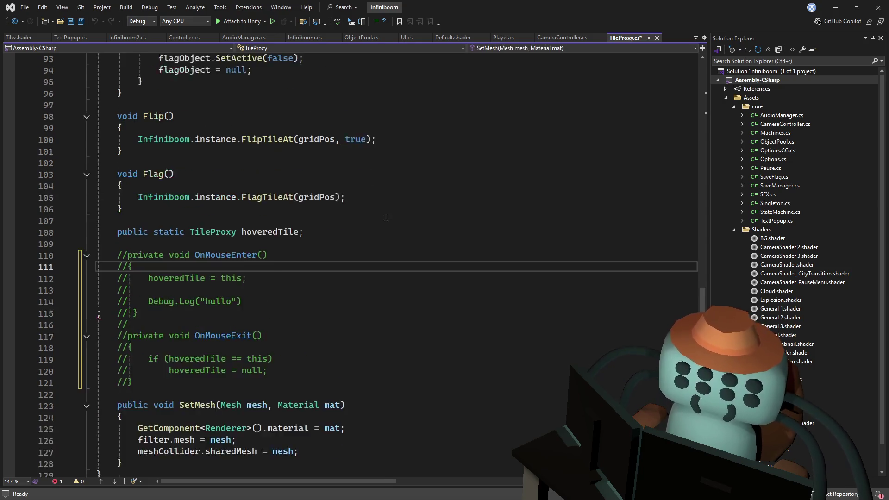
pyautogui.scroll(2, 386, 218)
# Comment out gridPos's negative-position adjustments on lines 28-31, save, and try the playtest in Unity
pyautogui.keyDown('ctrl'); pyautogui.click(317, 209); pyautogui.keyUp('ctrl')
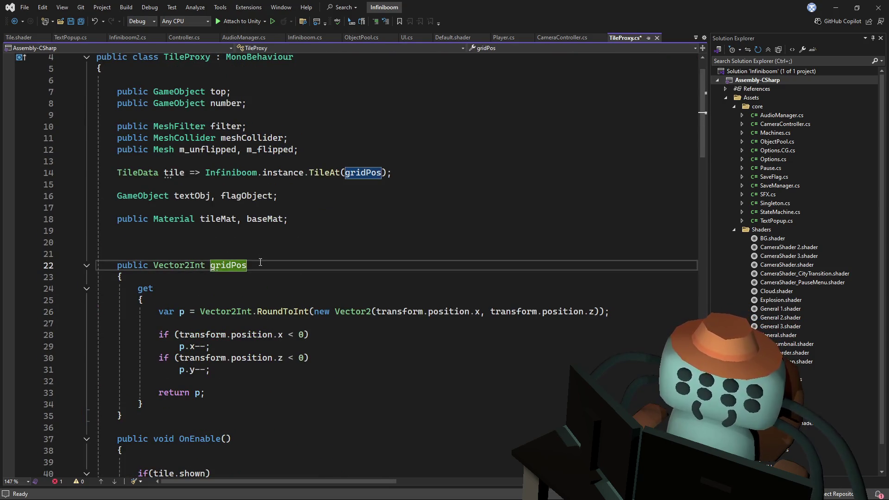
pyautogui.scroll(-1, 260, 263)
pyautogui.scroll(-1, 260, 263)
pyautogui.click(160, 266)
pyautogui.moveTo(160, 266); pyautogui.dragTo(157, 295)
pyautogui.write('//')
pyautogui.hotkey('ctrl', 's')
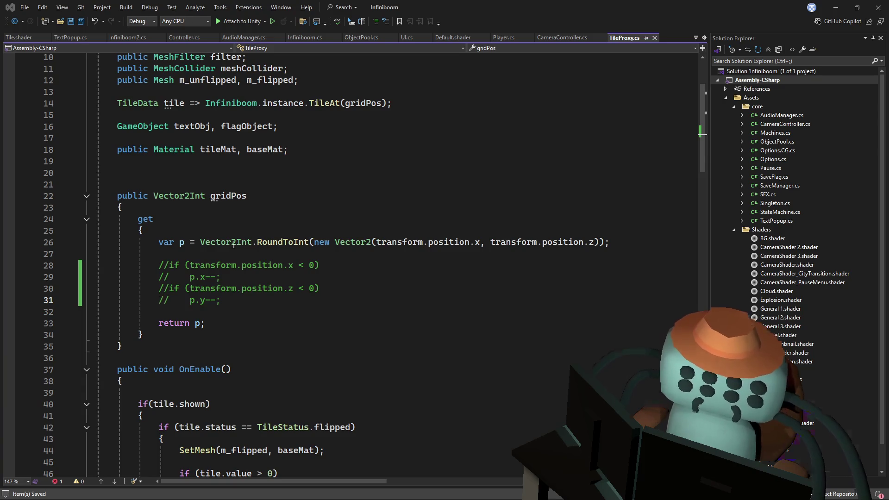
pyautogui.hotkey('alt', 'Tab')
pyautogui.click(433, 30)
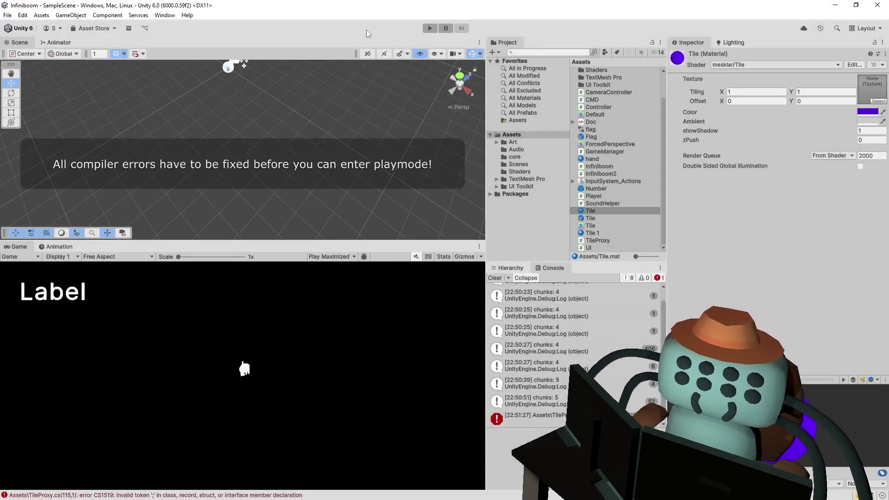
# Jump from the CS1519 console error to TileProxy line 115, delete the stray semicolon and return to Unity
pyautogui.doubleClick(528, 415)
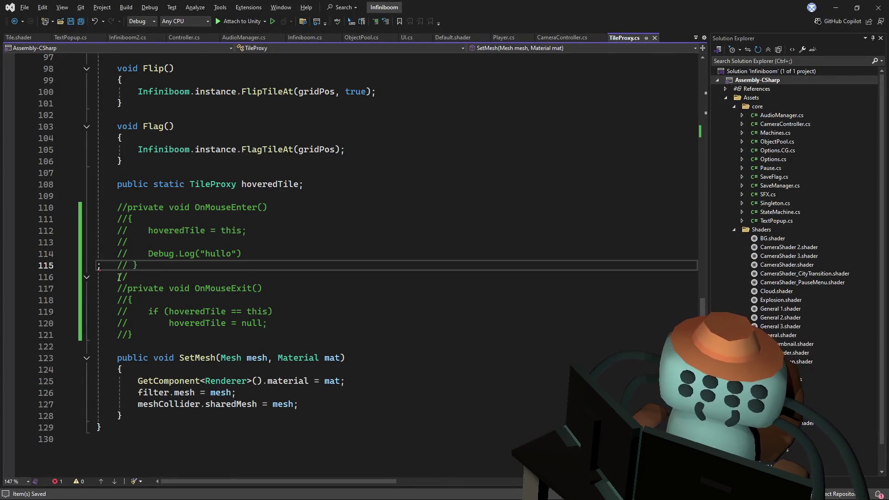
pyautogui.press('Delete')
pyautogui.click(305, 249)
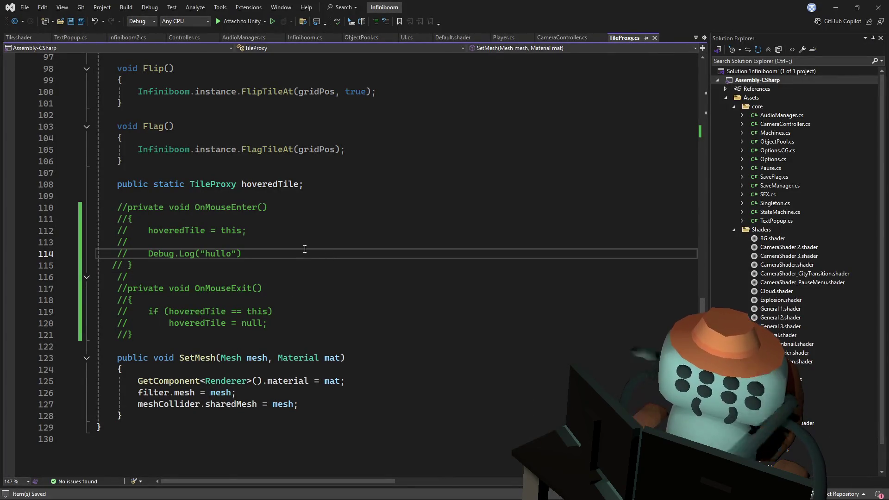
pyautogui.hotkey('alt', 'Tab')
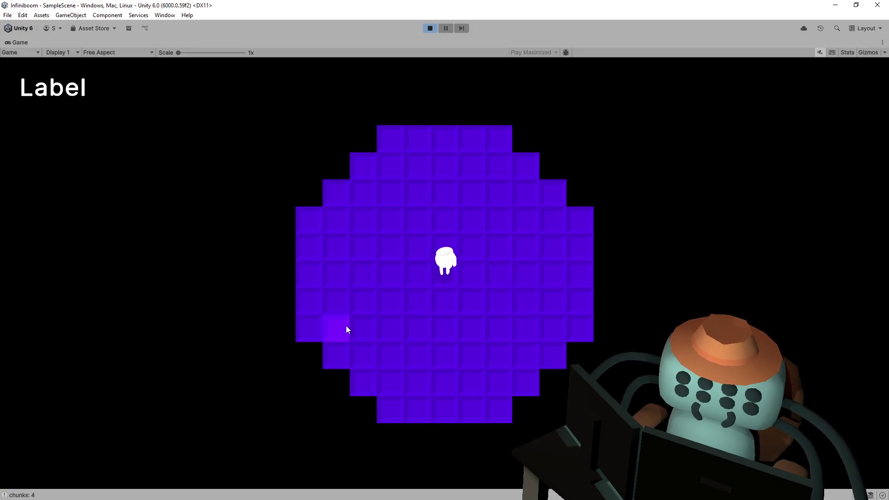
# Reveal the opening region and lower-left tiles, flag a mine left of centre and uncover tiles beside the upper flag
pyautogui.click(346, 326)
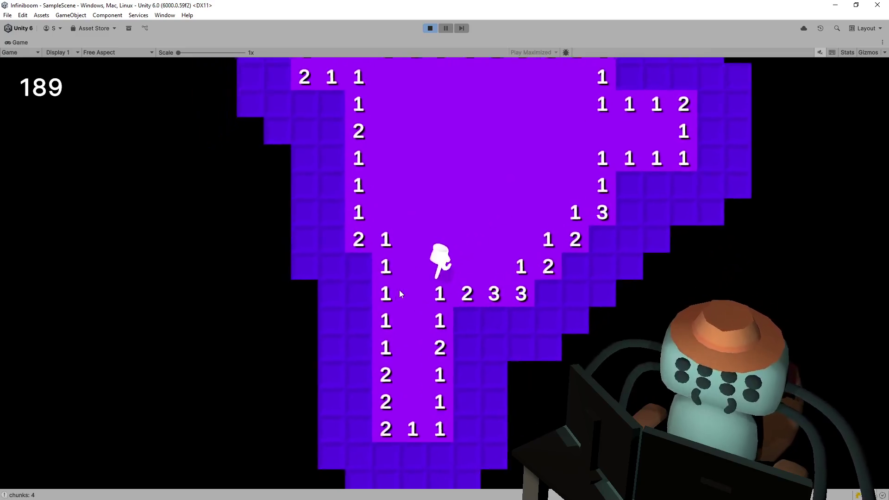
pyautogui.click(380, 250)
pyautogui.click(387, 342)
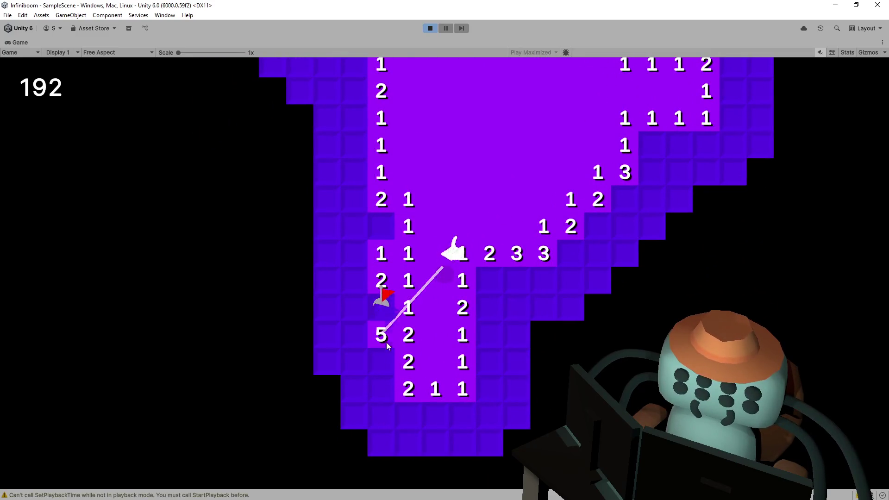
pyautogui.click(387, 350)
pyautogui.click(366, 375)
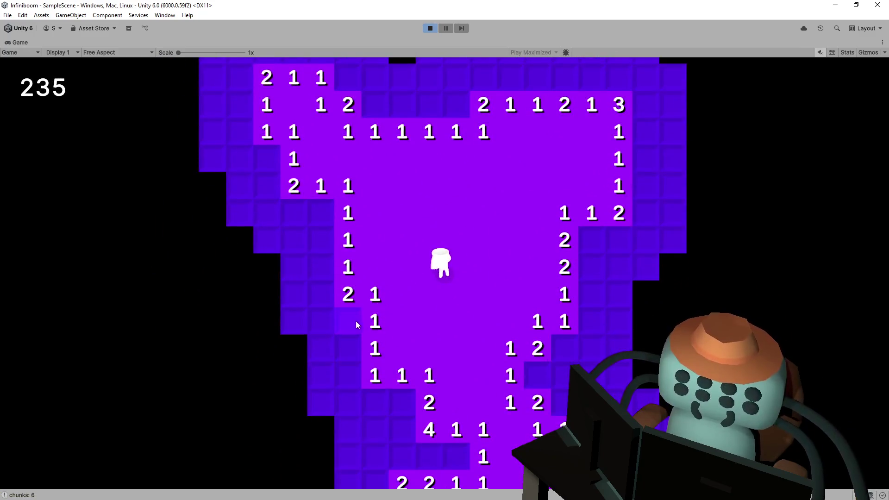
pyautogui.rightClick(353, 309)
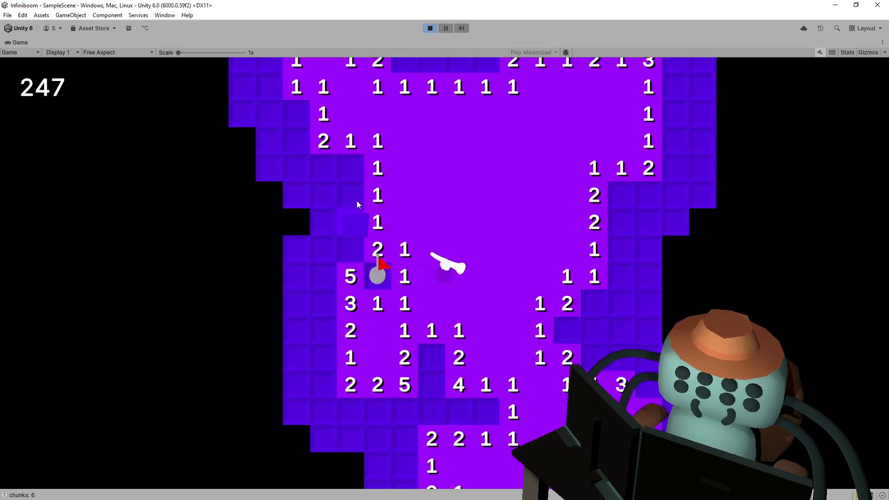
pyautogui.click(351, 190)
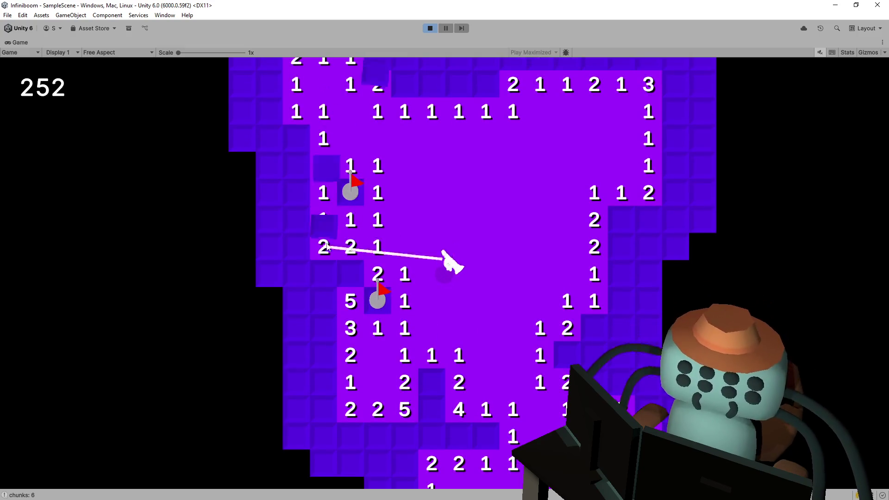
pyautogui.click(322, 169)
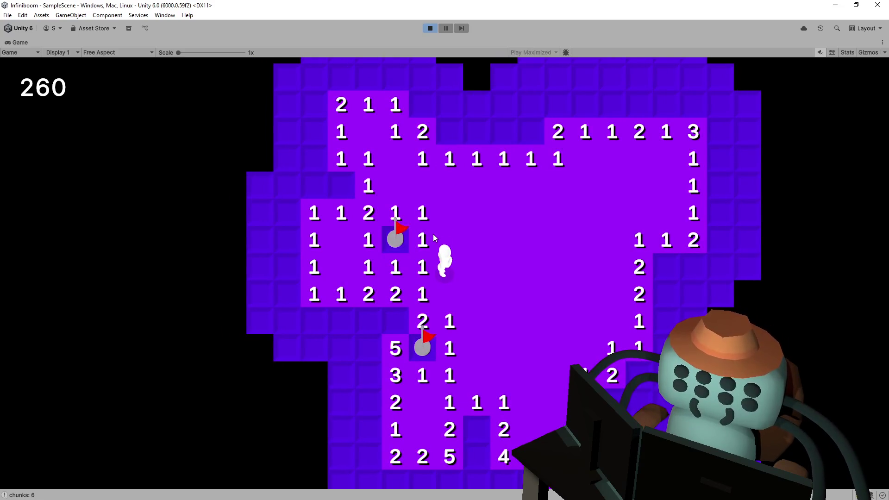
# Flag the tile left of the upper flag and reveal the tiles down the left column
pyautogui.press('space')
pyautogui.rightClick(366, 236)
pyautogui.click(373, 236)
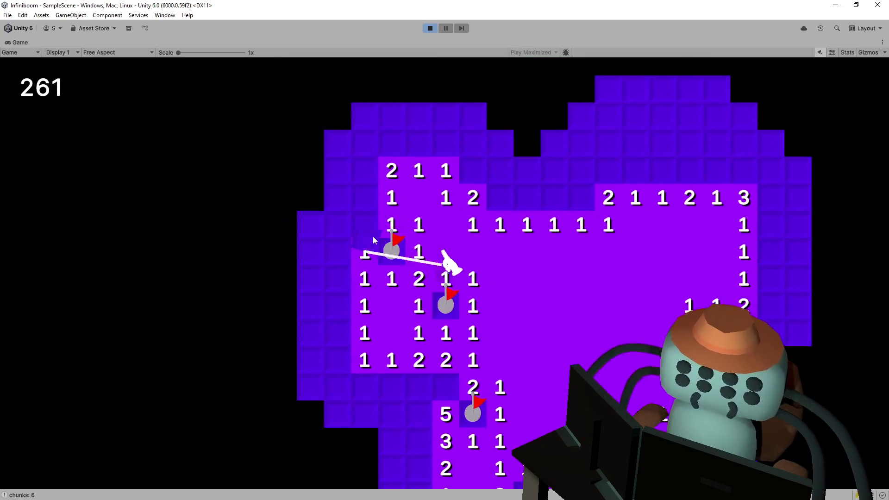
pyautogui.click(342, 200)
pyautogui.click(340, 227)
pyautogui.click(339, 253)
pyautogui.click(340, 280)
pyautogui.click(342, 306)
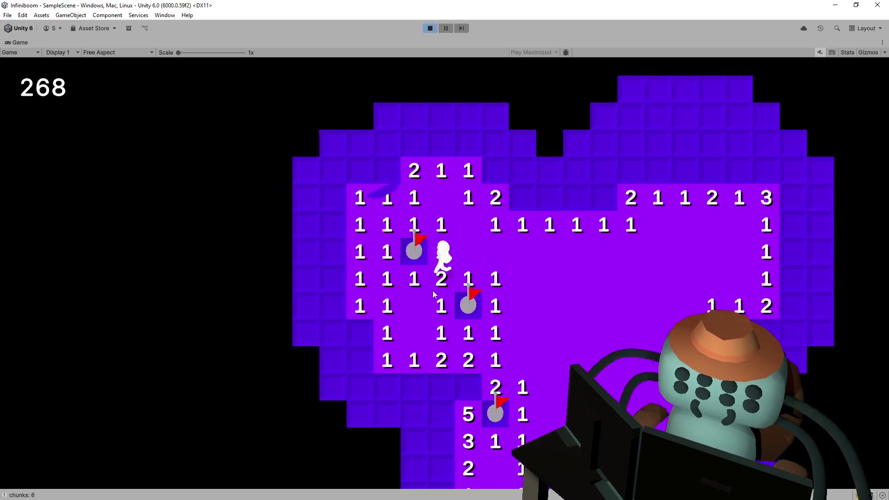
# Open up the lower-left area of the board
pyautogui.click(358, 285)
pyautogui.click(355, 259)
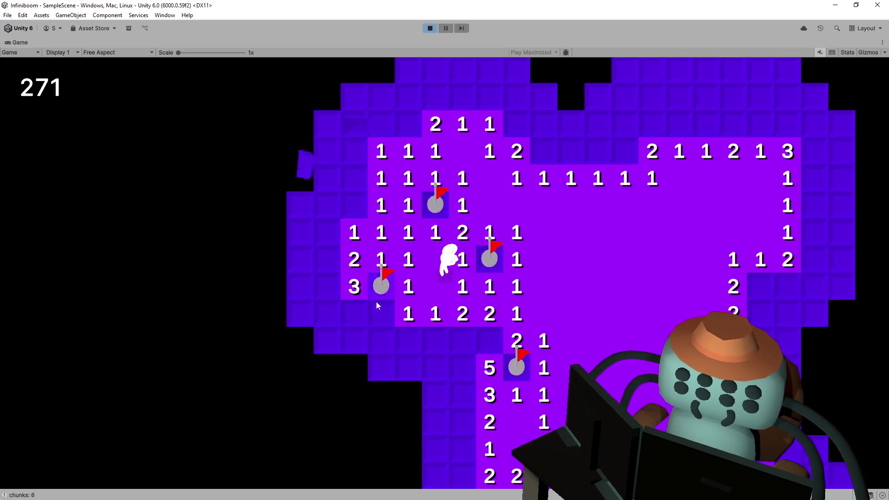
pyautogui.click(379, 340)
pyautogui.click(411, 341)
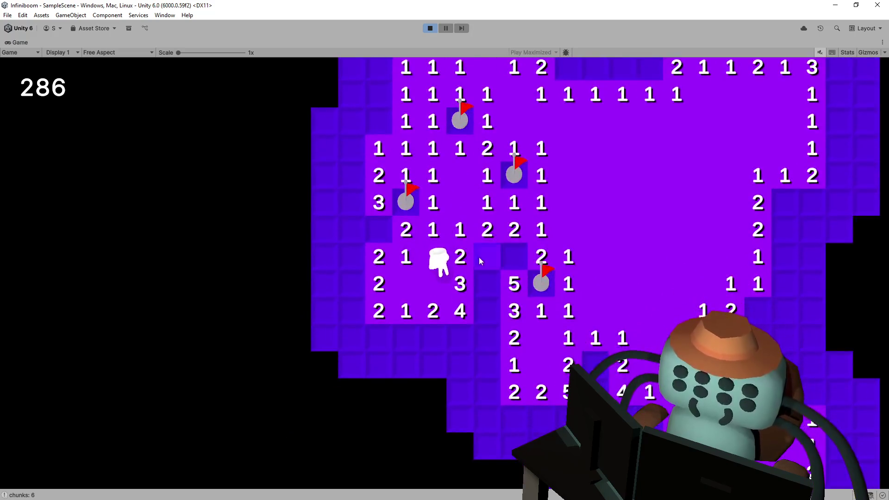
# Flag the mines in the column below, reveal the 3 beside them and the safe 1 and 2 tiles
pyautogui.rightClick(476, 295)
pyautogui.rightClick(483, 313)
pyautogui.click(489, 330)
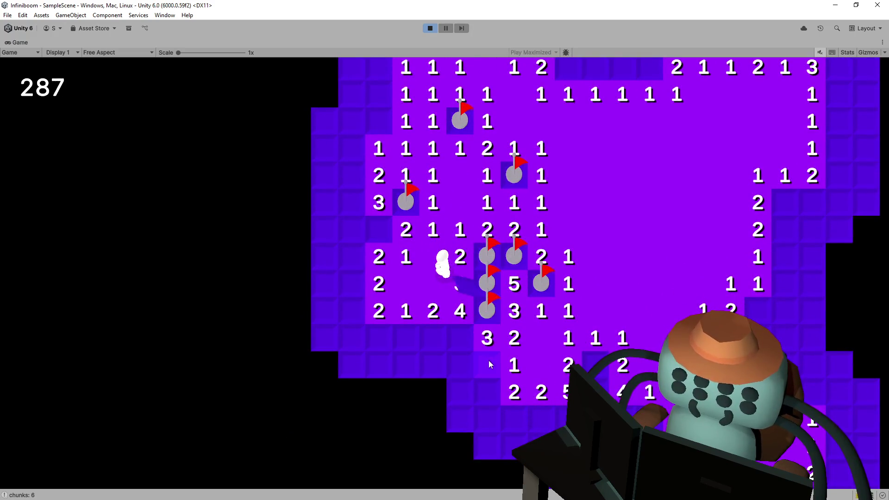
pyautogui.rightClick(489, 361)
pyautogui.rightClick(461, 337)
pyautogui.rightClick(432, 337)
pyautogui.click(379, 337)
# Reveal the 5 tile, flag the mines around it and in the lower row, and reveal the lower row's 3 tiles
pyautogui.rightClick(378, 228)
pyautogui.click(406, 337)
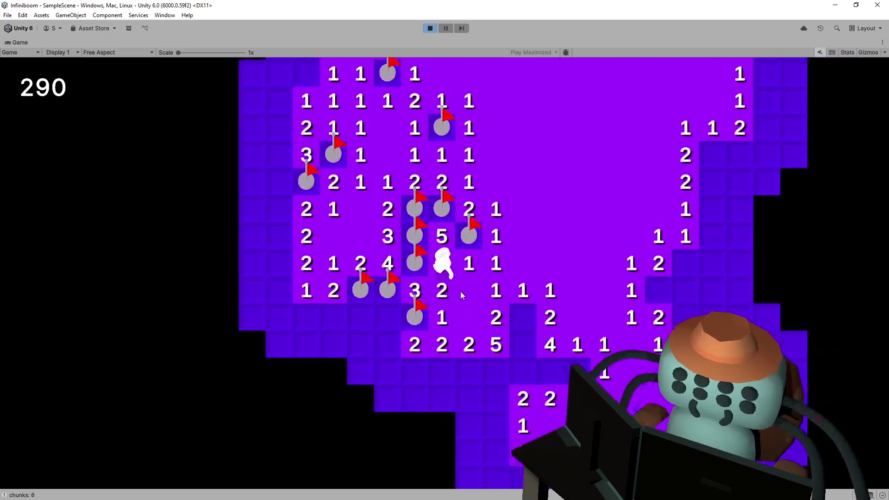
pyautogui.click(386, 295)
pyautogui.rightClick(500, 287)
pyautogui.rightClick(498, 318)
pyautogui.rightClick(494, 342)
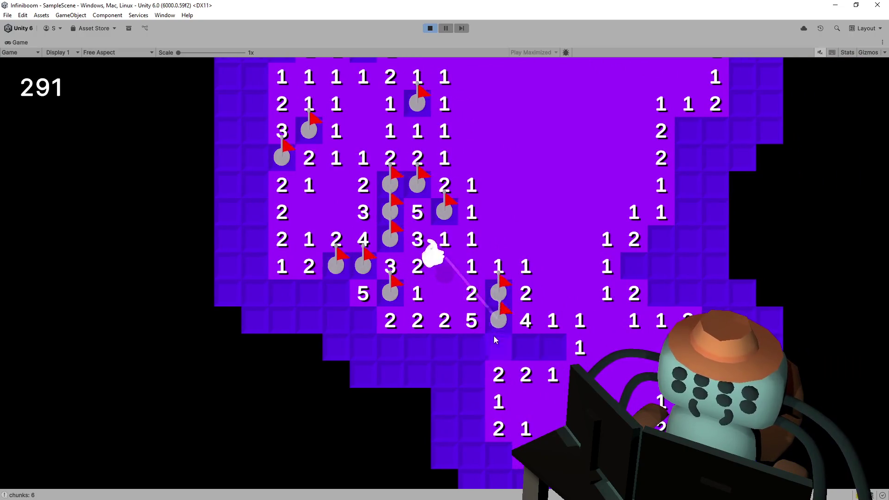
pyautogui.rightClick(440, 344)
pyautogui.click(417, 345)
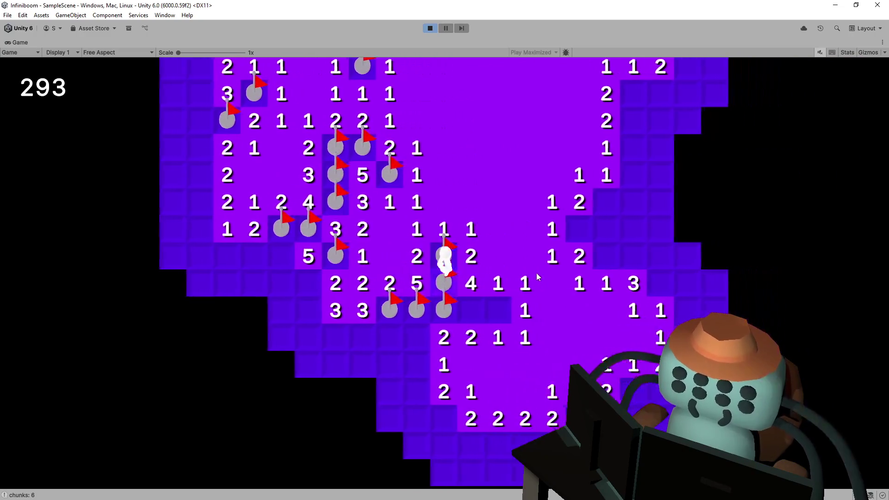
pyautogui.rightClick(432, 316)
# Reveal the 3 and 2 tiles near the new flag, flag the neighbouring mines and uncover the surrounding safe tiles
pyautogui.click(415, 232)
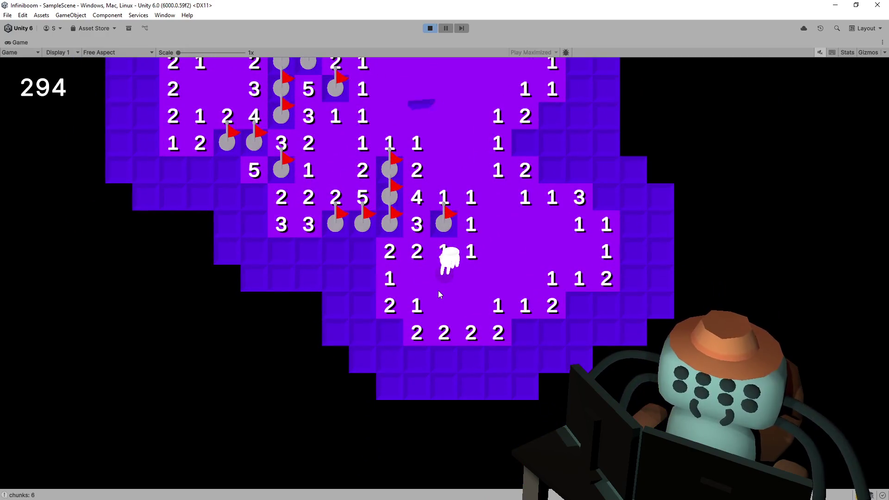
pyautogui.rightClick(382, 326)
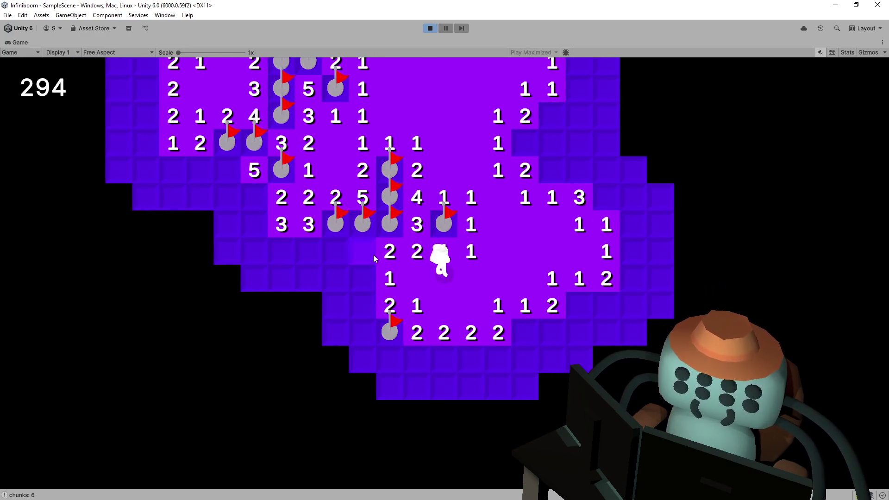
pyautogui.click(374, 255)
pyautogui.click(365, 281)
pyautogui.rightClick(367, 314)
pyautogui.click(365, 332)
pyautogui.rightClick(469, 328)
pyautogui.rightClick(502, 306)
pyautogui.click(503, 329)
pyautogui.click(430, 354)
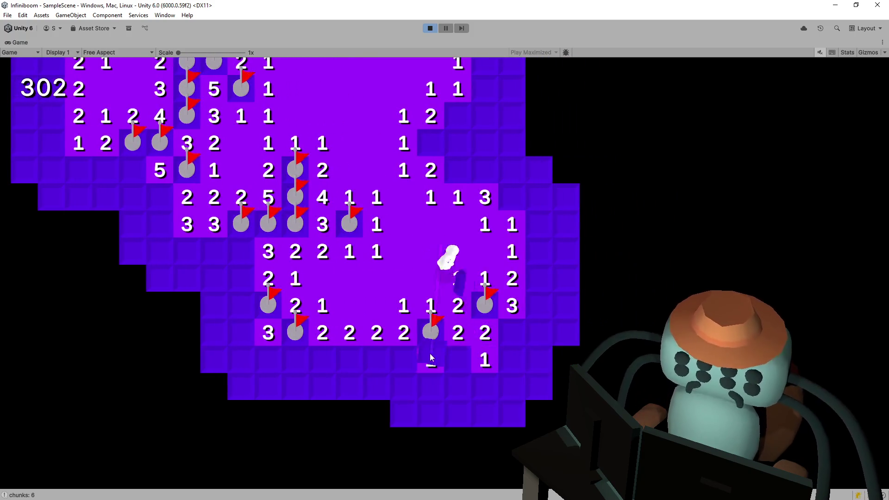
# Reveal the tiles below the flagged row, flag two more mines and uncover the 2 and 3 tiles
pyautogui.click(447, 362)
pyautogui.click(466, 382)
pyautogui.click(431, 385)
pyautogui.click(404, 359)
pyautogui.click(403, 387)
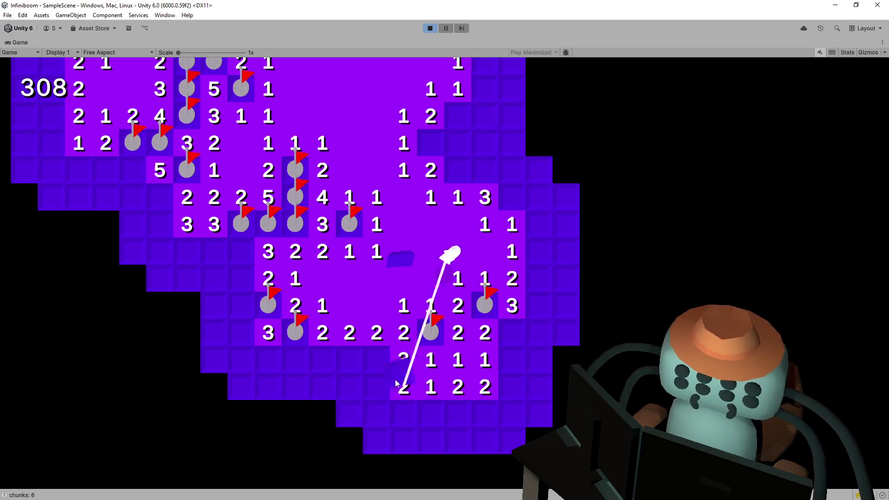
pyautogui.rightClick(384, 364)
pyautogui.rightClick(413, 334)
pyautogui.click(395, 334)
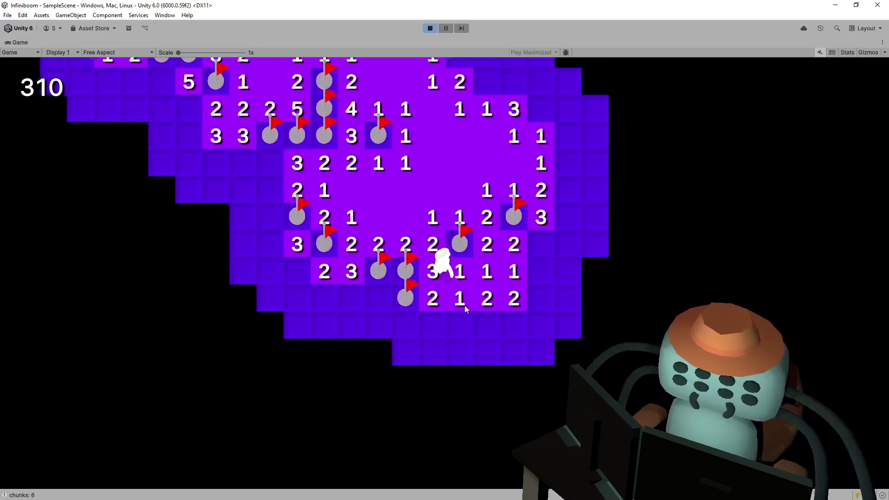
# Clear the bottom row, flagging its two mines, and flag the tile right of the 2-2 row
pyautogui.click(386, 327)
pyautogui.click(436, 324)
pyautogui.rightClick(463, 324)
pyautogui.rightClick(490, 324)
pyautogui.click(517, 323)
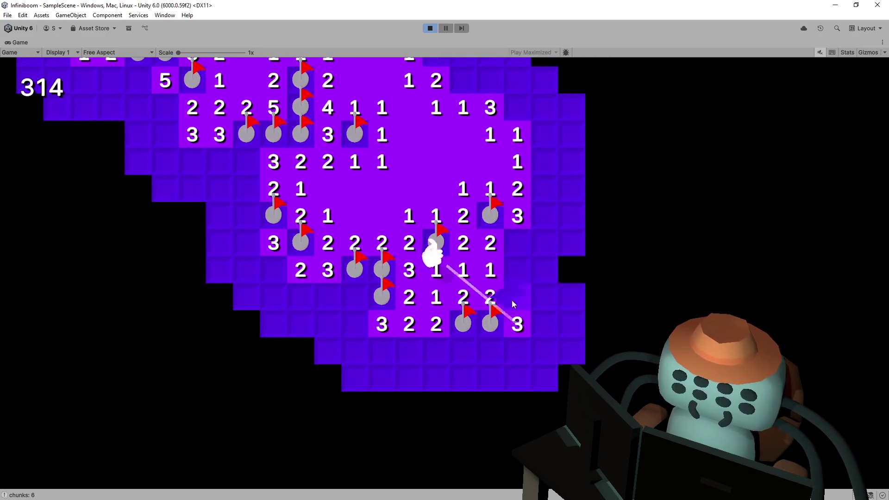
pyautogui.click(516, 297)
pyautogui.rightClick(507, 245)
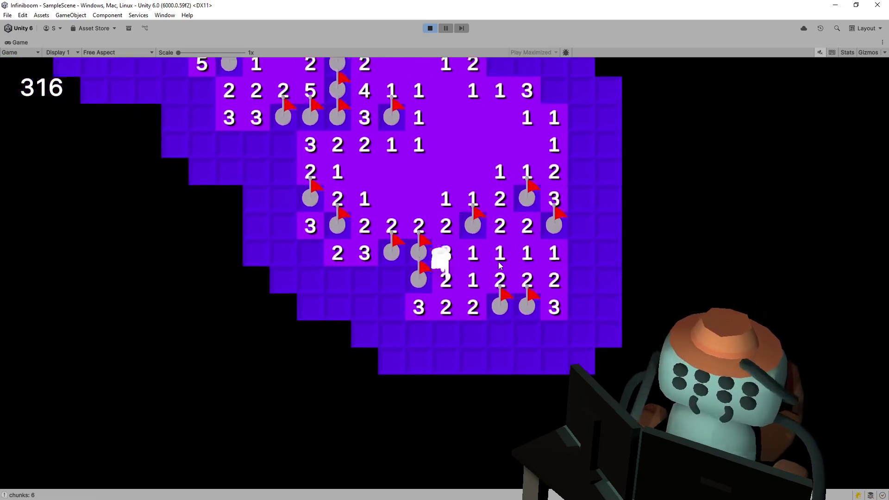
# Walk the character left then up and right across the board, revealing tiles to its right
pyautogui.press('a')
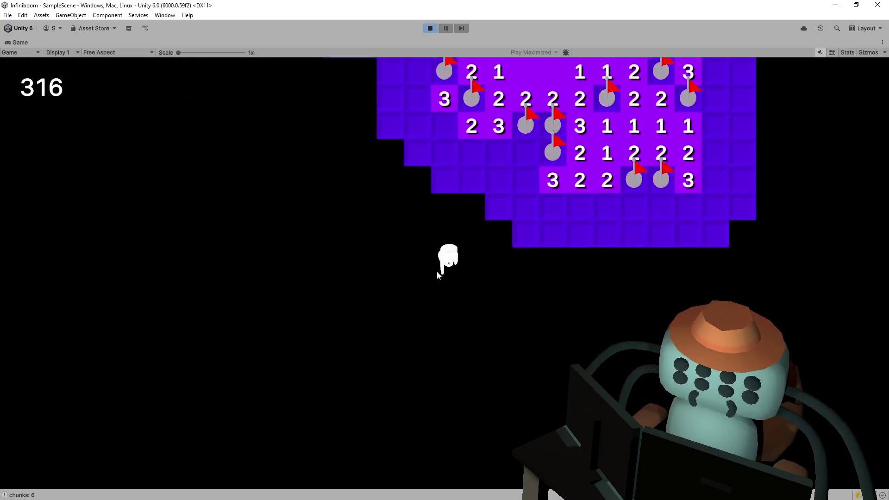
pyautogui.press('w')
pyautogui.press('d')
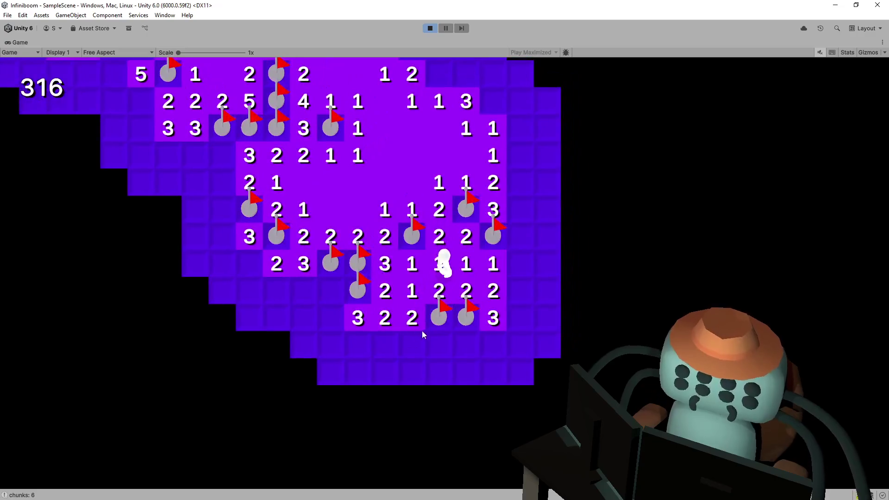
pyautogui.press('d')
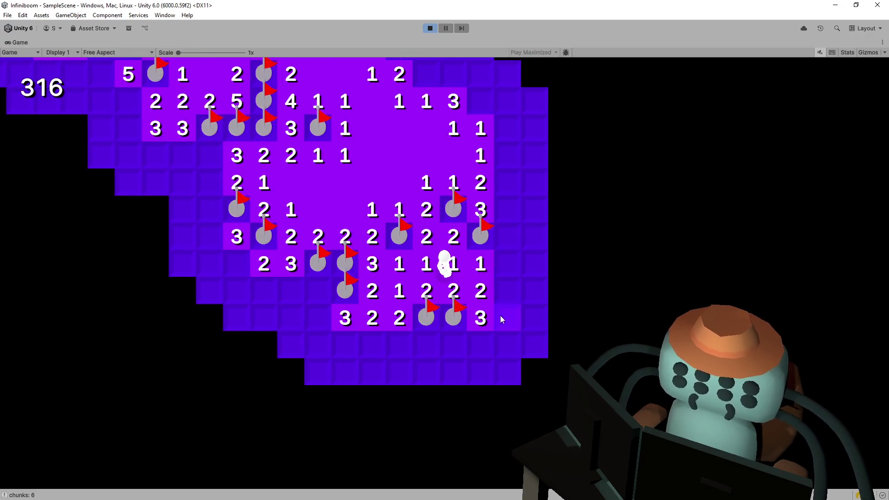
pyautogui.press('d')
pyautogui.click(500, 252)
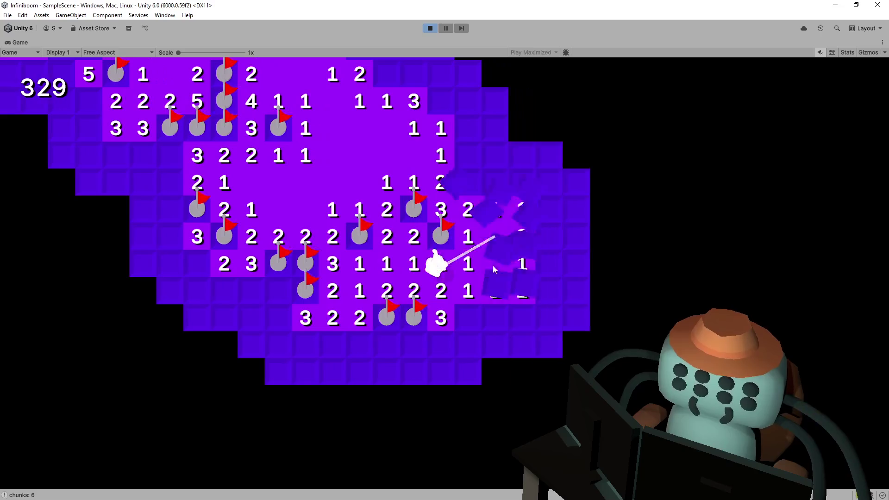
pyautogui.press('d')
pyautogui.press('w')
pyautogui.press('w')
pyautogui.press('d')
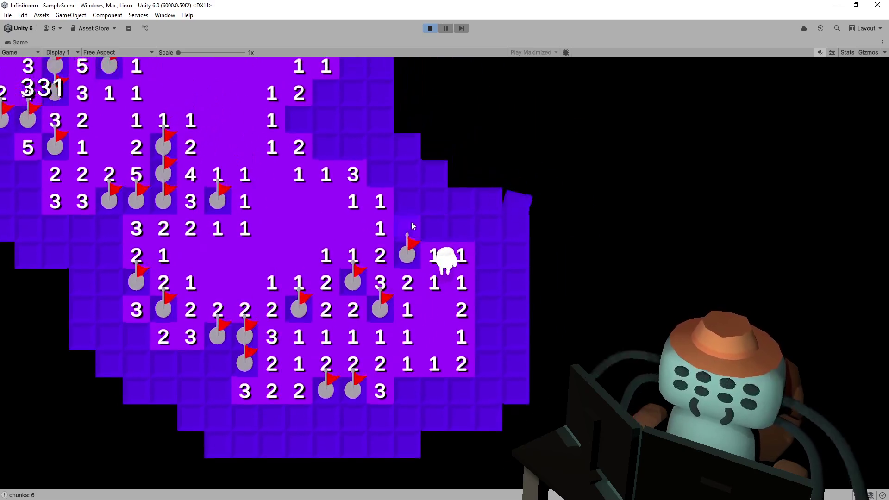
# Reveal the tiles beside the character and the 2 with tiles below, flagging the adjacent mines
pyautogui.click(411, 222)
pyautogui.click(468, 227)
pyautogui.press('w')
pyautogui.click(401, 240)
pyautogui.rightClick(433, 232)
pyautogui.rightClick(497, 233)
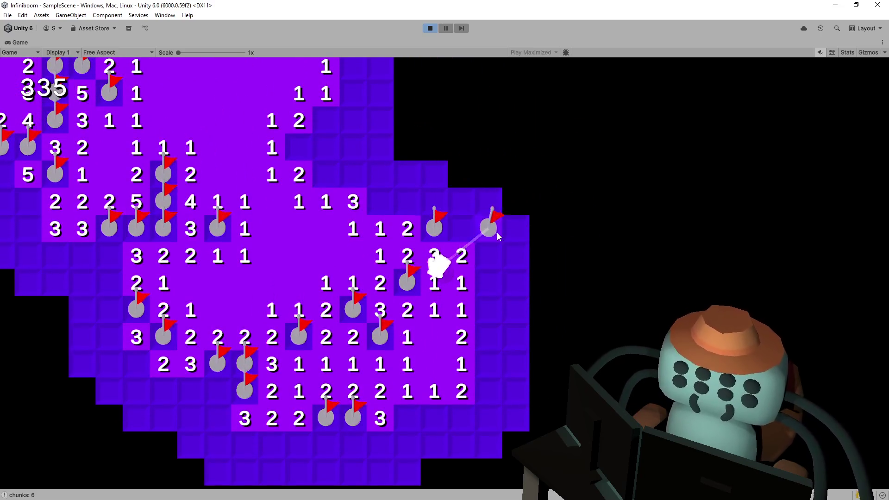
pyautogui.click(498, 256)
pyautogui.click(498, 279)
pyautogui.rightClick(497, 232)
pyautogui.click(497, 233)
pyautogui.rightClick(462, 227)
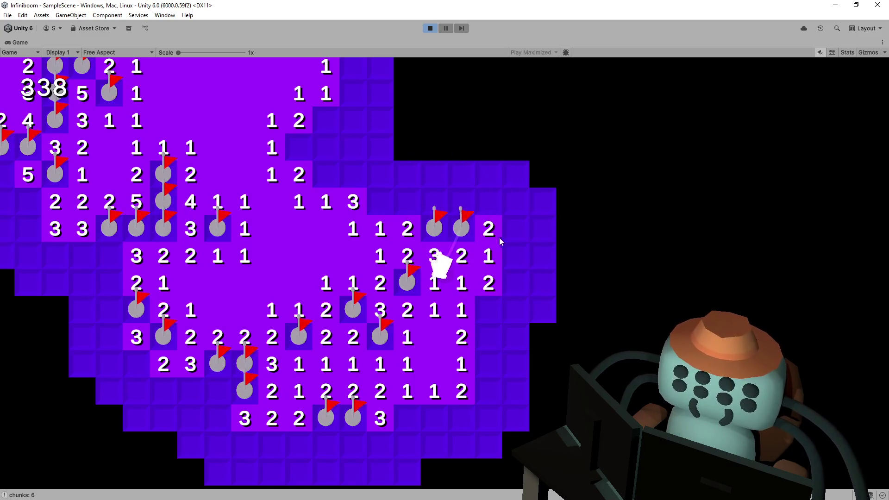
# Reveal the column of tiles at the right edge and walk the character up, left and back down
pyautogui.press('d')
pyautogui.click(477, 233)
pyautogui.click(478, 257)
pyautogui.click(478, 278)
pyautogui.press('w')
pyautogui.press('d')
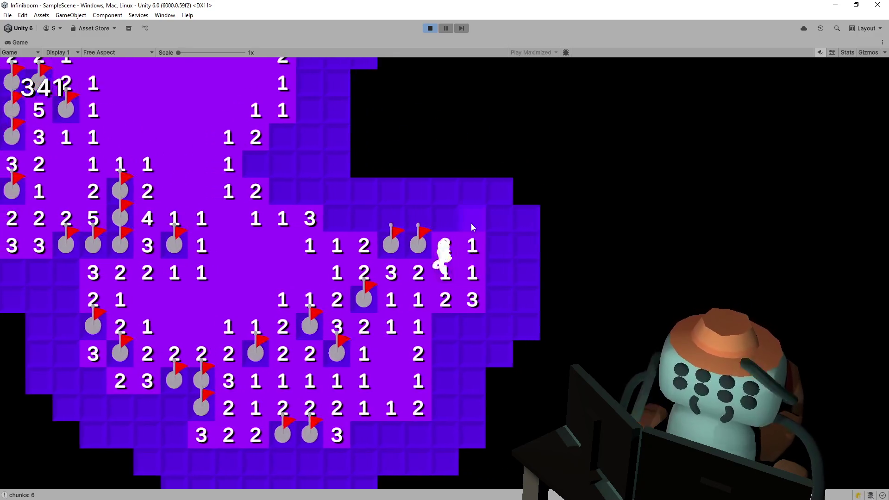
pyautogui.press('w')
pyautogui.press('a')
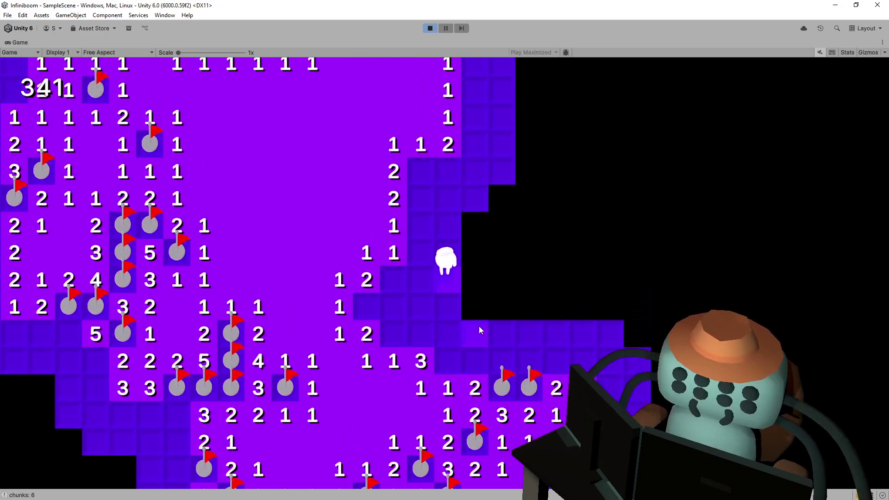
pyautogui.press('s')
pyautogui.press('a')
# Flag mines near the character and in the right column, revealing the surrounding 5 and 4 tiles
pyautogui.rightClick(478, 247)
pyautogui.rightClick(452, 225)
pyautogui.rightClick(485, 198)
pyautogui.click(498, 199)
pyautogui.click(505, 173)
pyautogui.click(510, 152)
pyautogui.press('w')
pyautogui.rightClick(506, 237)
pyautogui.rightClick(506, 210)
pyautogui.click(532, 210)
pyautogui.click(532, 265)
# Reveal a cluster of safe tiles, flag mines right of the 5 and 4, and open the 3-3-4 tiles
pyautogui.press('d')
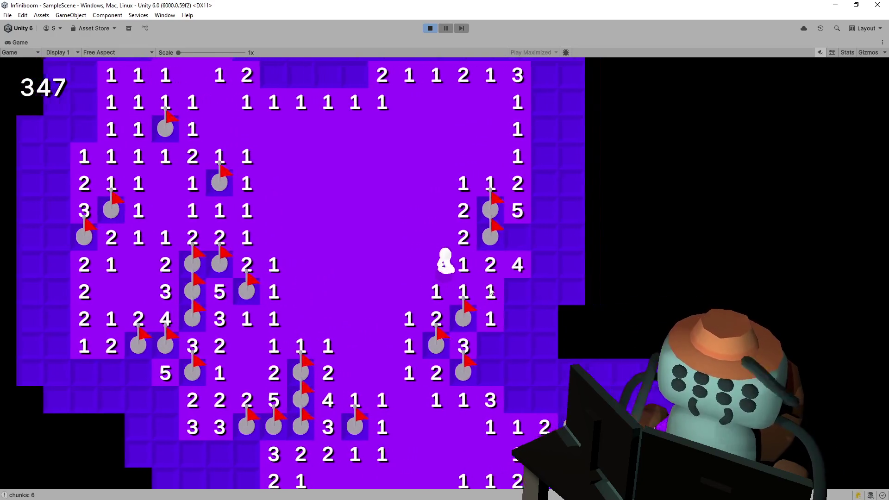
pyautogui.click(503, 300)
pyautogui.click(476, 323)
pyautogui.press('s')
pyautogui.rightClick(466, 217)
pyautogui.rightClick(501, 257)
pyautogui.rightClick(498, 217)
pyautogui.click(526, 245)
pyautogui.click(528, 274)
pyautogui.click(526, 298)
# Flag the mines around the 3s and reveal the cells beside that row showing 3 and 4
pyautogui.press('d')
pyautogui.rightClick(490, 292)
pyautogui.click(415, 319)
pyautogui.rightClick(440, 318)
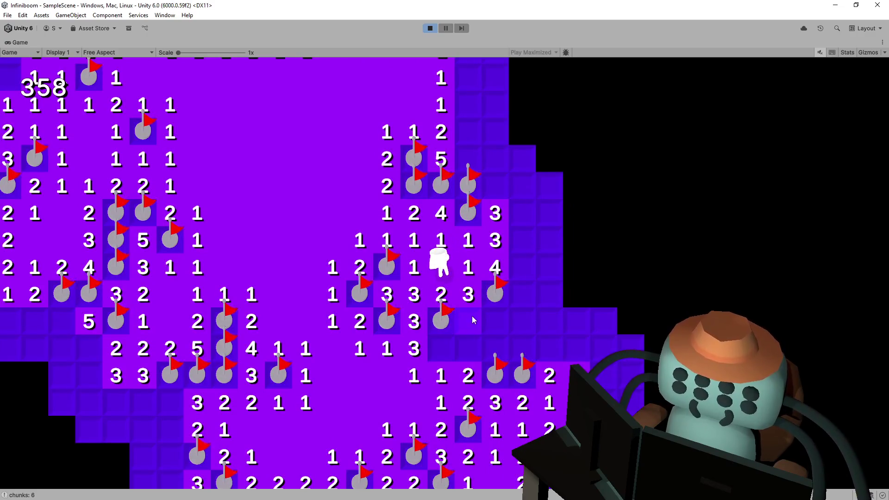
pyautogui.rightClick(472, 316)
pyautogui.press('s')
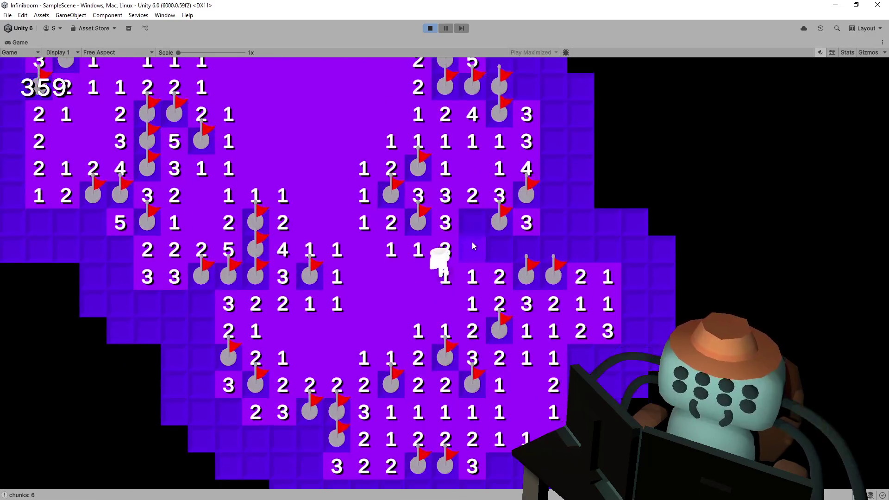
pyautogui.rightClick(472, 241)
pyautogui.press('d')
pyautogui.click(527, 242)
pyautogui.click(499, 241)
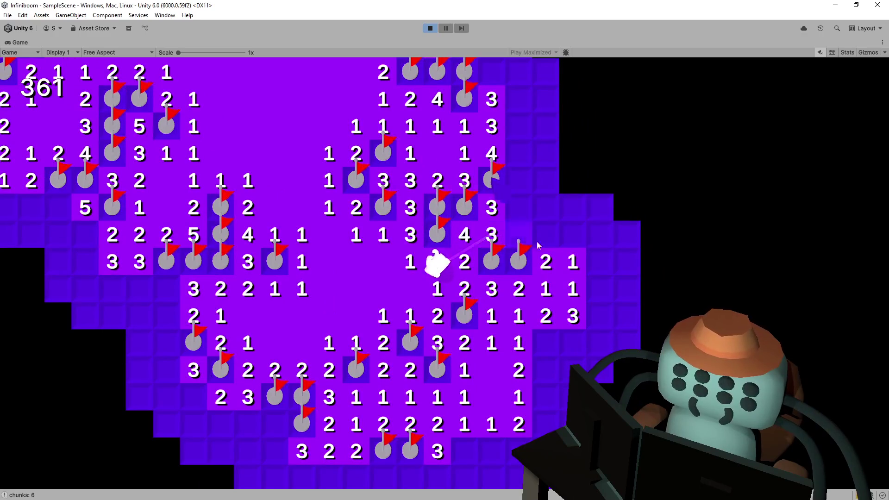
pyautogui.click(527, 231)
pyautogui.click(522, 214)
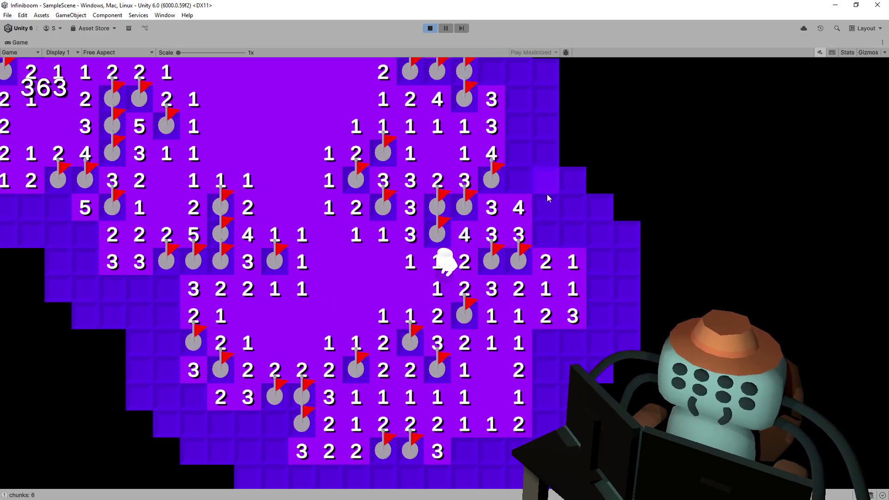
# Flag the mines in the column right of the 4 and open the upper-right cells, flagging beside the new 4
pyautogui.rightClick(521, 183)
pyautogui.press('w')
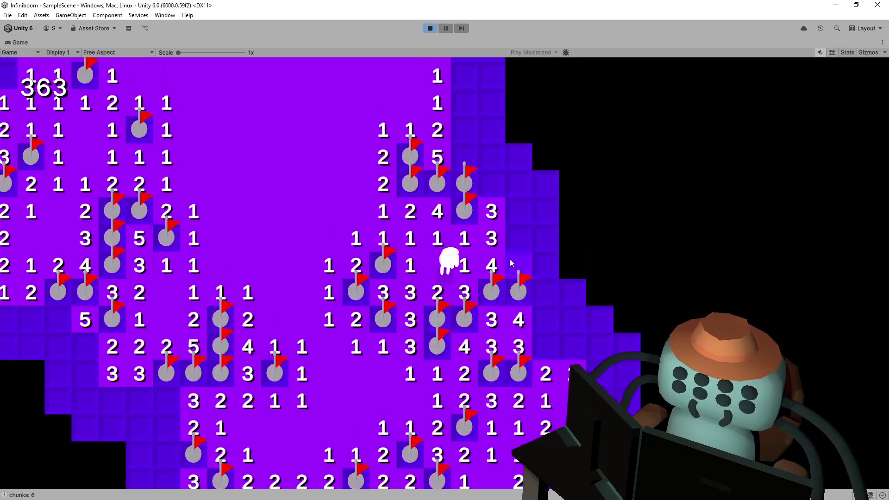
pyautogui.rightClick(510, 259)
pyautogui.rightClick(519, 239)
pyautogui.click(521, 212)
pyautogui.press('w')
pyautogui.click(526, 199)
pyautogui.click(556, 260)
pyautogui.rightClick(574, 253)
# Walk the character down-right, flag the suspected mine near it, then head left and up
pyautogui.press('s')
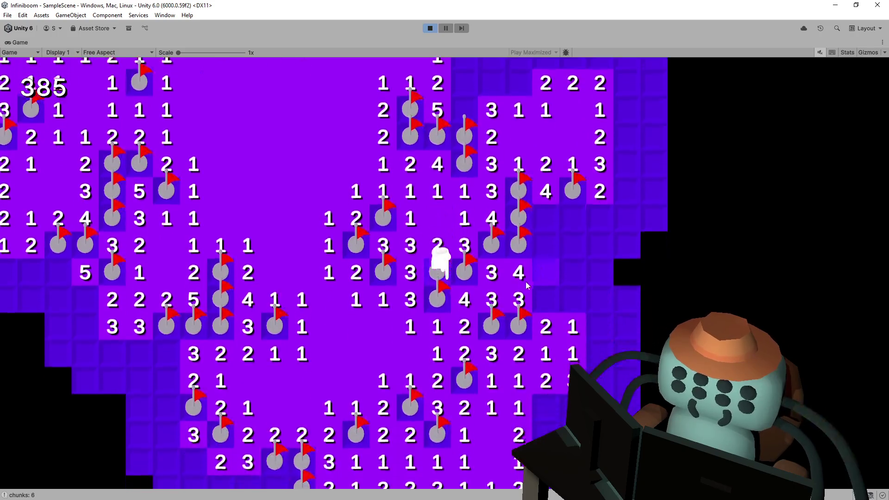
pyautogui.press('s')
pyautogui.press('d')
pyautogui.rightClick(475, 249)
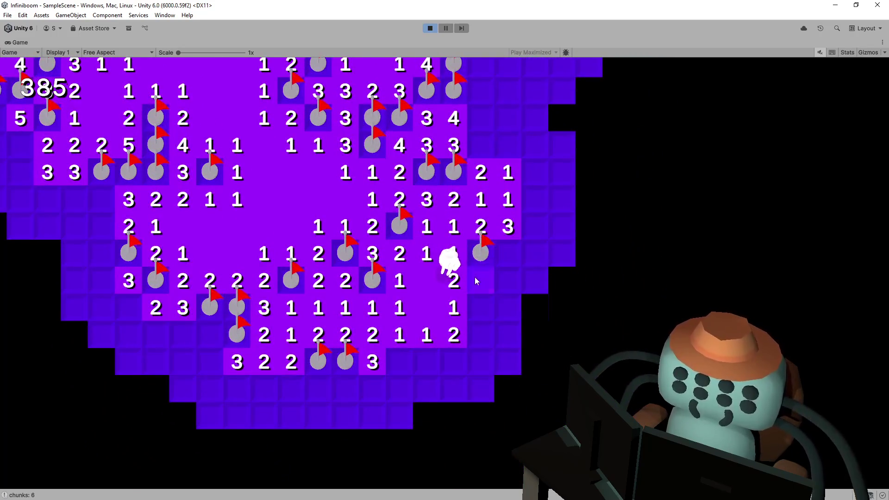
pyautogui.press('a')
pyautogui.press('w')
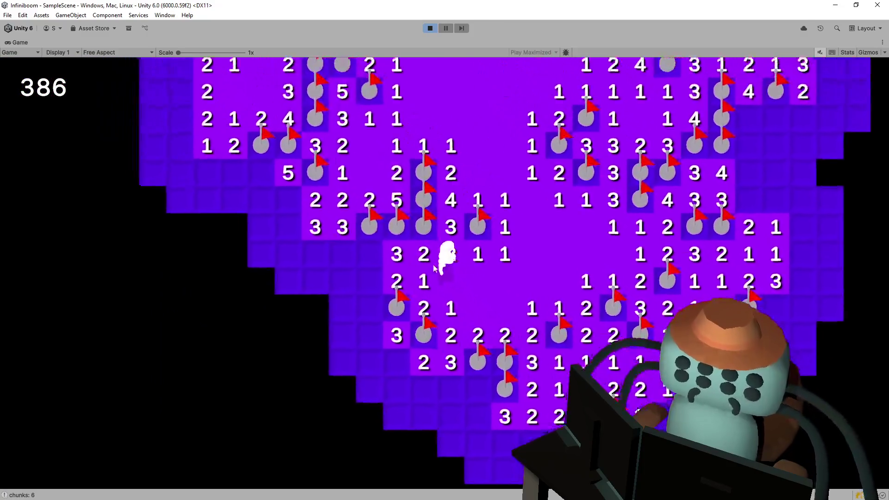
# Reveal and flag cells left of the character while walking it down and left
pyautogui.click(375, 260)
pyautogui.press('a')
pyautogui.rightClick(401, 308)
pyautogui.click(397, 334)
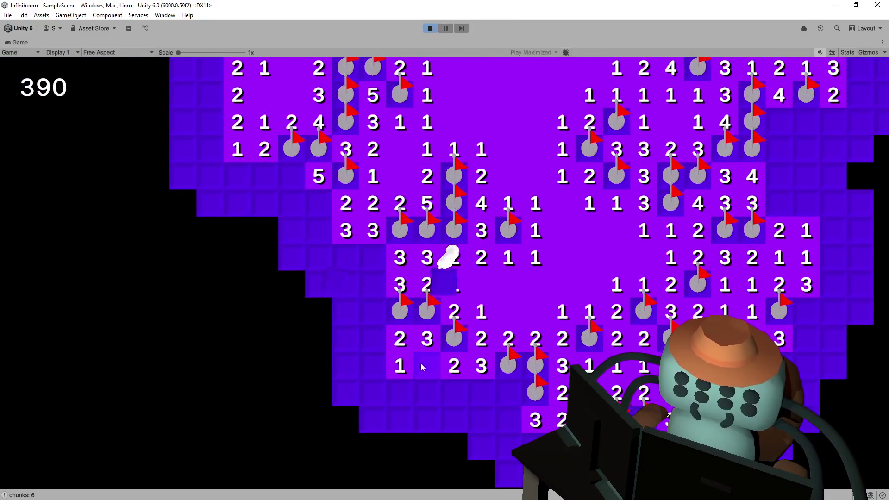
pyautogui.click(422, 367)
pyautogui.press('s')
pyautogui.press('a')
pyautogui.click(400, 250)
pyautogui.click(387, 265)
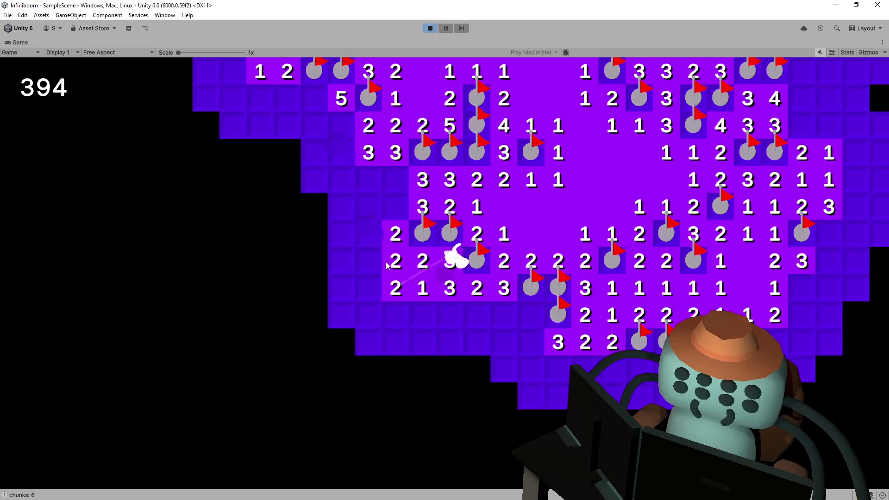
# Flag the mine next to the left 3s, reveal the 4, and move the character up-left
pyautogui.press('w')
pyautogui.rightClick(386, 247)
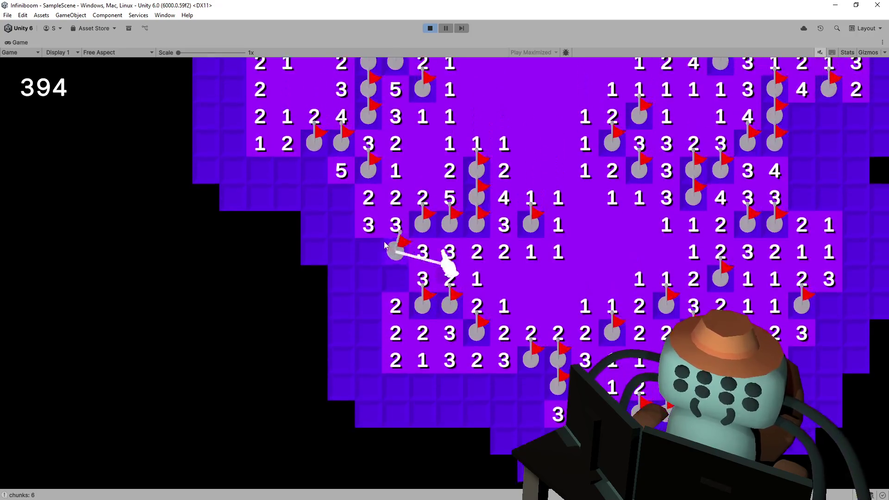
pyautogui.click(394, 279)
pyautogui.press('w')
pyautogui.press('a')
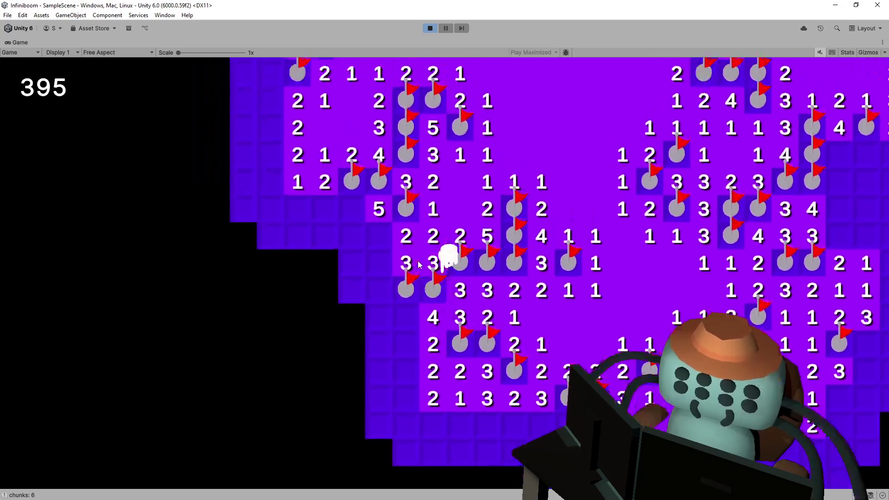
pyautogui.press('w')
# Reveal cells beside the character and open the large empty region on the left, reaching 459
pyautogui.click(379, 286)
pyautogui.rightClick(377, 263)
pyautogui.click(355, 275)
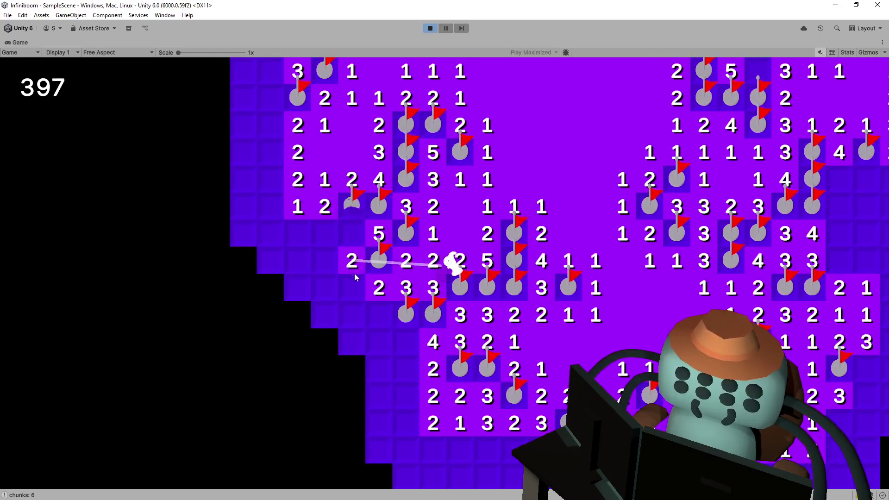
pyautogui.click(356, 311)
pyautogui.press('a')
pyautogui.click(346, 279)
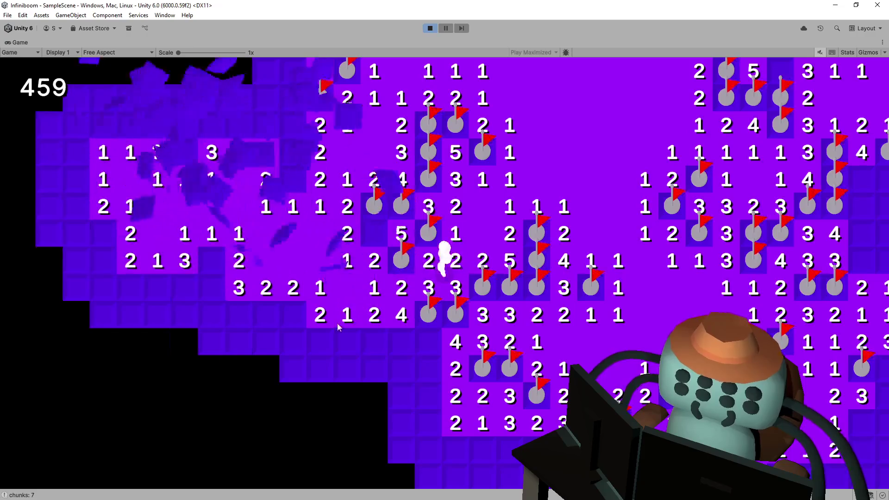
# Walk the character left and flag three mines in the new left region, revealing the 3s
pyautogui.press('a')
pyautogui.rightClick(380, 279)
pyautogui.press('w')
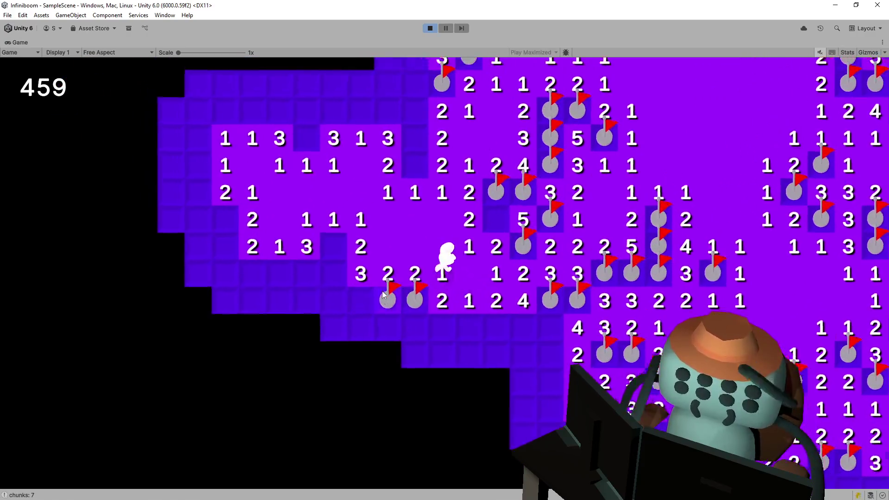
pyautogui.press('a')
pyautogui.rightClick(385, 266)
pyautogui.rightClick(382, 292)
pyautogui.click(400, 315)
# Flag mines along the left edge and lower row, revealing safe cells and extending the board leftward
pyautogui.rightClick(306, 238)
pyautogui.rightClick(307, 265)
pyautogui.click(307, 293)
pyautogui.click(333, 292)
pyautogui.rightClick(388, 292)
pyautogui.click(388, 321)
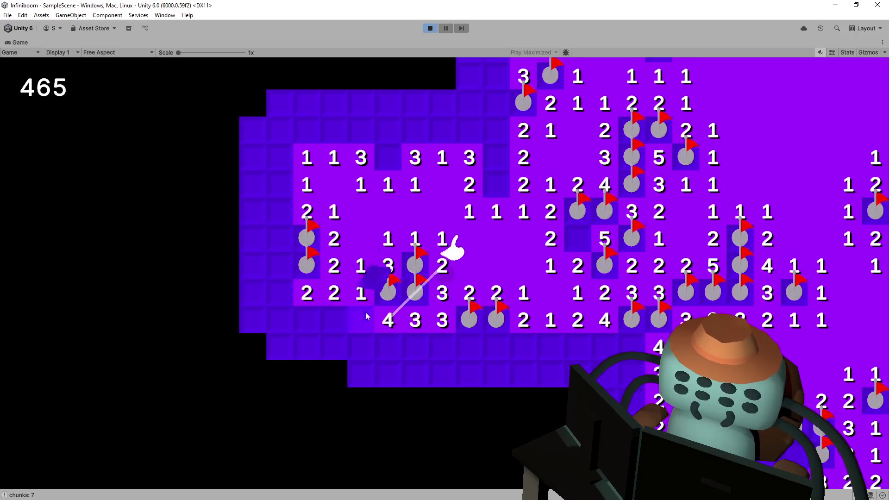
pyautogui.click(361, 320)
pyautogui.click(334, 320)
pyautogui.rightClick(307, 319)
pyautogui.click(280, 320)
pyautogui.click(280, 293)
pyautogui.click(280, 266)
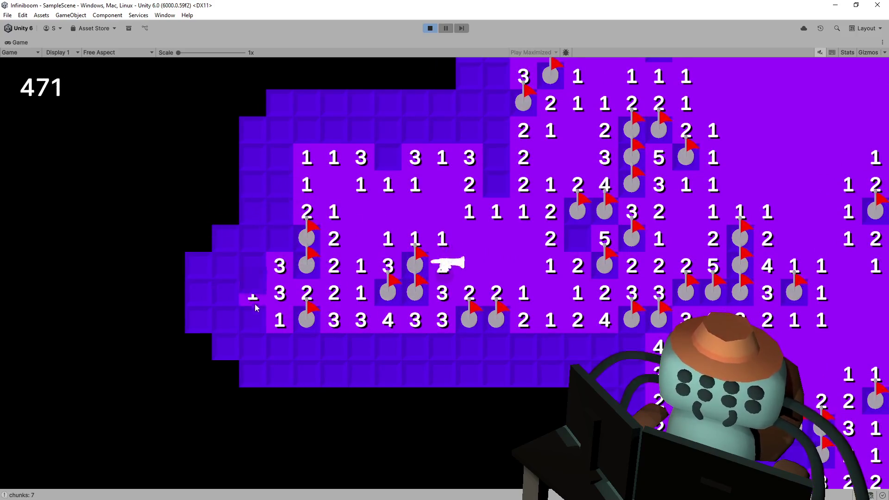
# Cascade open the lower-left area, flag three lower-row mines and clear the bottom row beneath them
pyautogui.click(253, 320)
pyautogui.click(306, 347)
pyautogui.click(306, 374)
pyautogui.rightClick(333, 346)
pyautogui.rightClick(360, 346)
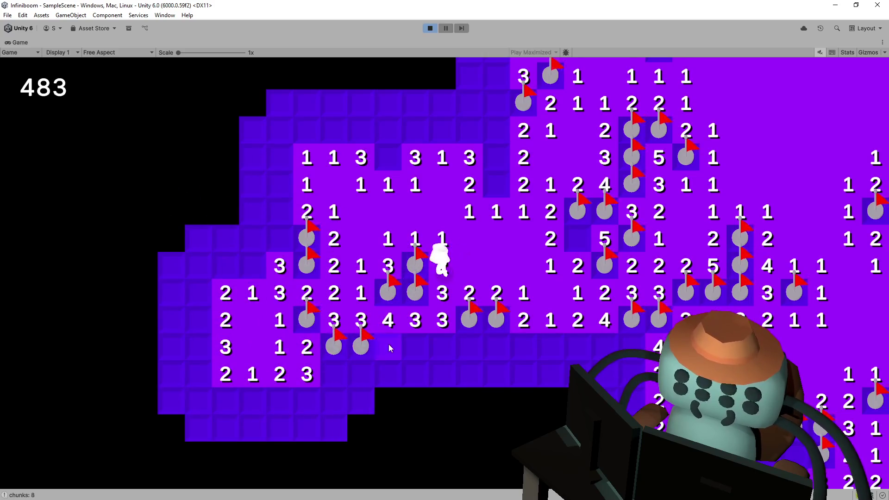
pyautogui.click(388, 344)
pyautogui.rightClick(417, 344)
pyautogui.click(444, 344)
pyautogui.click(444, 375)
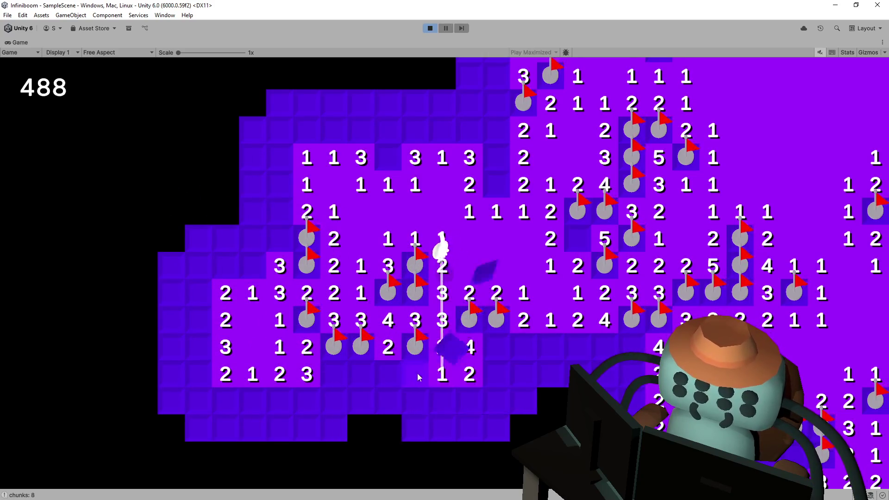
pyautogui.click(414, 373)
pyautogui.click(361, 374)
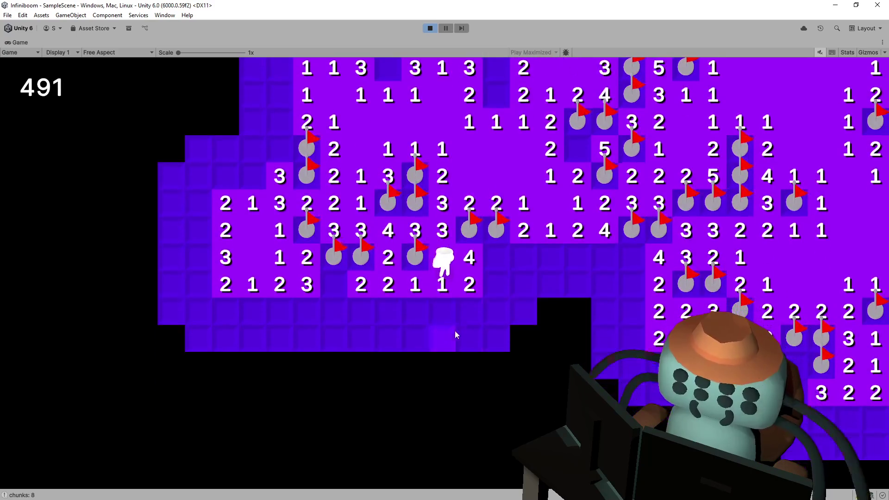
# Open a cascade below the numbers and flag two lower-left mines, revealing the 2 and 1
pyautogui.click(465, 302)
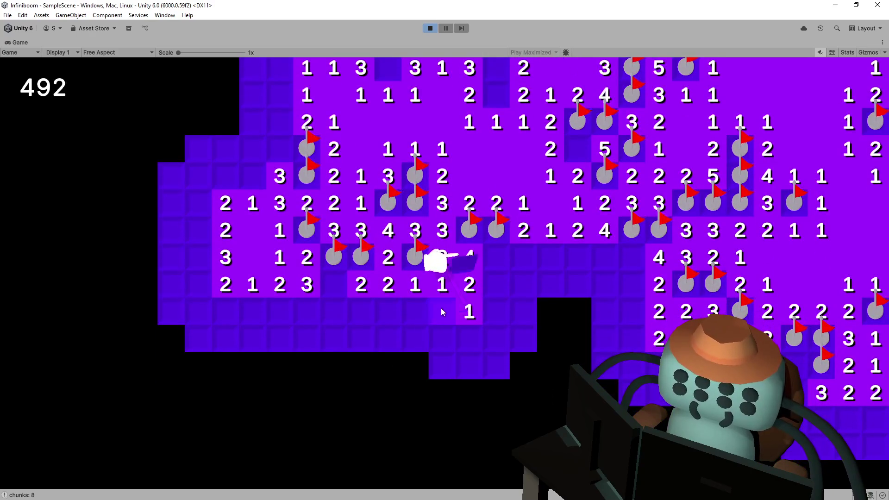
pyautogui.click(338, 295)
pyautogui.click(334, 310)
pyautogui.rightClick(306, 311)
pyautogui.rightClick(279, 311)
pyautogui.click(253, 311)
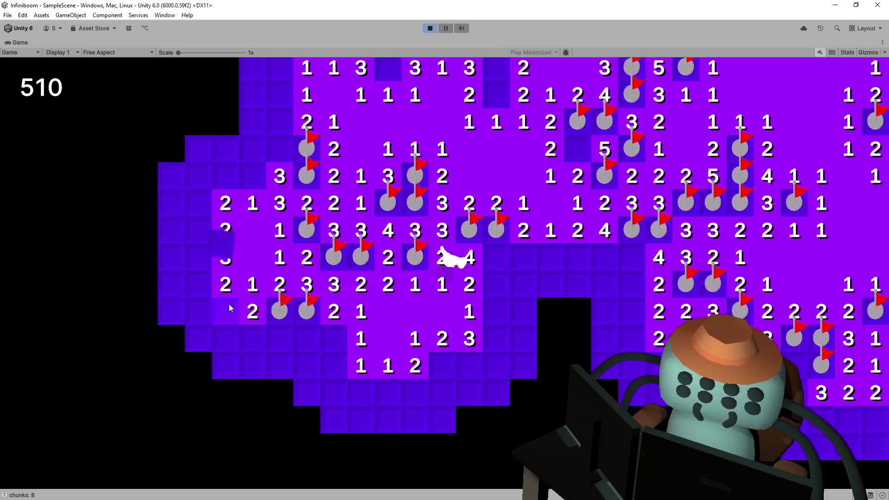
# Flag the mine beside the new 4, clear the bottom row and extend the board one row lower
pyautogui.rightClick(332, 332)
pyautogui.click(330, 361)
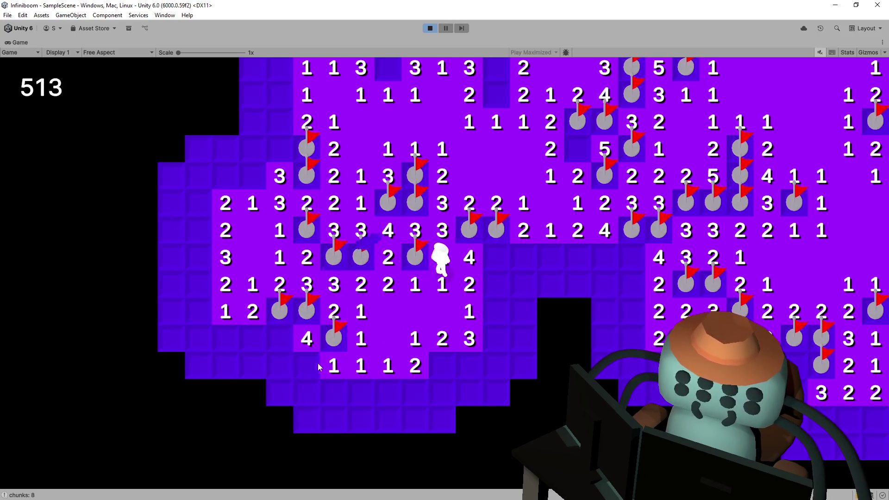
pyautogui.click(315, 390)
pyautogui.click(335, 391)
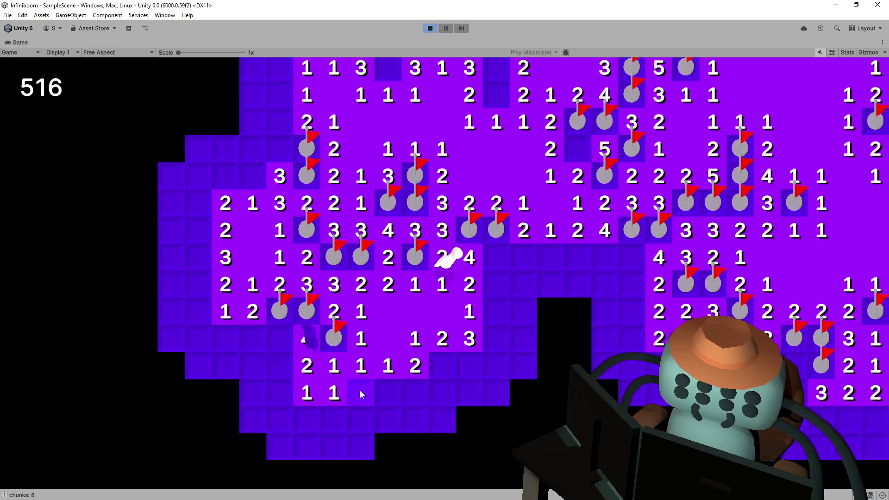
pyautogui.click(389, 388)
pyautogui.rightClick(413, 392)
pyautogui.click(442, 389)
pyautogui.rightClick(441, 366)
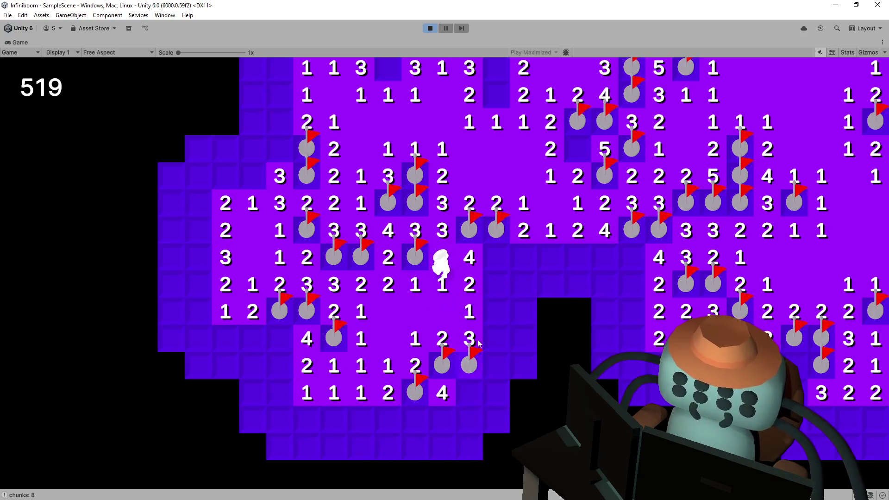
# Flag two mines in the right column and reveal the cells around and right of them
pyautogui.rightClick(498, 259)
pyautogui.rightClick(499, 283)
pyautogui.click(499, 318)
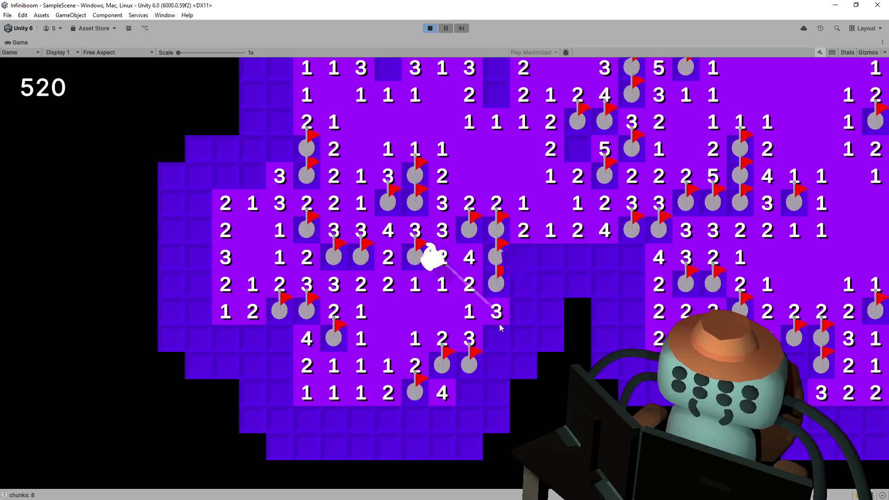
pyautogui.click(495, 314)
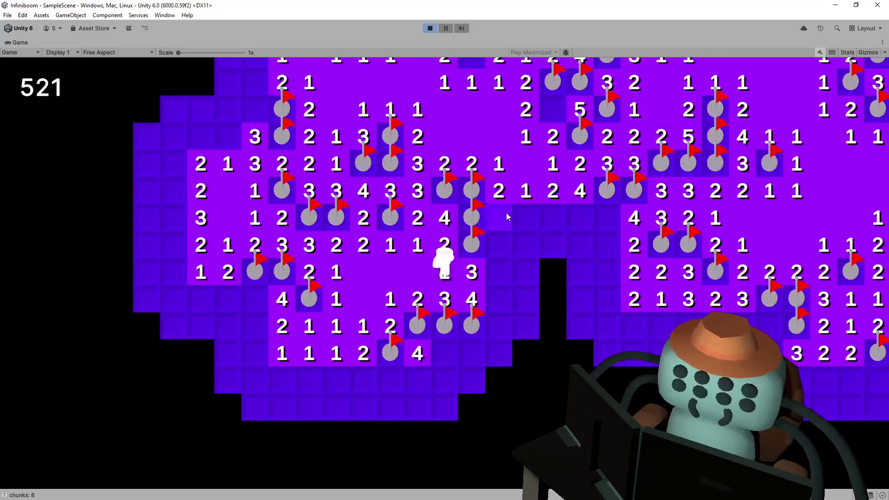
pyautogui.click(507, 213)
pyautogui.click(497, 239)
# Work through the middle gap, flagging three mines and revealing the safe cells between them
pyautogui.rightClick(556, 212)
pyautogui.click(555, 247)
pyautogui.rightClick(581, 218)
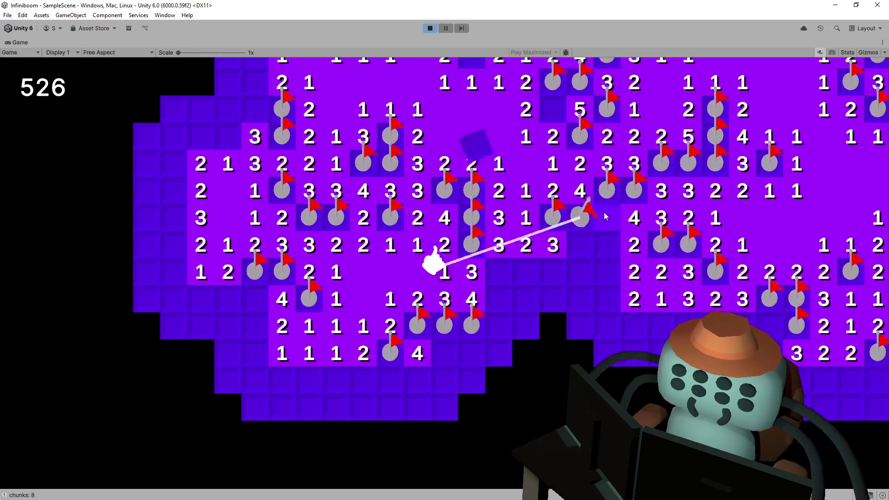
pyautogui.click(607, 240)
pyautogui.click(614, 275)
pyautogui.rightClick(613, 291)
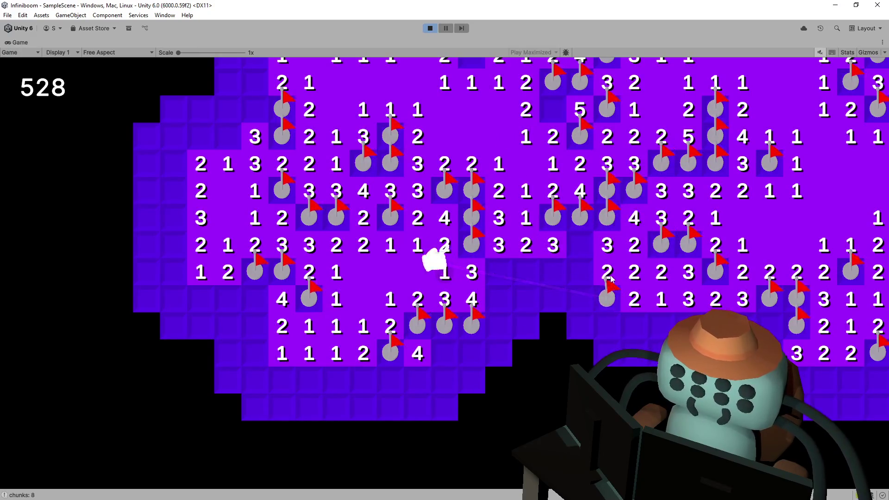
# Flag two mines in the gap's column, clear the 2-1 block and the 4, then walk up-right
pyautogui.rightClick(495, 270)
pyautogui.rightClick(499, 297)
pyautogui.click(528, 275)
pyautogui.click(554, 271)
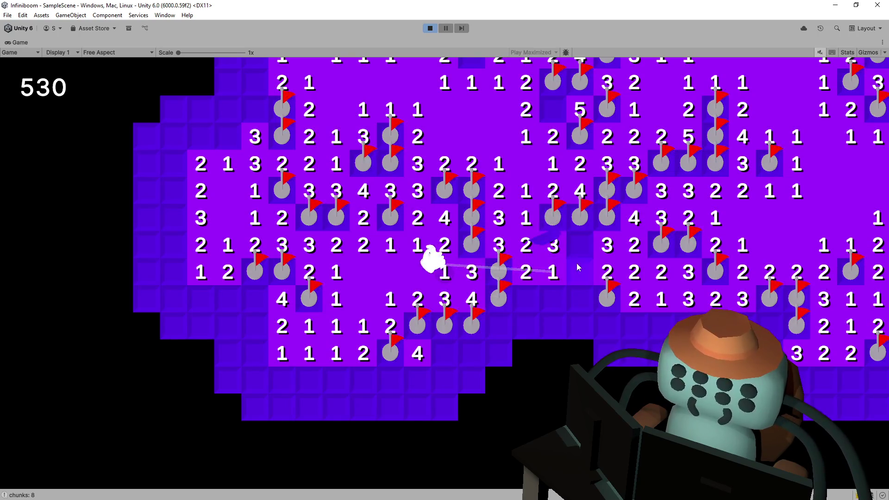
pyautogui.click(530, 296)
pyautogui.click(554, 297)
pyautogui.click(526, 325)
pyautogui.click(502, 326)
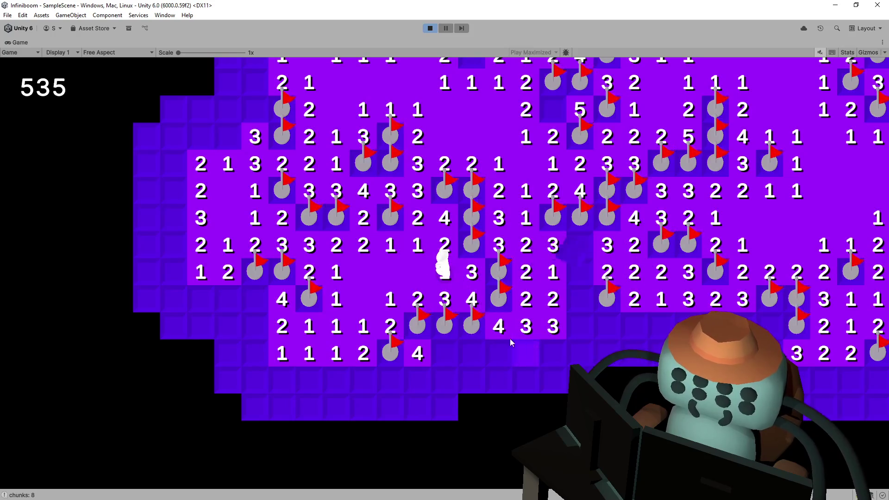
pyautogui.press('a')
pyautogui.press('s')
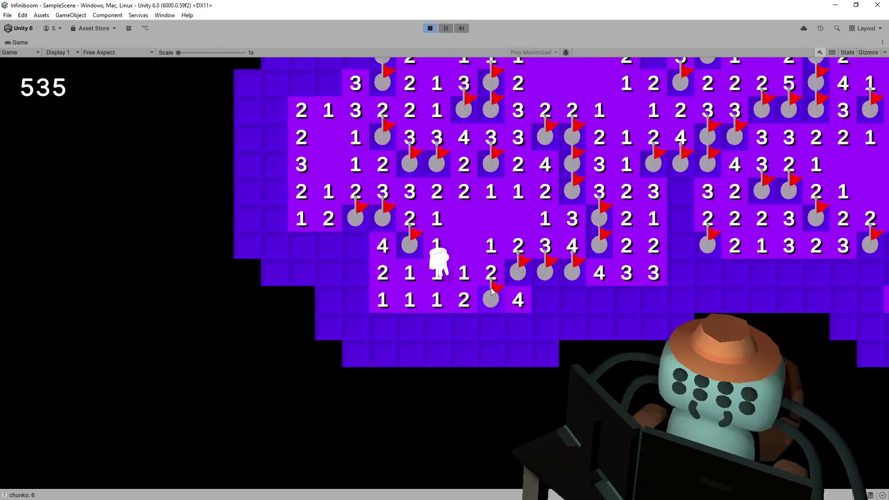
# Walk the character right across the board, then reveal and flag cells on the bottom row
pyautogui.press('w')
pyautogui.press('d')
pyautogui.press('d')
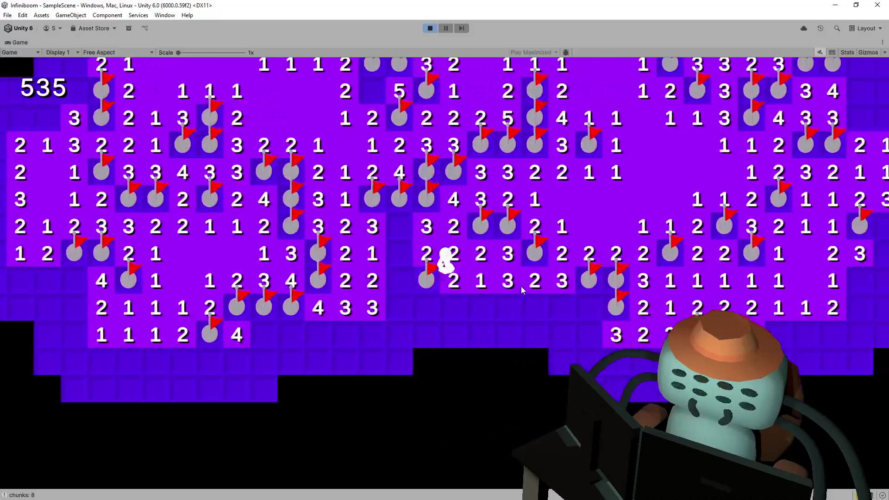
pyautogui.press('d')
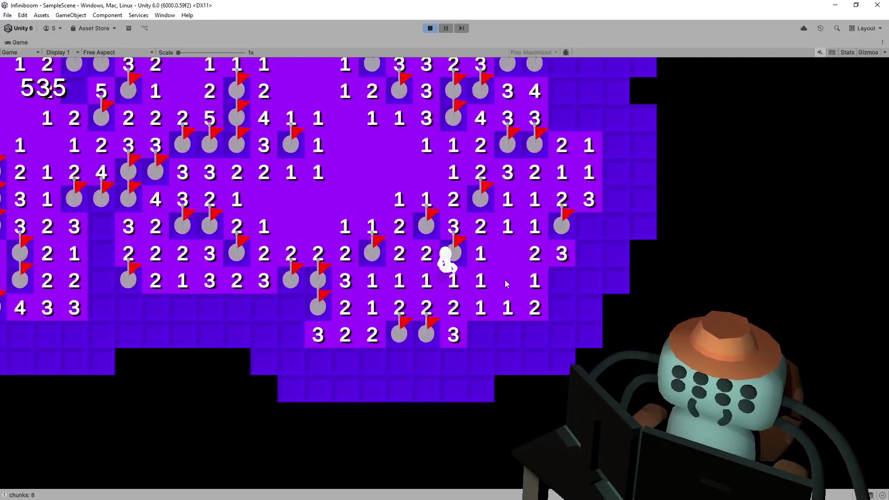
pyautogui.rightClick(408, 315)
pyautogui.click(466, 311)
# Flag two right-edge mines and clear the new bottom row, opening a blank area below
pyautogui.rightClick(487, 264)
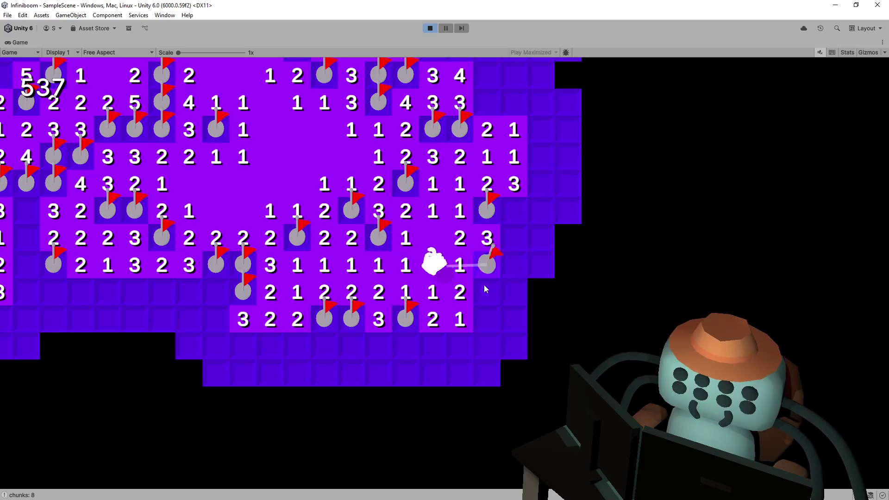
pyautogui.click(488, 292)
pyautogui.rightClick(487, 318)
pyautogui.click(487, 346)
pyautogui.click(459, 347)
pyautogui.click(433, 347)
pyautogui.click(430, 371)
pyautogui.click(459, 372)
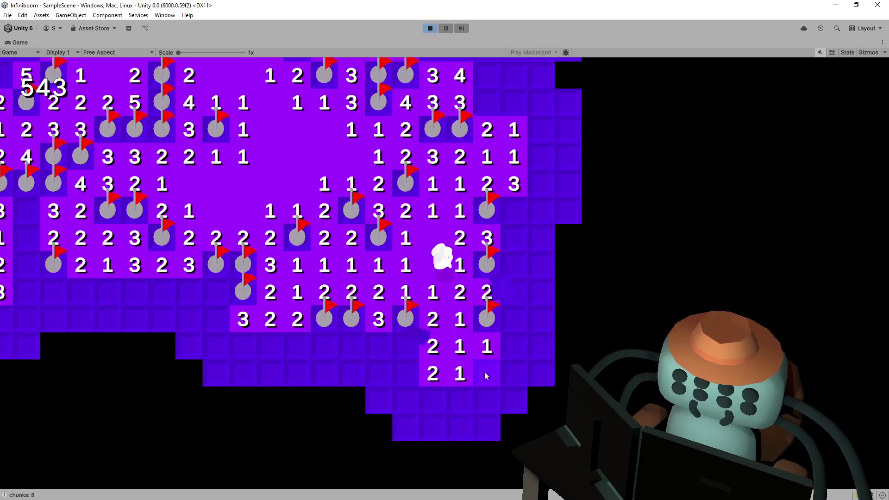
# Flag mines at the board's right edge and reveal the whole right-hand column of safe cells
pyautogui.click(511, 268)
pyautogui.click(514, 290)
pyautogui.rightClick(541, 292)
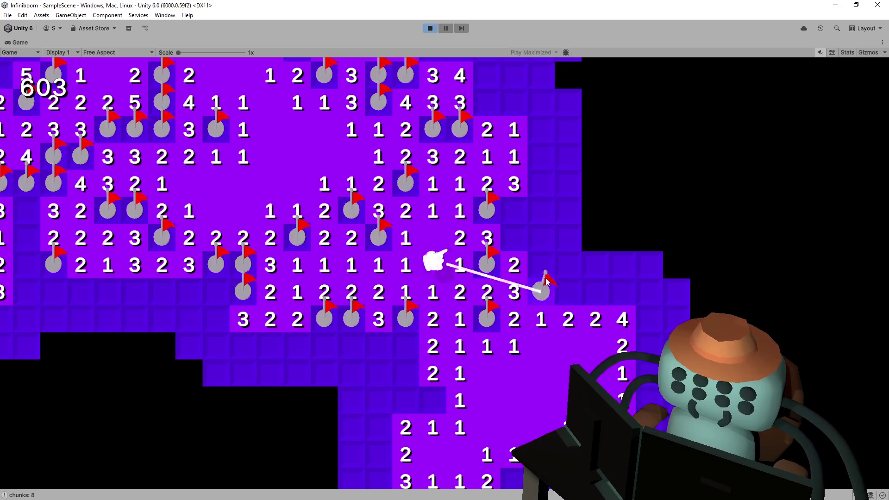
pyautogui.click(541, 265)
pyautogui.click(515, 237)
pyautogui.click(542, 238)
pyautogui.rightClick(515, 210)
pyautogui.click(541, 211)
pyautogui.click(569, 211)
pyautogui.click(569, 238)
pyautogui.click(569, 265)
pyautogui.click(568, 292)
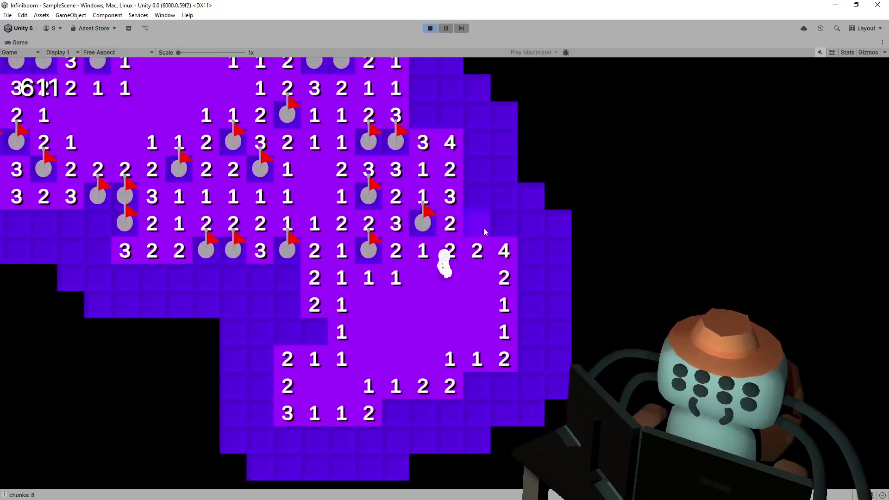
# Reveal the 3 in the column and flag three mines around it plus the cell beside the bottom-row 2
pyautogui.click(477, 197)
pyautogui.rightClick(477, 224)
pyautogui.rightClick(476, 169)
pyautogui.rightClick(477, 143)
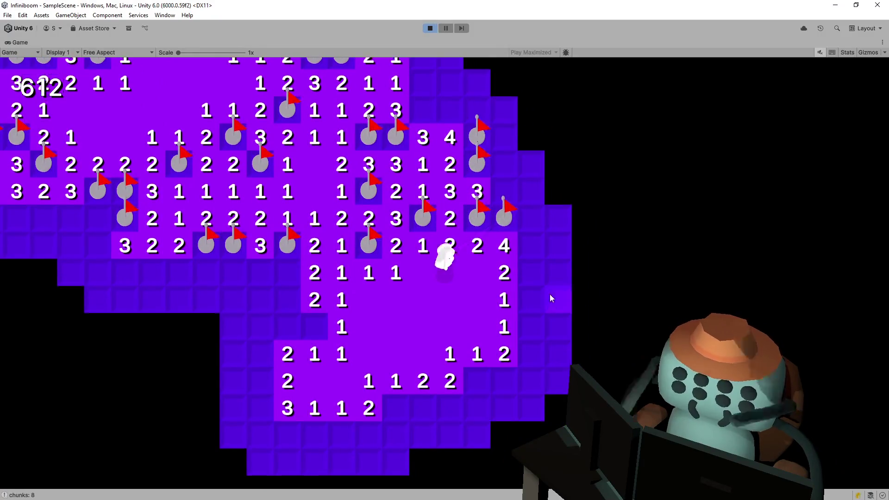
pyautogui.rightClick(448, 330)
# Flag two mines near the bottom rows and reveal the block of cells left of them
pyautogui.rightClick(405, 253)
pyautogui.click(377, 252)
pyautogui.rightClick(376, 196)
pyautogui.click(375, 227)
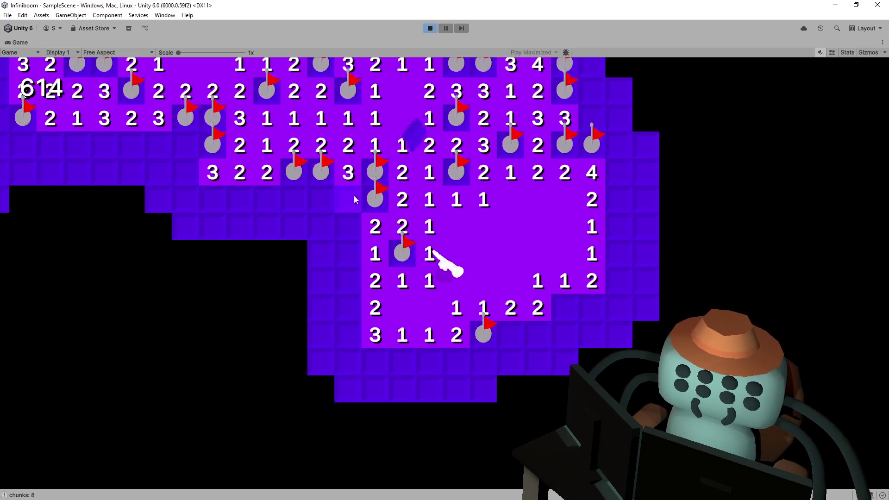
pyautogui.click(349, 200)
pyautogui.click(321, 200)
pyautogui.click(321, 227)
pyautogui.click(348, 227)
# Clear the lower-left area, revealing its numbers and flagging three mines there
pyautogui.click(350, 256)
pyautogui.rightClick(321, 253)
pyautogui.click(340, 282)
pyautogui.click(322, 281)
pyautogui.rightClick(348, 307)
pyautogui.click(322, 308)
pyautogui.rightClick(348, 335)
# Reveal the bottom-row 5, flag the mines around it and clear the bottom-right 4s
pyautogui.click(512, 342)
pyautogui.rightClick(537, 335)
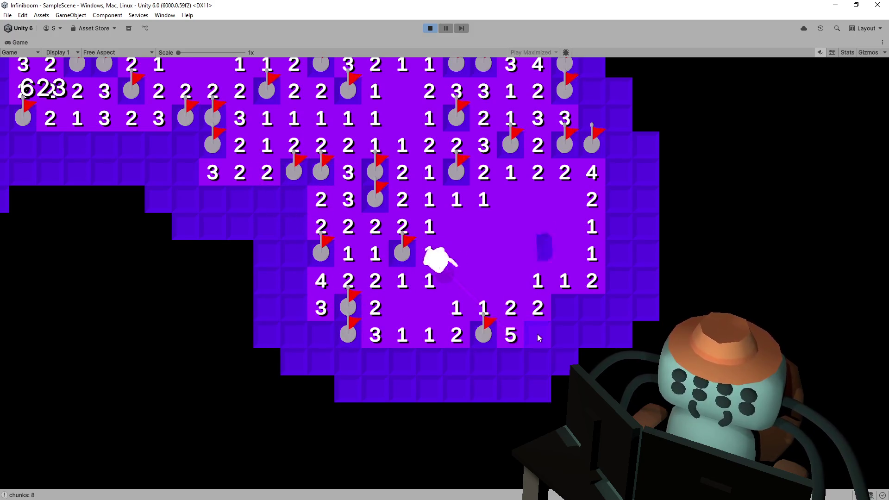
pyautogui.rightClick(544, 311)
pyautogui.click(544, 334)
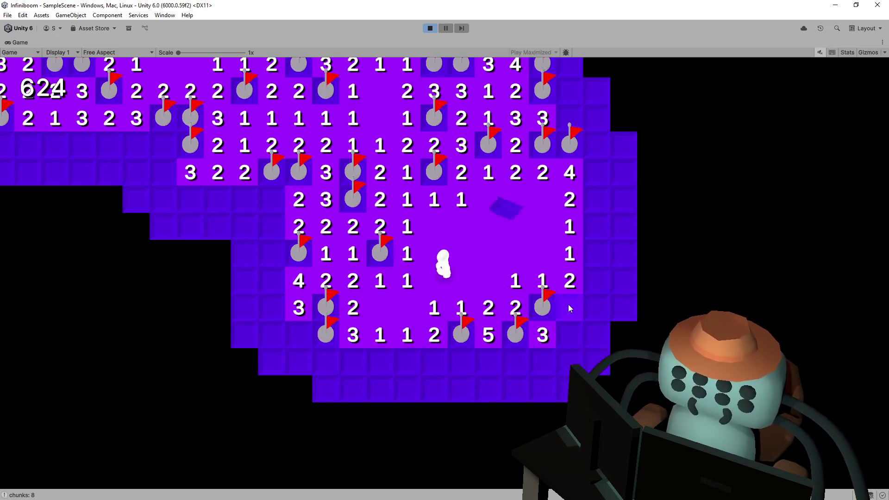
pyautogui.click(568, 306)
pyautogui.rightClick(511, 361)
pyautogui.rightClick(486, 360)
pyautogui.click(424, 360)
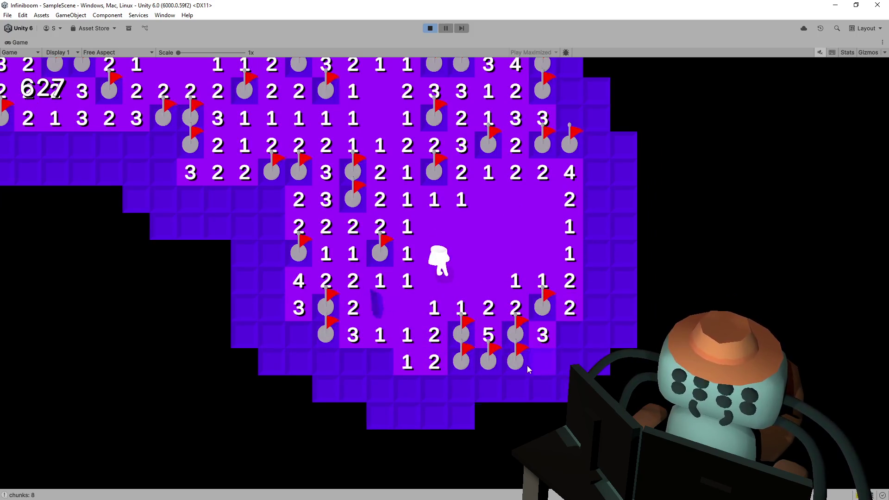
pyautogui.click(540, 364)
pyautogui.click(574, 332)
pyautogui.click(820, 53)
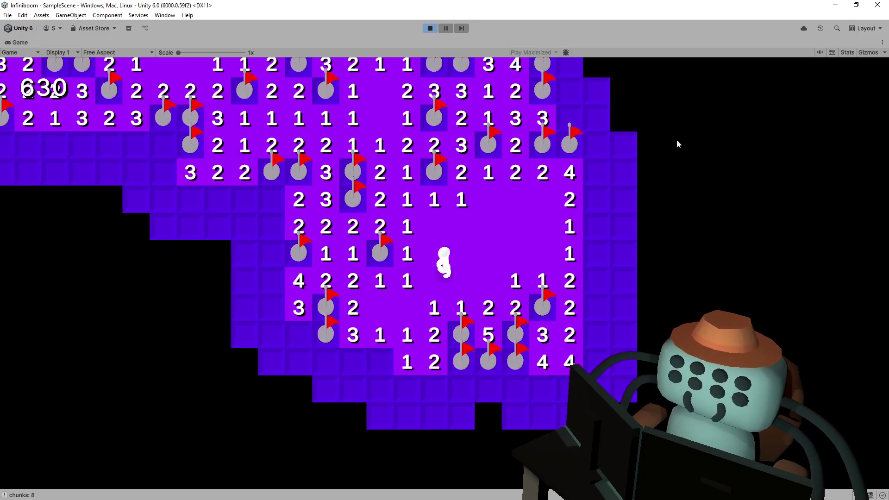
pyautogui.click(518, 282)
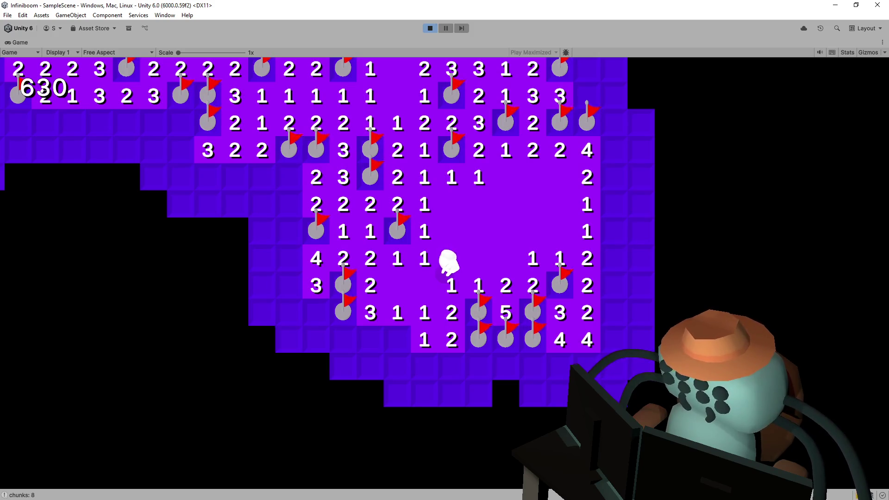
# Walk the character around the board to survey it, ending toward the lower-left edge
pyautogui.press('w')
pyautogui.press('s')
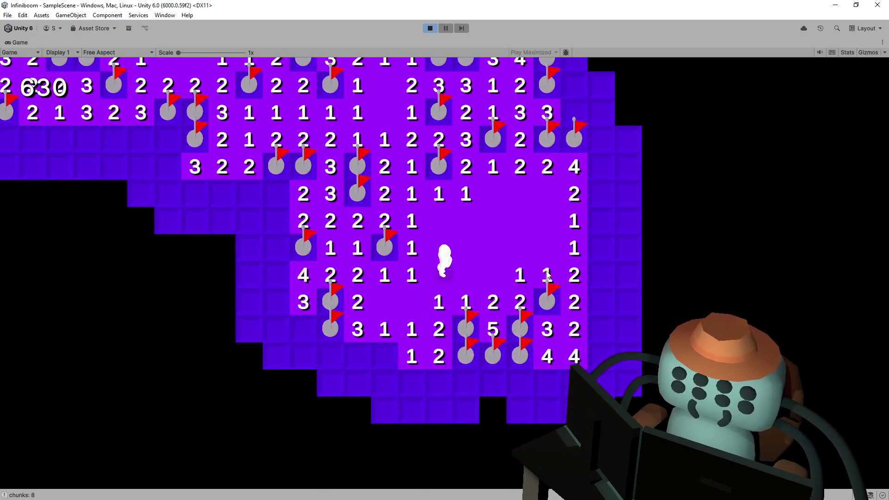
pyautogui.press('w')
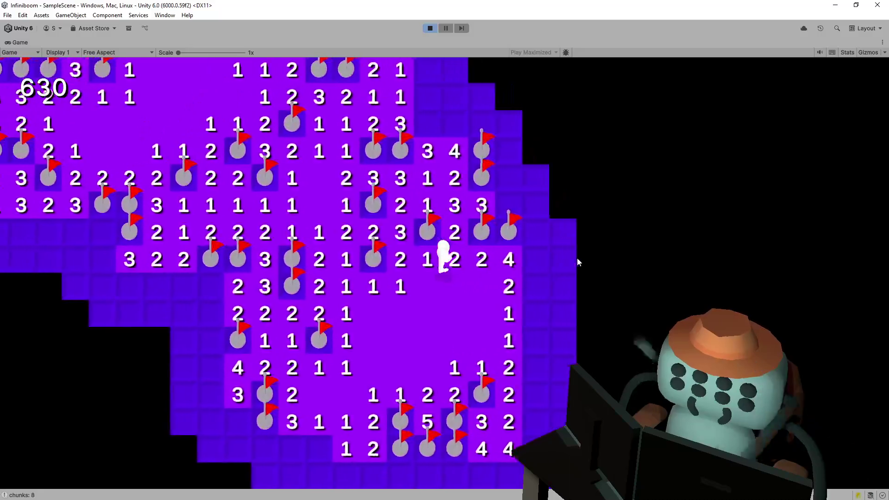
pyautogui.press('d')
pyautogui.press('w')
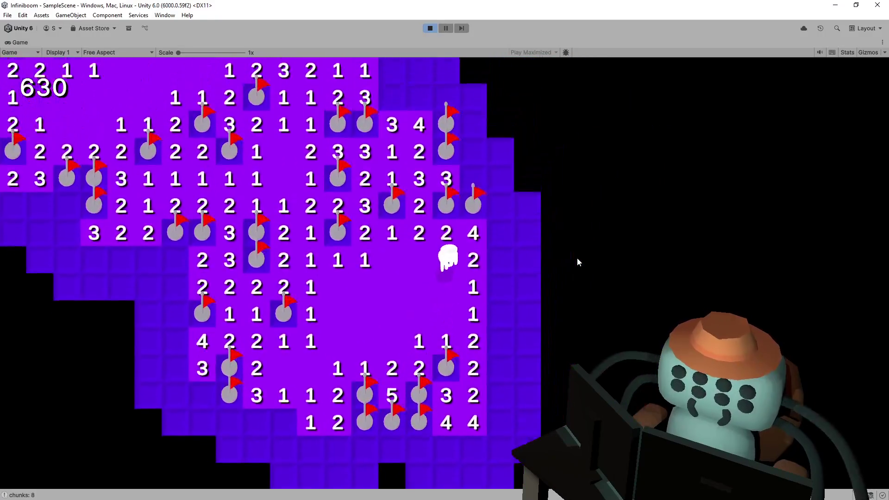
pyautogui.press('s')
pyautogui.press('a')
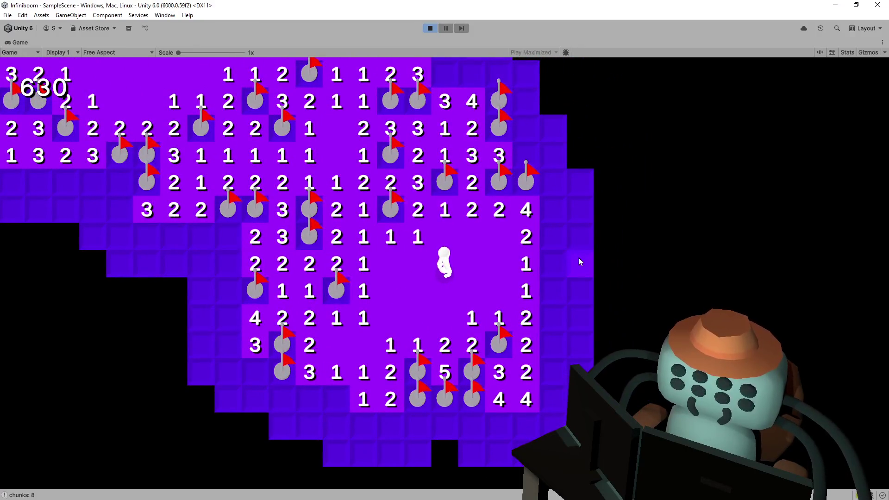
pyautogui.press('w')
pyautogui.press('d')
pyautogui.press('s')
pyautogui.press('a')
pyautogui.press('w')
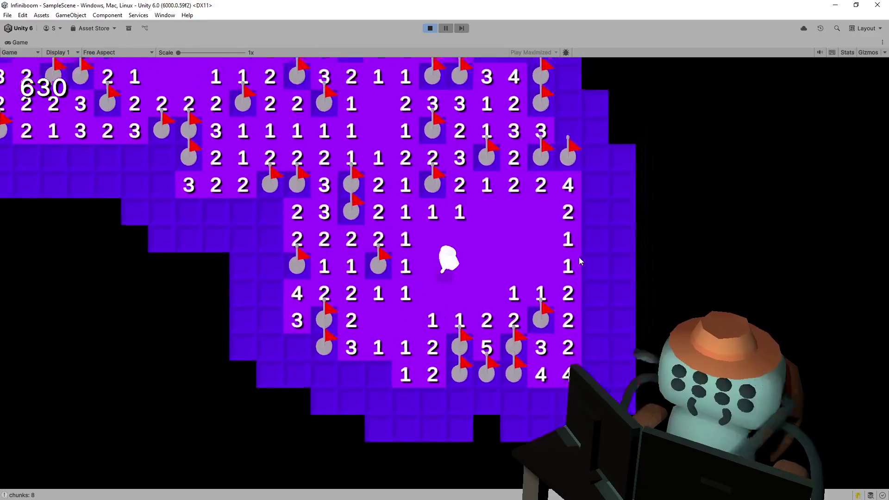
pyautogui.press('s')
pyautogui.press('a')
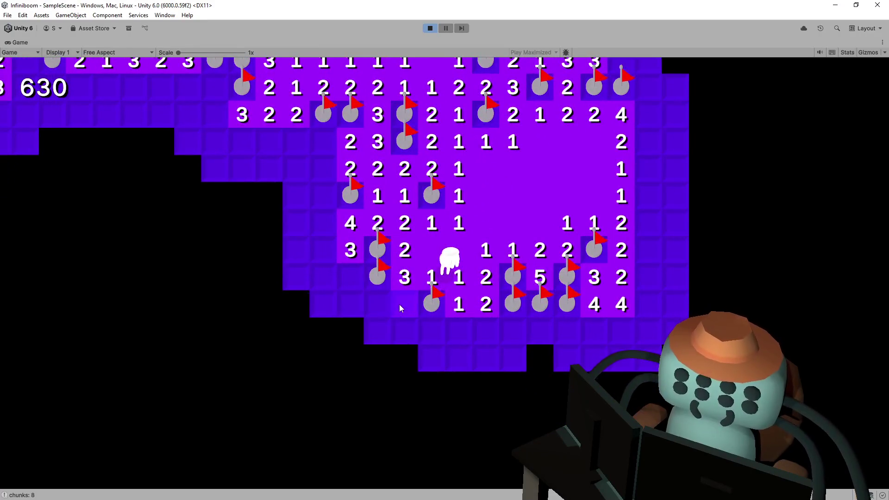
# Reveal a new bottom row of cells and the blank area below, then walk the character left
pyautogui.click(400, 304)
pyautogui.click(432, 332)
pyautogui.click(459, 332)
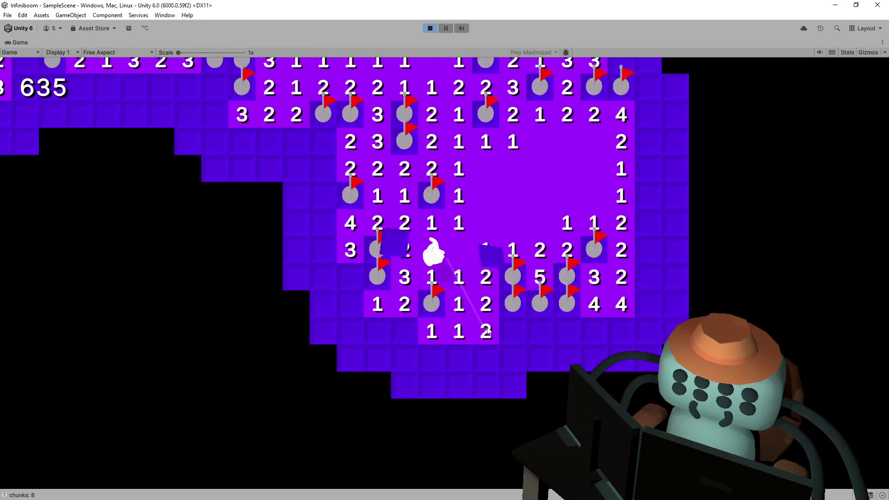
pyautogui.click(405, 327)
pyautogui.press('a')
pyautogui.press('s')
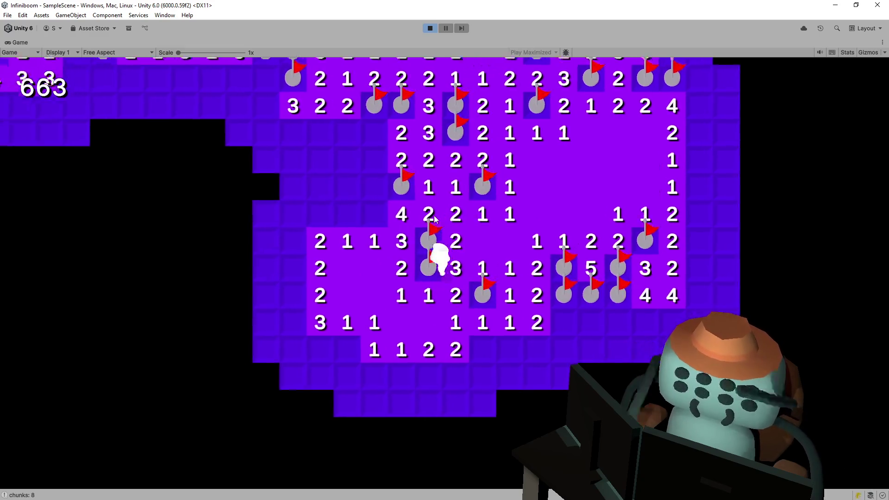
# Reveal the two 3s near the character and flag the three mines beside them
pyautogui.rightClick(429, 208)
pyautogui.click(403, 205)
pyautogui.press('a')
pyautogui.click(376, 206)
pyautogui.rightClick(448, 178)
pyautogui.rightClick(415, 180)
pyautogui.press('s')
pyautogui.press('d')
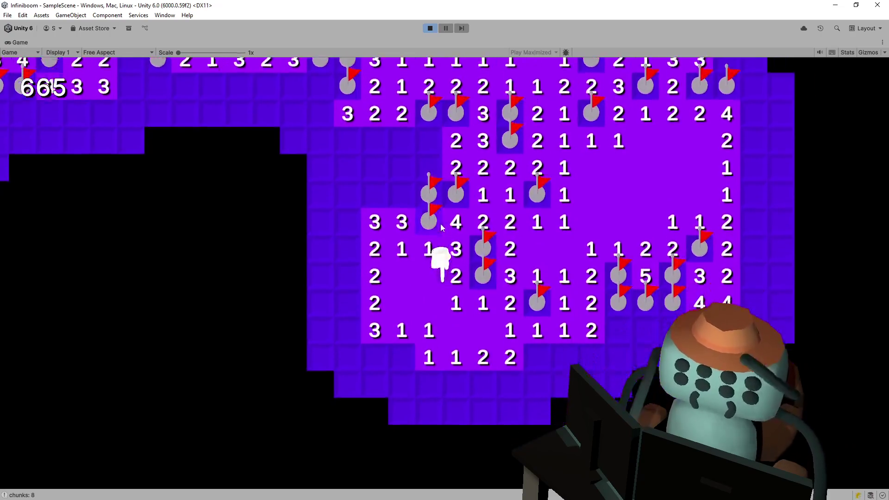
# Clear the bottom-left rows with one flag, then reveal the bottom 3, a lower-right 1 and the blank area below
pyautogui.click(380, 310)
pyautogui.rightClick(393, 317)
pyautogui.click(410, 330)
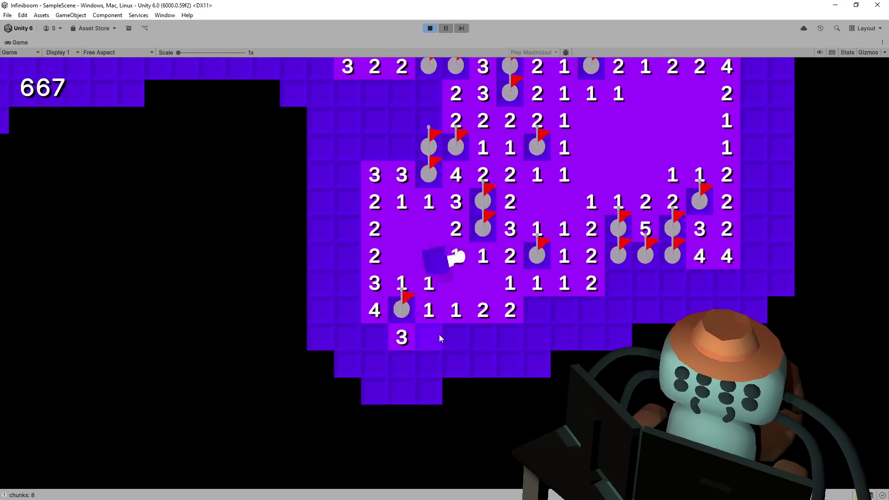
pyautogui.click(438, 334)
pyautogui.click(461, 336)
pyautogui.click(535, 304)
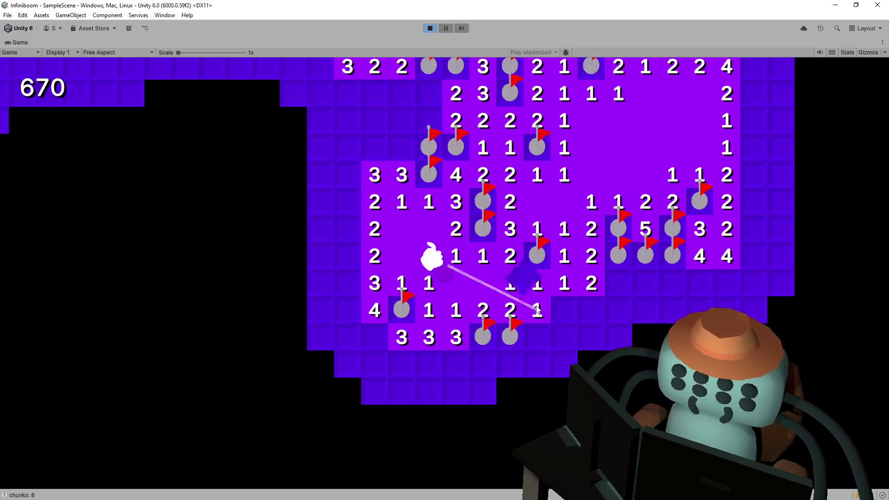
pyautogui.click(495, 282)
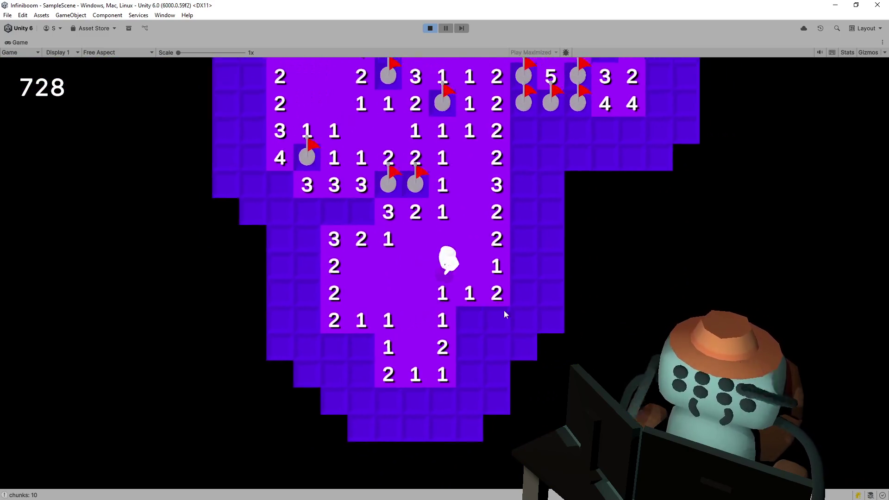
# Flag two lower-right mines and reveal the numbered cells next to them
pyautogui.rightClick(465, 332)
pyautogui.click(485, 328)
pyautogui.click(456, 350)
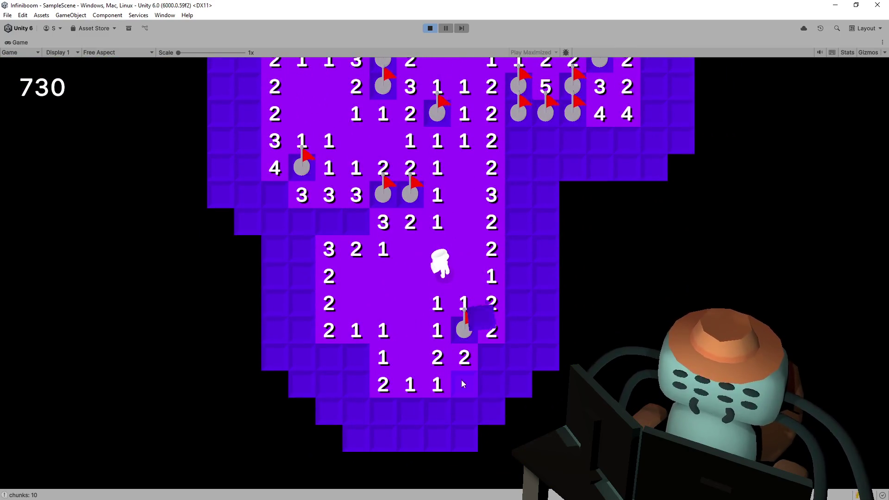
pyautogui.rightClick(462, 381)
pyautogui.click(488, 378)
# Open the large bottom-left area, flagging one mine there and two beside the opened region
pyautogui.click(369, 341)
pyautogui.rightClick(397, 340)
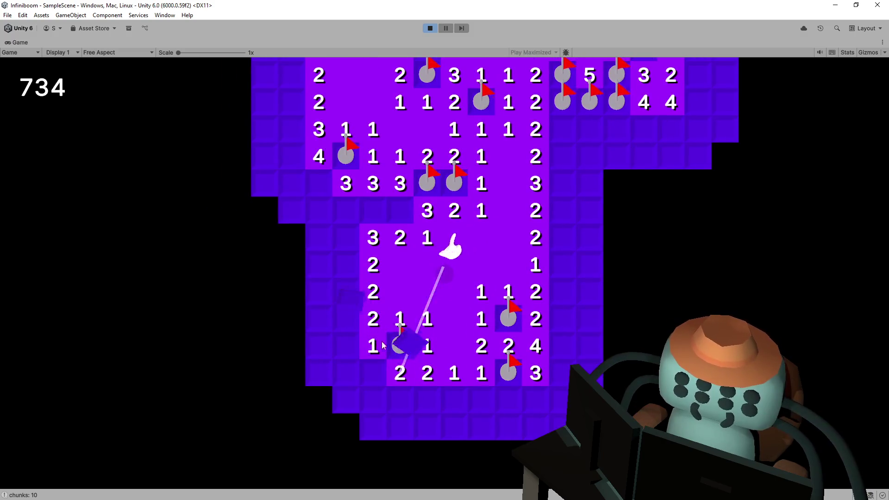
pyautogui.click(345, 321)
pyautogui.click(344, 354)
pyautogui.rightClick(345, 265)
pyautogui.rightClick(352, 289)
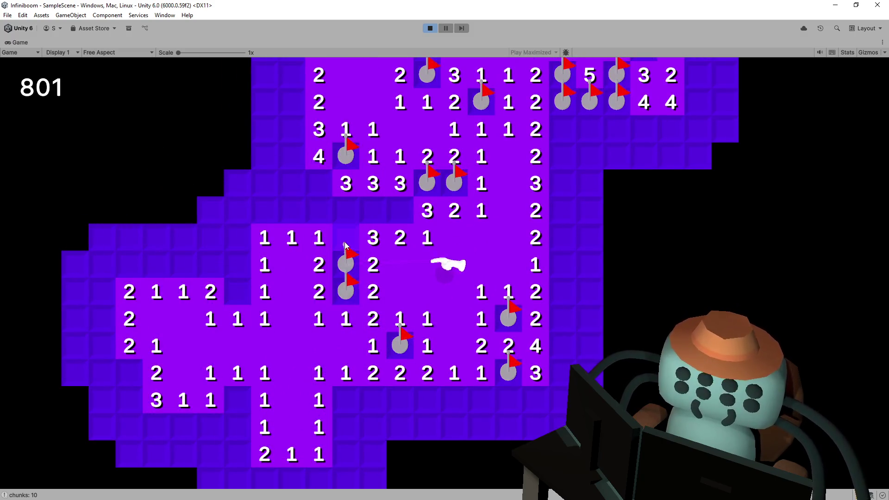
# Reveal the 3 and 2 cells on the left, flag four suspected mines around them and reveal the tiles left of the flags
pyautogui.click(307, 218)
pyautogui.rightClick(380, 212)
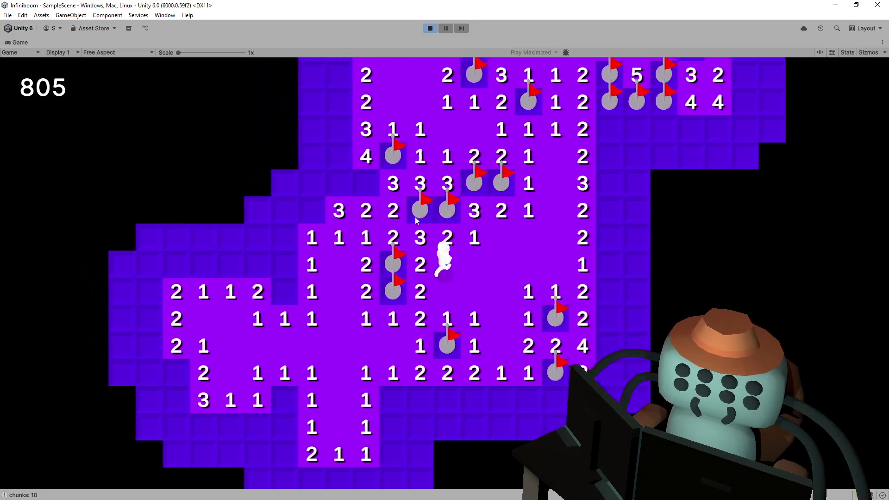
pyautogui.rightClick(396, 243)
pyautogui.rightClick(445, 221)
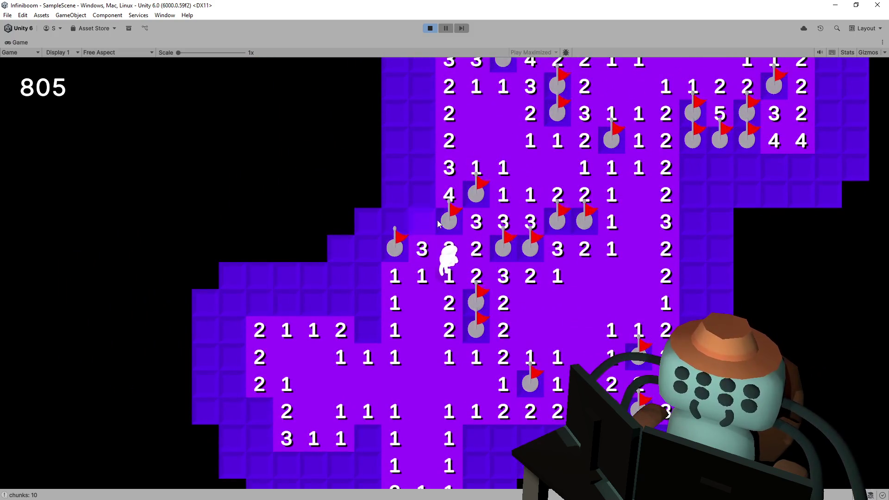
pyautogui.click(395, 275)
pyautogui.rightClick(368, 330)
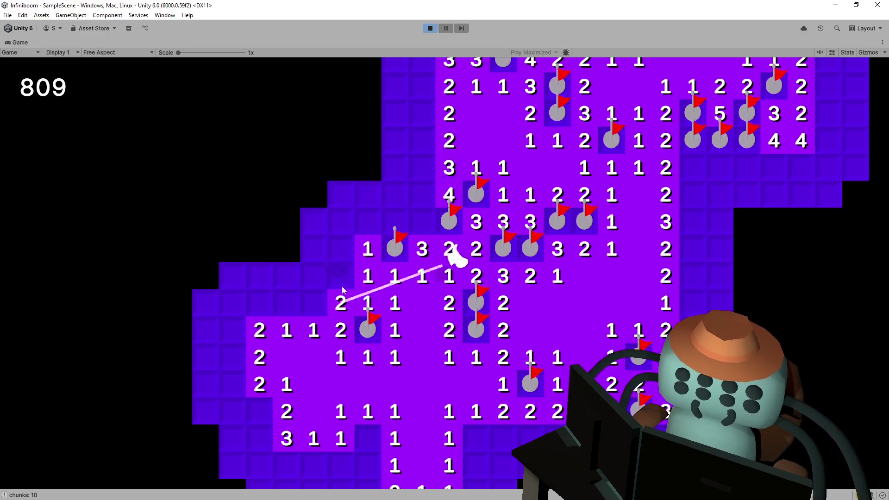
# Reveal more left-side safe tiles including two 2s, flag two more mines and start a cascade on the right
pyautogui.click(337, 216)
pyautogui.click(398, 197)
pyautogui.click(400, 212)
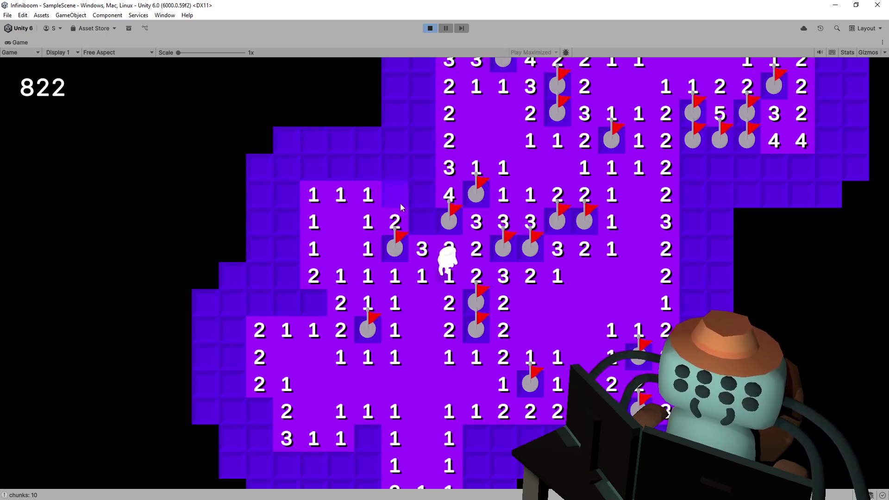
pyautogui.rightClick(419, 225)
pyautogui.rightClick(398, 304)
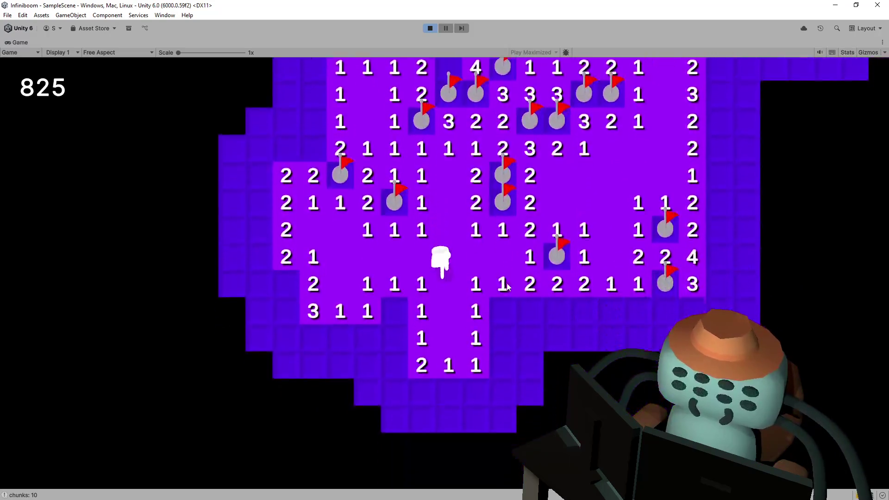
pyautogui.click(506, 314)
# Trigger a large cascade on the right and flag five mines around the lower-right tiles
pyautogui.click(514, 320)
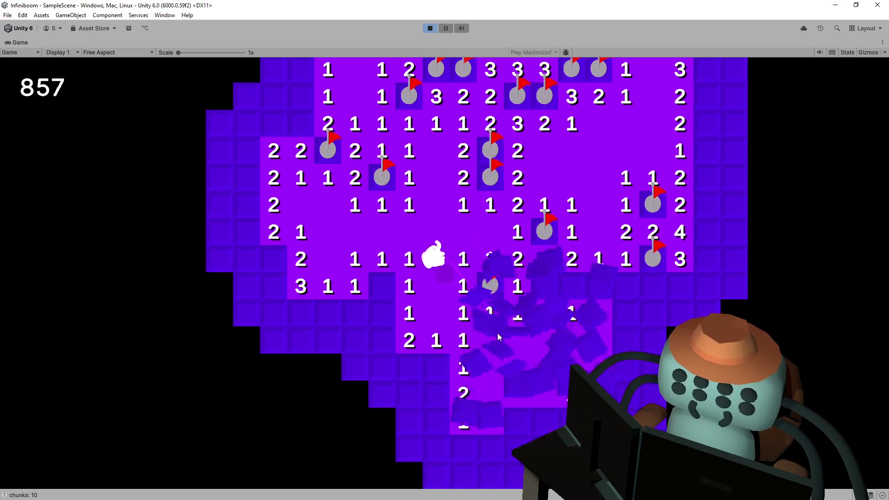
pyautogui.rightClick(487, 242)
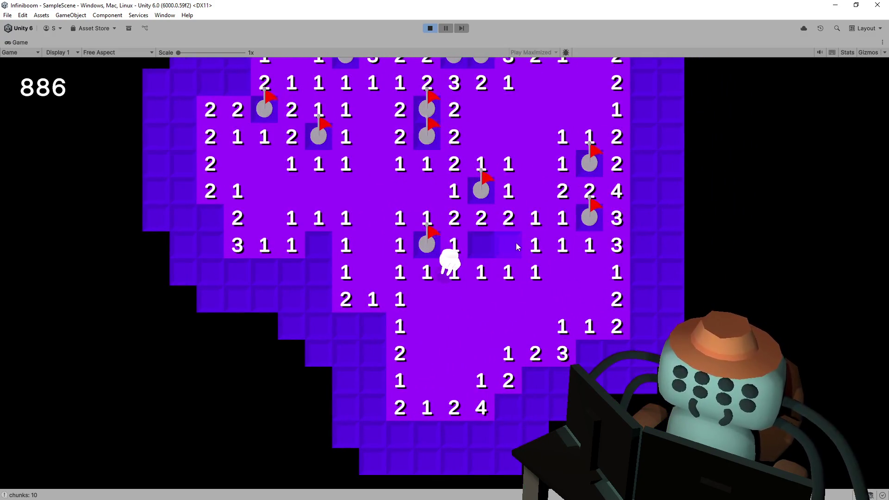
pyautogui.rightClick(502, 313)
pyautogui.rightClick(448, 340)
pyautogui.rightClick(475, 339)
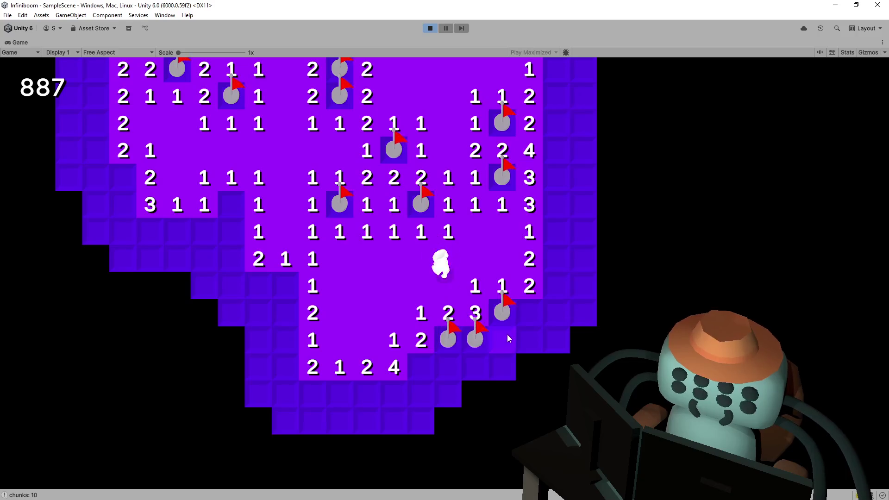
pyautogui.rightClick(450, 365)
# Flag two lower-left mines and open a new lower-left pocket of safe tiles, revealing a 3 and a 2
pyautogui.rightClick(358, 268)
pyautogui.click(354, 290)
pyautogui.rightClick(354, 316)
pyautogui.click(352, 339)
pyautogui.click(325, 315)
pyautogui.click(326, 288)
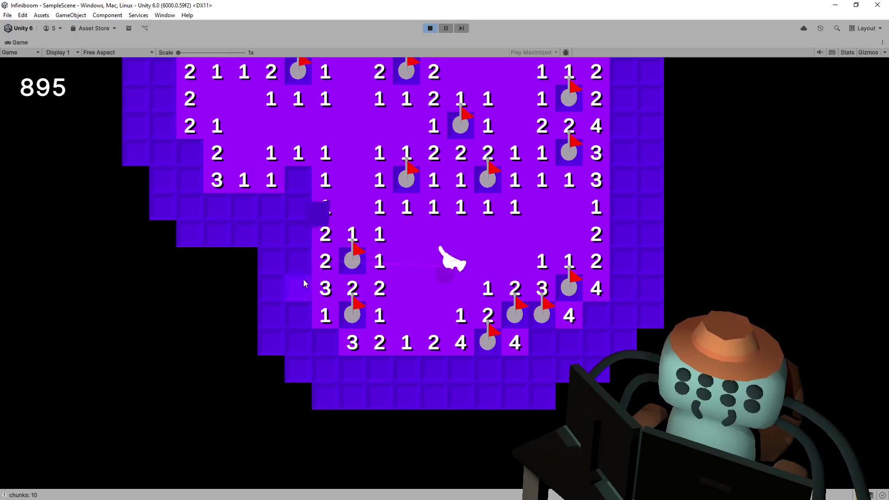
pyautogui.click(298, 323)
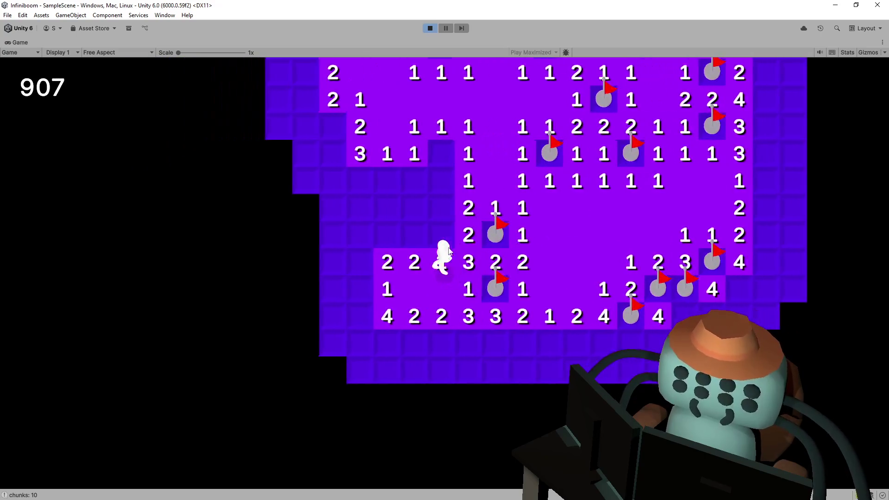
pyautogui.click(414, 241)
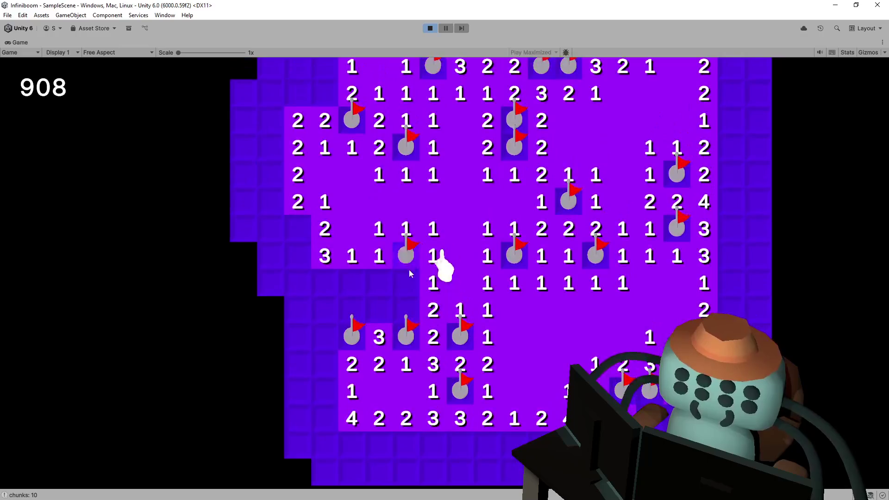
pyautogui.click(355, 282)
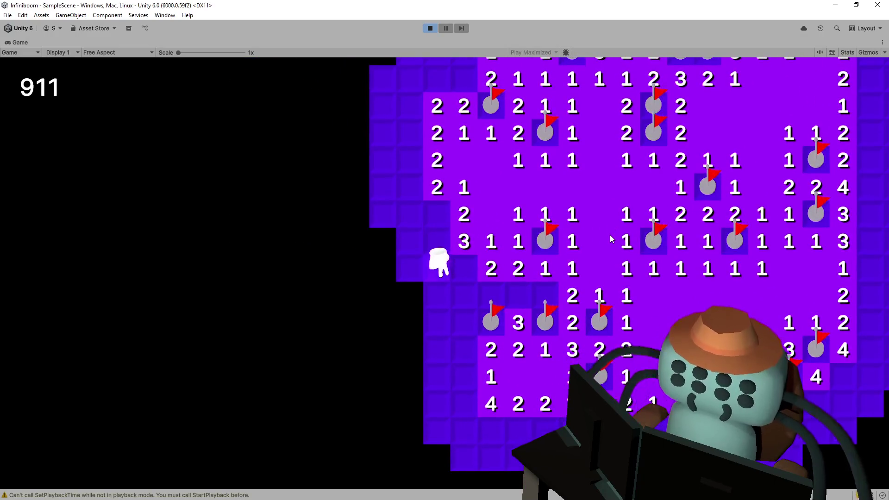
# Walk the character across the board and left to uncover new tiles
pyautogui.press('w')
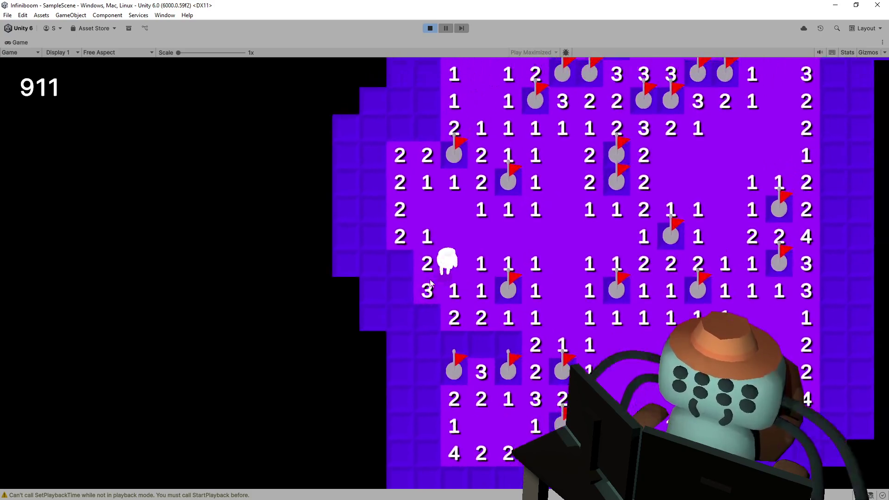
pyautogui.press('a')
pyautogui.press('s')
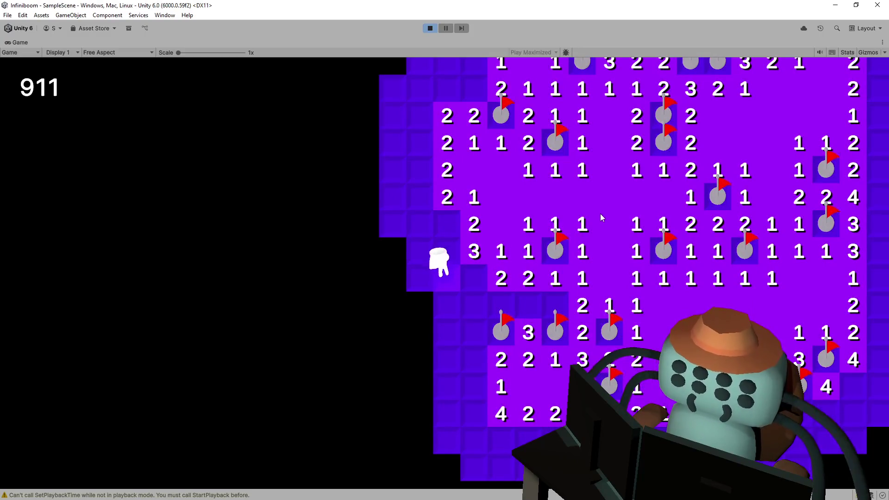
pyautogui.press('space')
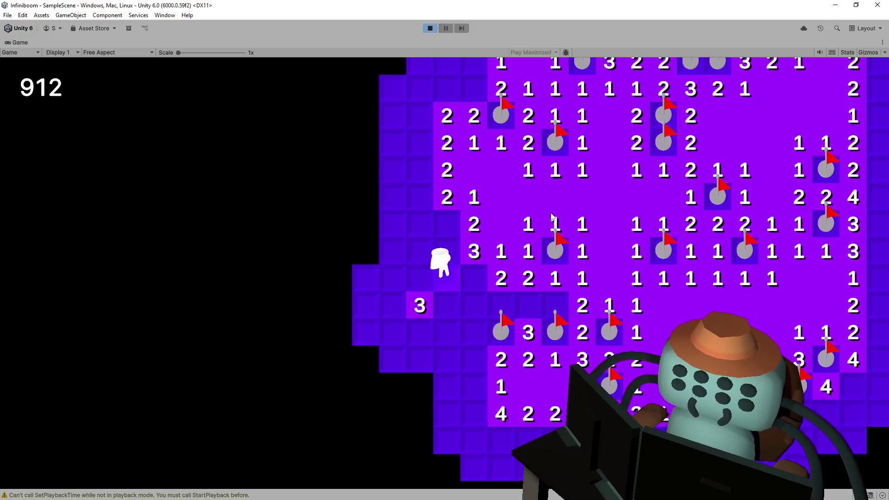
pyautogui.press('w')
# Flag three tiles around the character with F while stepping between them, then reveal the hidden tiles around the 2
pyautogui.press('f')
pyautogui.press('d')
pyautogui.press('d')
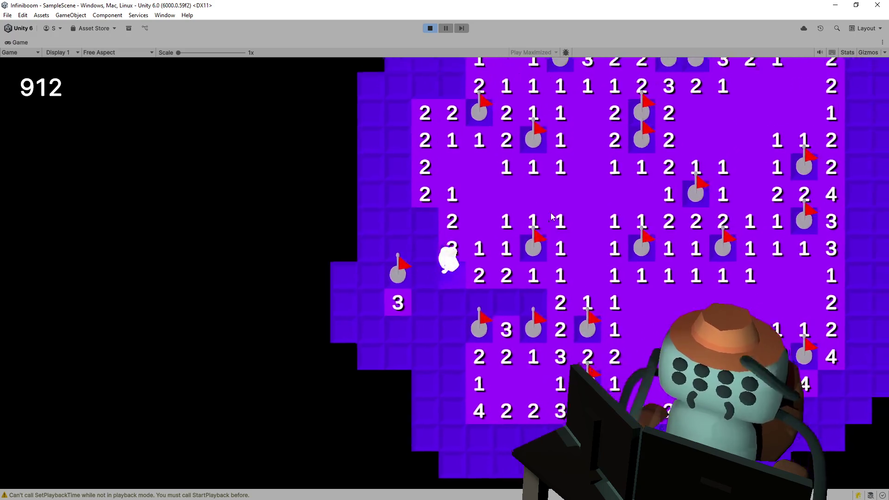
pyautogui.press('a')
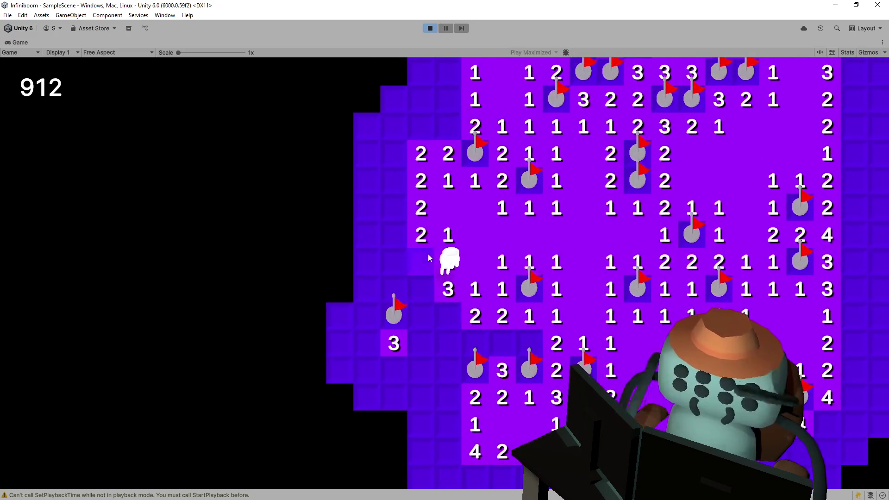
pyautogui.press('f')
pyautogui.press('f')
pyautogui.press('s')
pyautogui.press('d')
pyautogui.press('f')
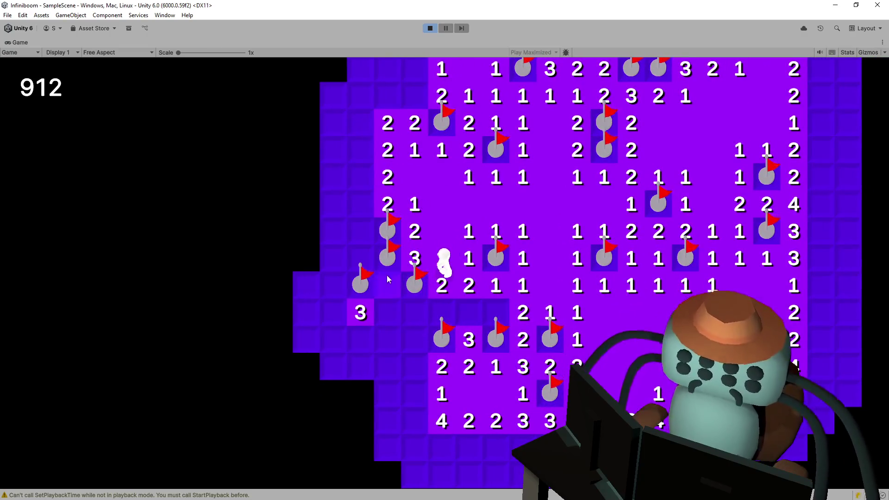
pyautogui.click(388, 281)
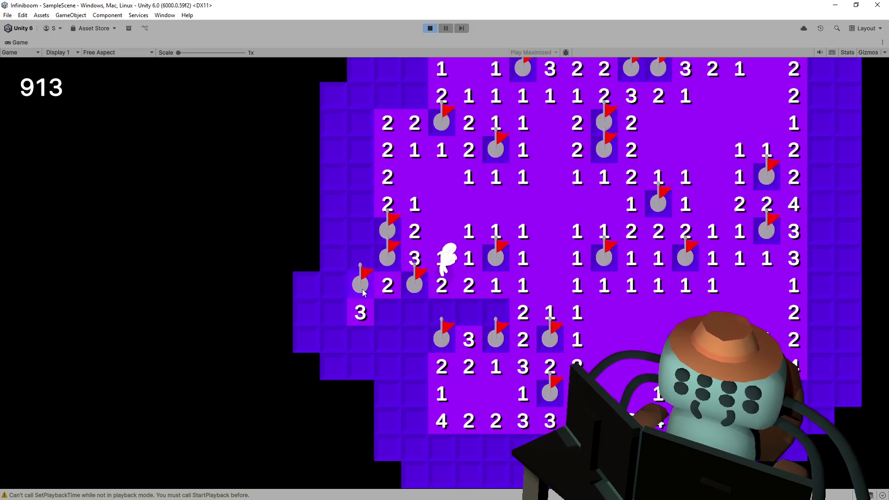
pyautogui.click(382, 286)
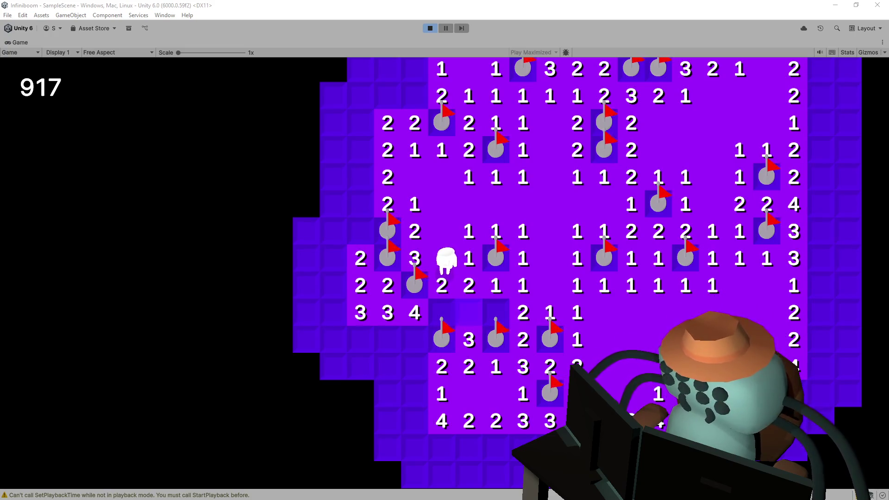
# Mute the game's audio in the Game view toolbar, then walk right and reveal the cells below the character
pyautogui.click(821, 53)
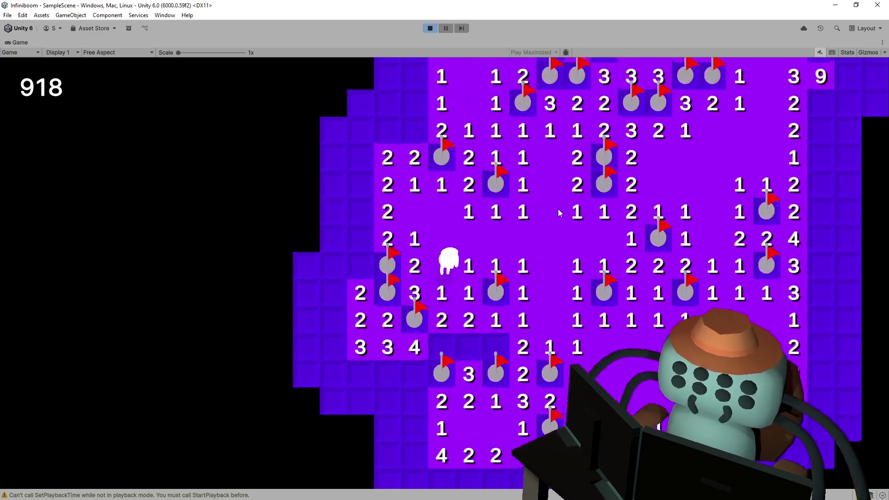
pyautogui.press('d')
pyautogui.press('d')
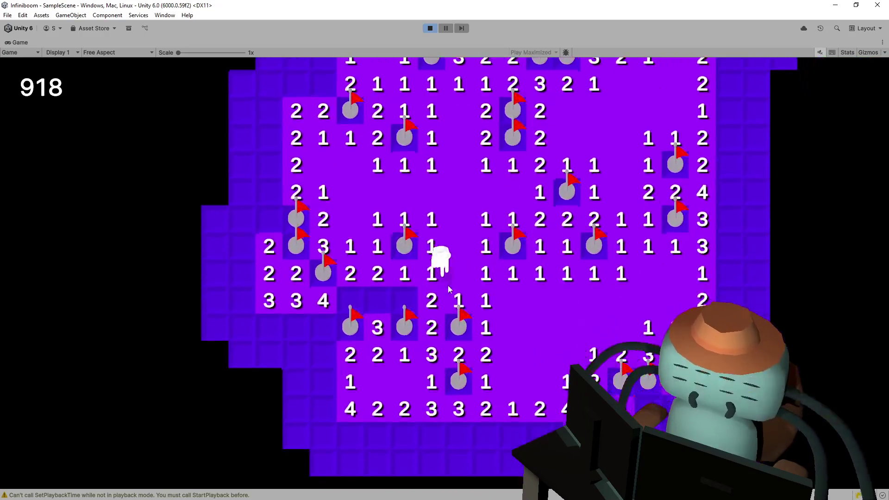
pyautogui.click(397, 292)
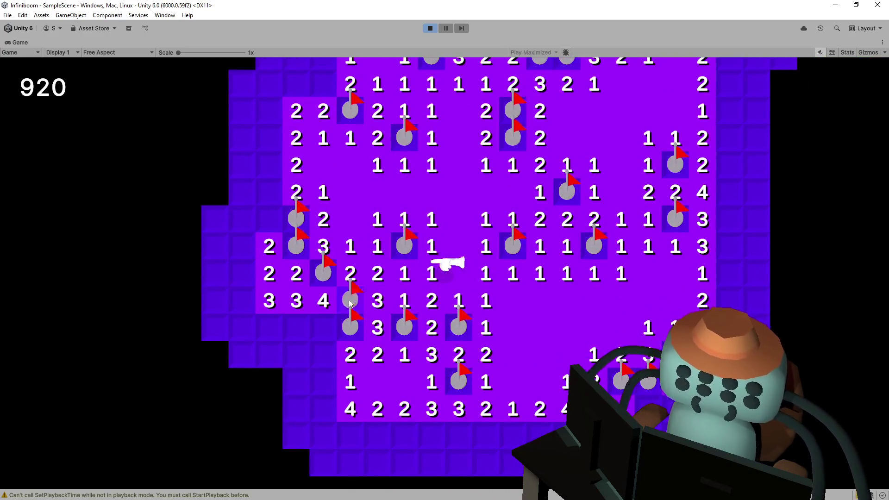
pyautogui.press('s')
pyautogui.press('s')
pyautogui.press('s')
# Walk the character up toward the upper-right of the board and back down-left
pyautogui.press('w')
pyautogui.press('w')
pyautogui.press('w')
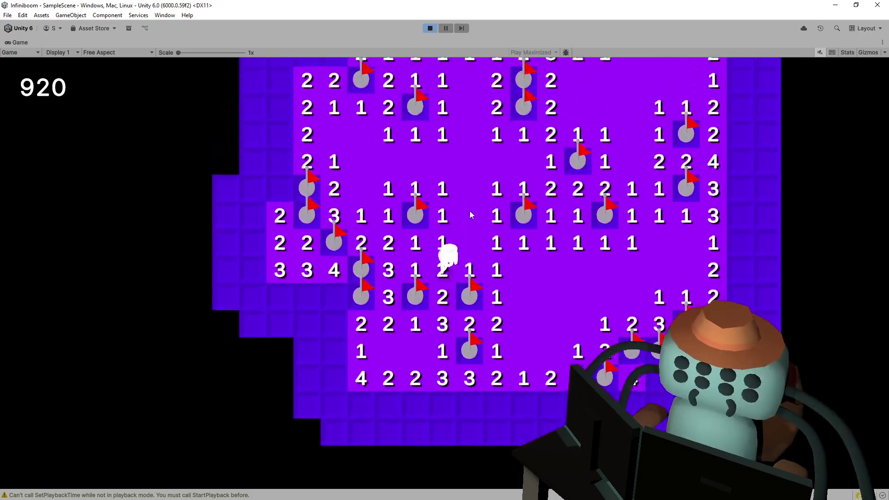
pyautogui.press('w')
pyautogui.press('w')
pyautogui.press('w')
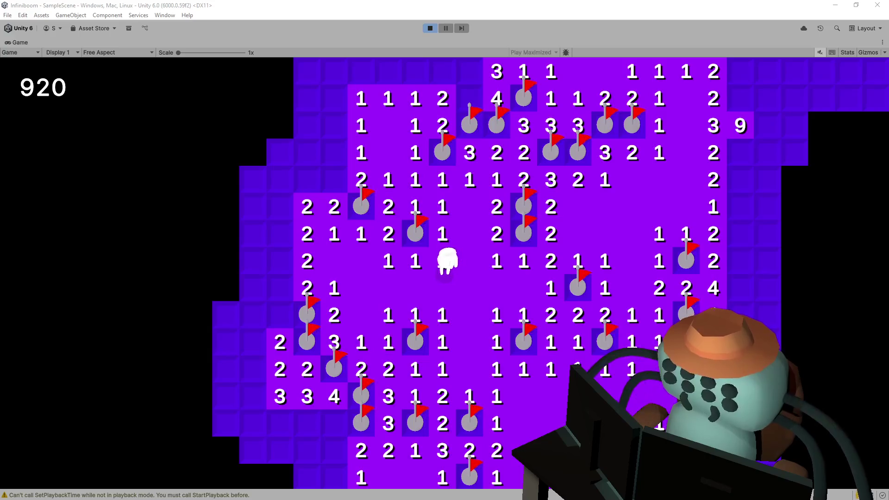
pyautogui.press('w')
pyautogui.press('d')
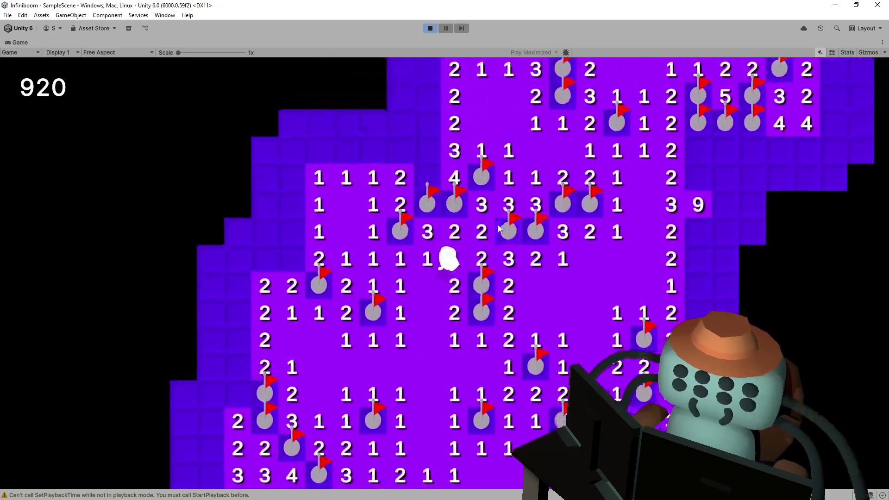
pyautogui.press('s')
pyautogui.press('a')
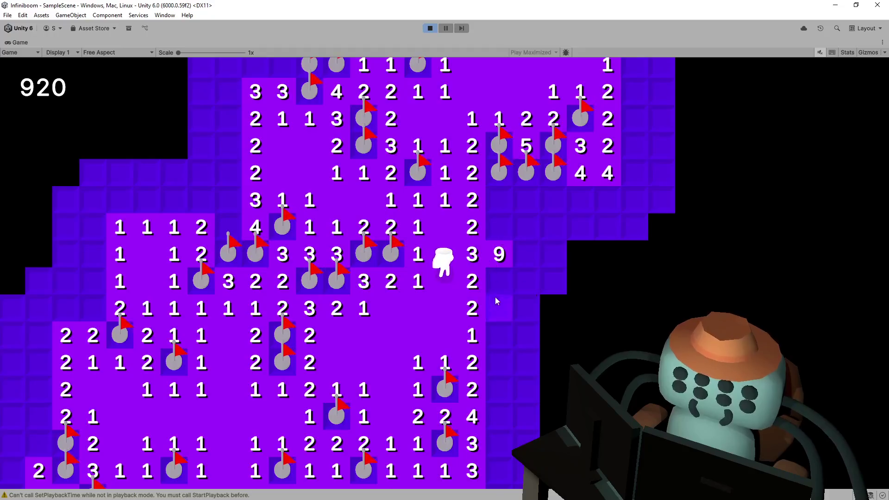
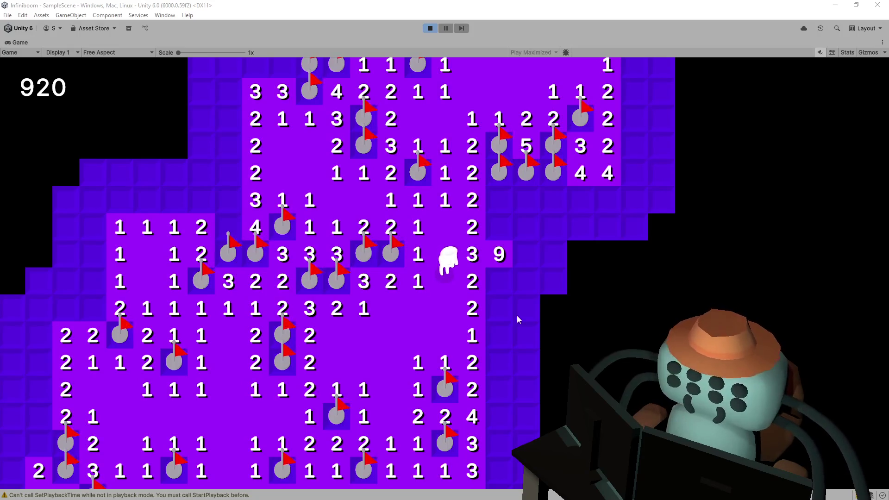
# Restart the board by revealing a cell, then flag the mines ringing the new opening
pyautogui.press('w')
pyautogui.press('w')
pyautogui.press('w')
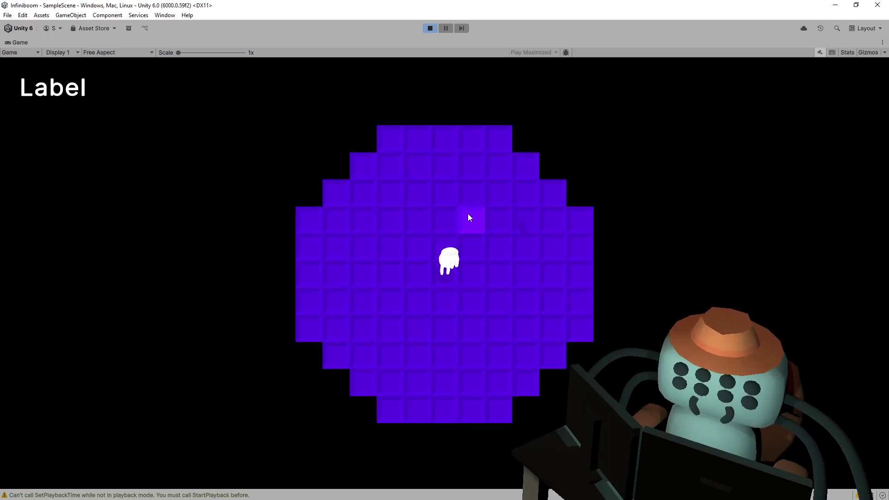
pyautogui.click(471, 215)
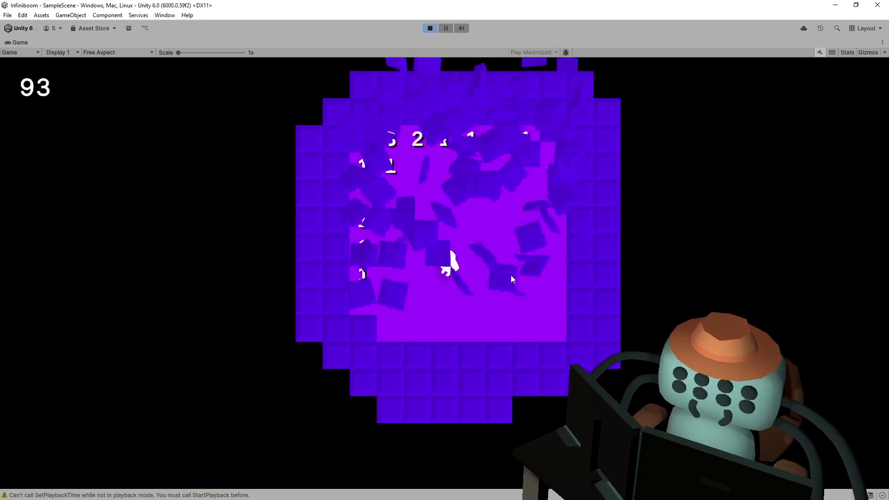
pyautogui.rightClick(501, 253)
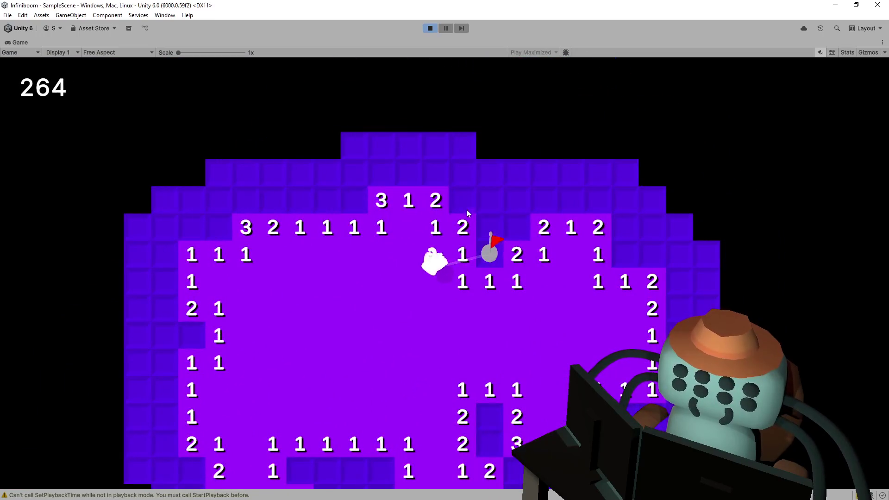
pyautogui.rightClick(464, 201)
pyautogui.rightClick(514, 226)
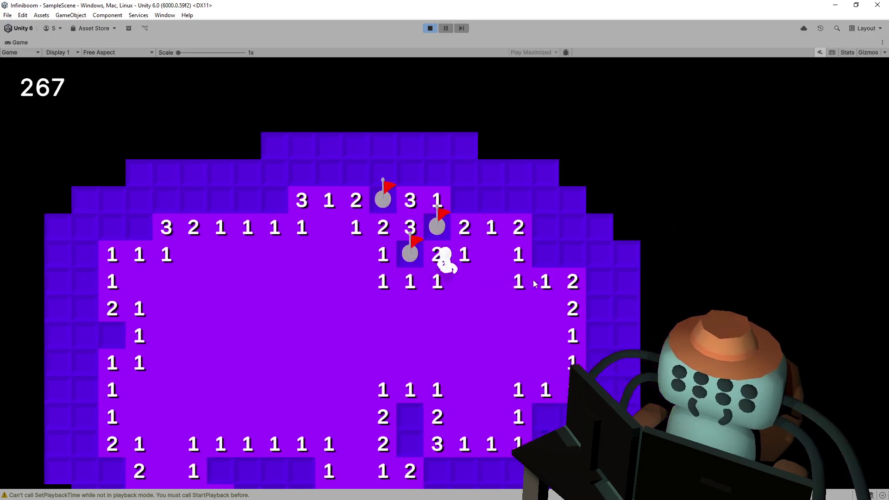
pyautogui.rightClick(512, 254)
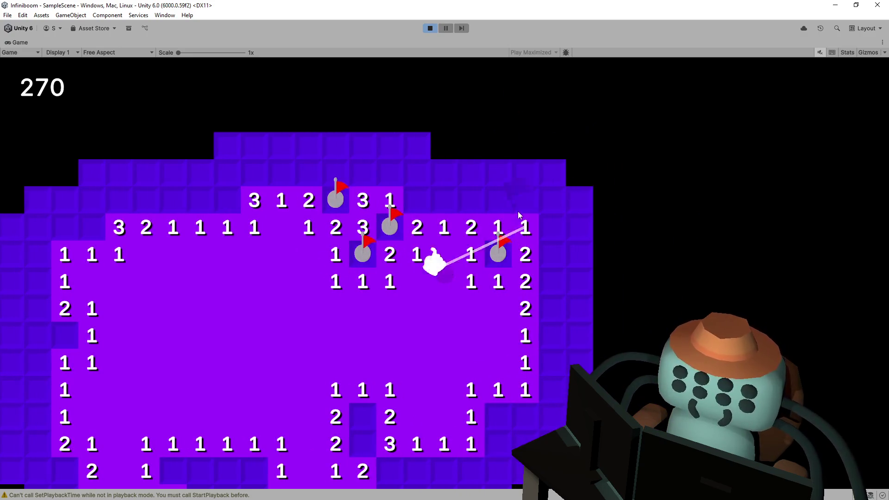
pyautogui.rightClick(441, 205)
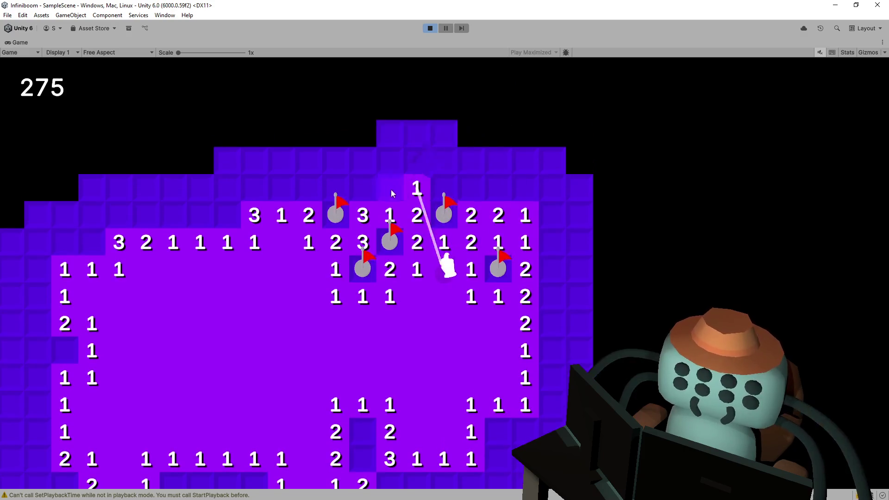
# Flag the mines above the first flag and reveal the covered cells in the left columns
pyautogui.rightClick(386, 264)
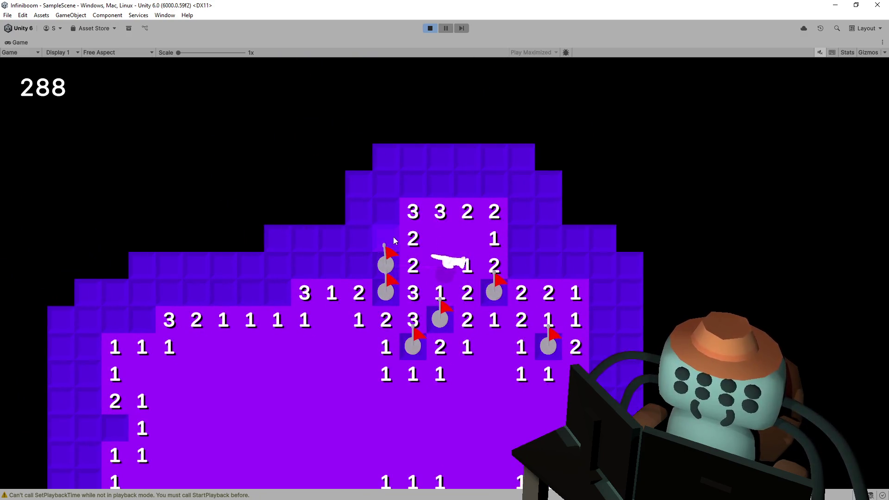
pyautogui.rightClick(386, 210)
pyautogui.rightClick(413, 182)
pyautogui.rightClick(467, 183)
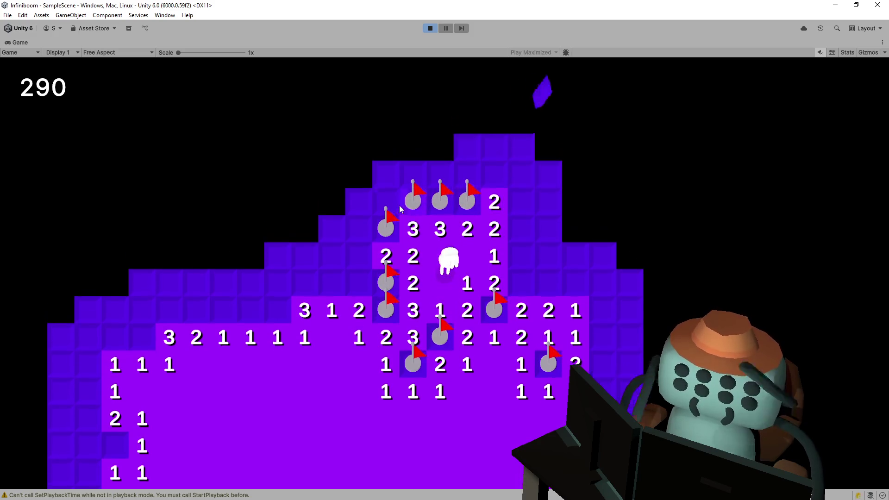
pyautogui.click(357, 286)
pyautogui.click(330, 280)
pyautogui.click(333, 230)
pyautogui.click(334, 197)
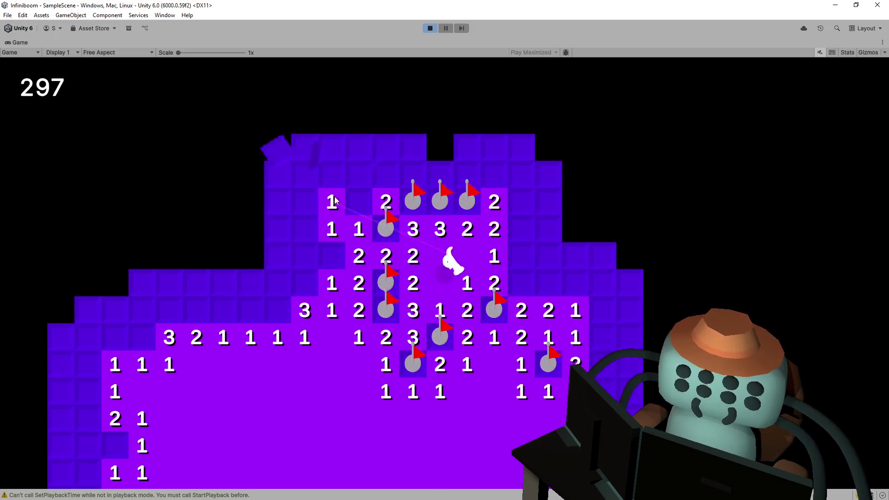
pyautogui.click(328, 252)
pyautogui.click(351, 196)
# Reveal the top-row cells and clear the lower-left corner, flagging its three mines
pyautogui.click(332, 174)
pyautogui.click(358, 175)
pyautogui.click(386, 174)
pyautogui.click(413, 174)
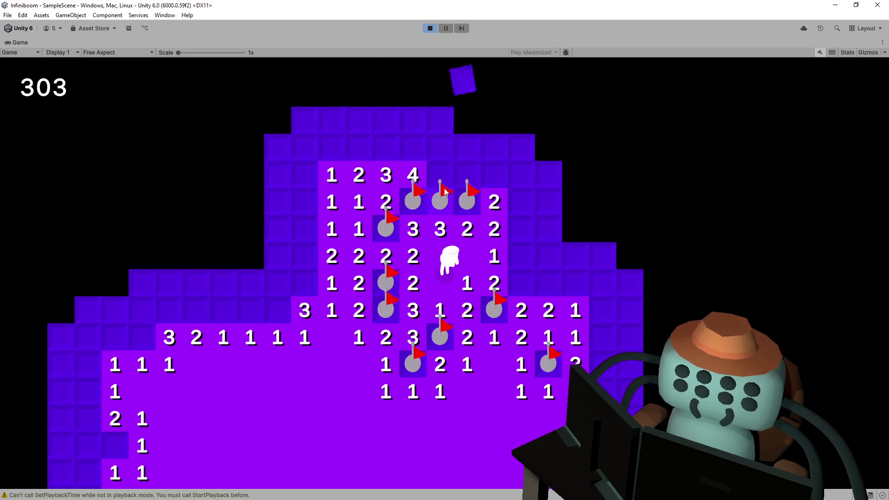
pyautogui.rightClick(305, 281)
pyautogui.click(304, 256)
pyautogui.click(306, 203)
pyautogui.click(310, 182)
pyautogui.rightClick(285, 302)
pyautogui.rightClick(278, 281)
pyautogui.click(245, 313)
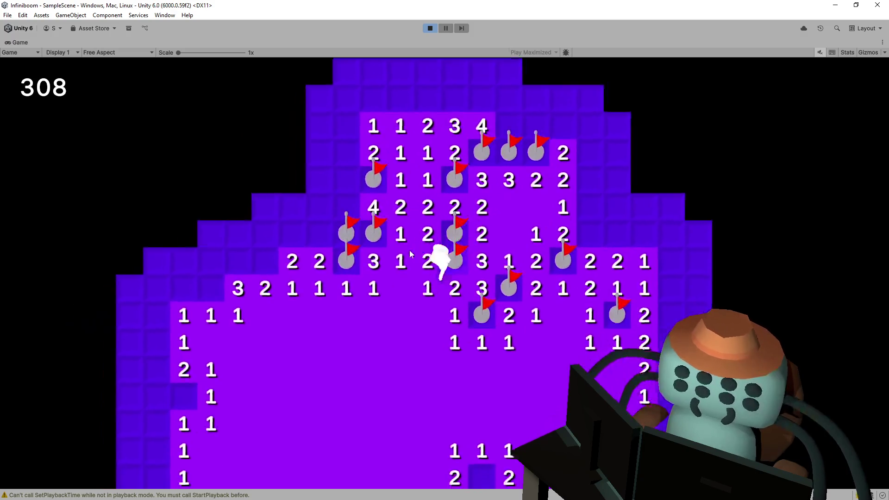
# Flag the three mines near the centre and reveal the safe cells between them
pyautogui.rightClick(395, 240)
pyautogui.rightClick(366, 236)
pyautogui.click(339, 234)
pyautogui.rightClick(339, 262)
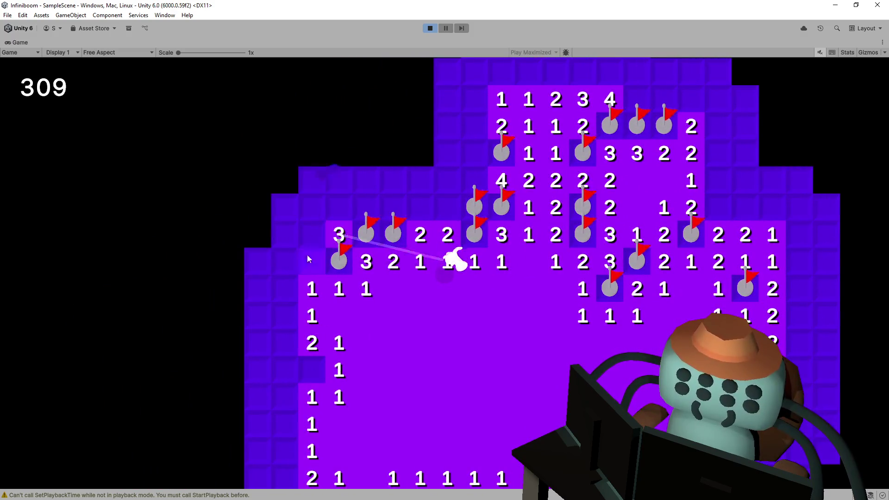
pyautogui.click(312, 261)
pyautogui.click(285, 288)
# Work down the left column, alternately flagging mines and revealing cells including two 2s
pyautogui.click(285, 262)
pyautogui.rightClick(288, 339)
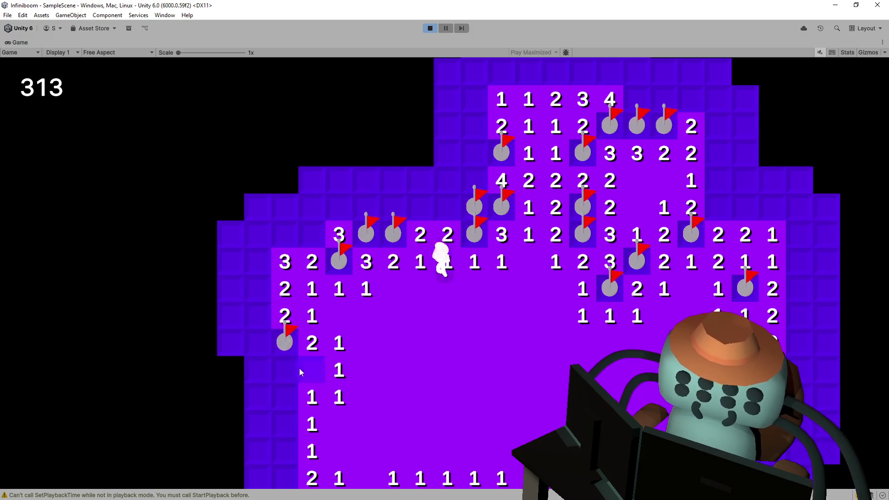
pyautogui.rightClick(305, 369)
pyautogui.click(287, 367)
pyautogui.click(290, 359)
pyautogui.rightClick(331, 325)
pyautogui.click(331, 352)
pyautogui.rightClick(358, 379)
pyautogui.click(332, 378)
pyautogui.click(305, 379)
pyautogui.click(306, 334)
pyautogui.click(313, 356)
# Flag the lower-left and lower-row mines and reveal cells that cascade open a large area
pyautogui.rightClick(357, 403)
pyautogui.rightClick(364, 430)
pyautogui.click(365, 461)
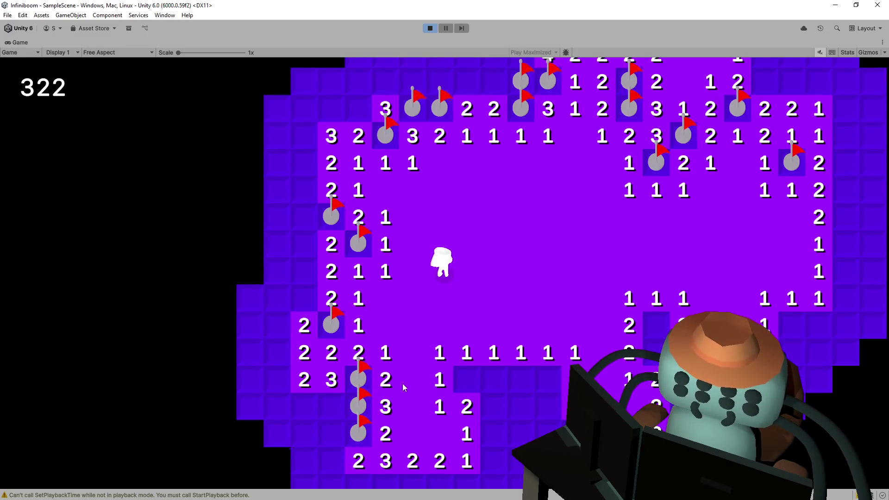
pyautogui.rightClick(467, 380)
pyautogui.click(443, 326)
pyautogui.click(468, 327)
pyautogui.rightClick(490, 322)
pyautogui.click(505, 355)
pyautogui.rightClick(465, 353)
pyautogui.rightClick(441, 353)
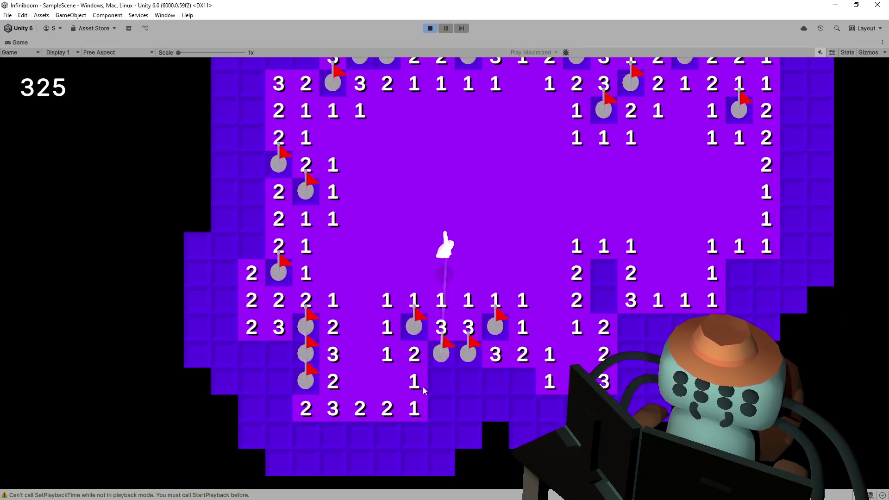
pyautogui.click(443, 399)
# Walk the character down-right and clear the right side, flagging two mines, reaching 400
pyautogui.press('s')
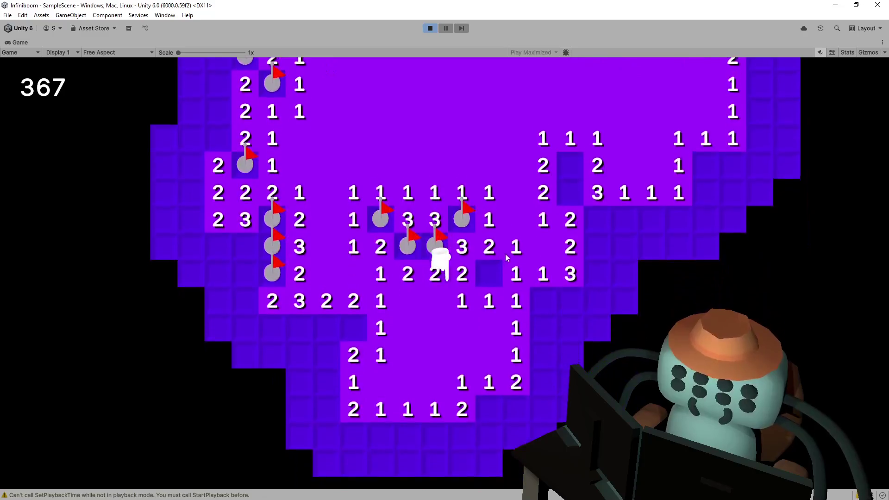
pyautogui.press('d')
pyautogui.click(517, 248)
pyautogui.click(521, 274)
pyautogui.rightClick(538, 248)
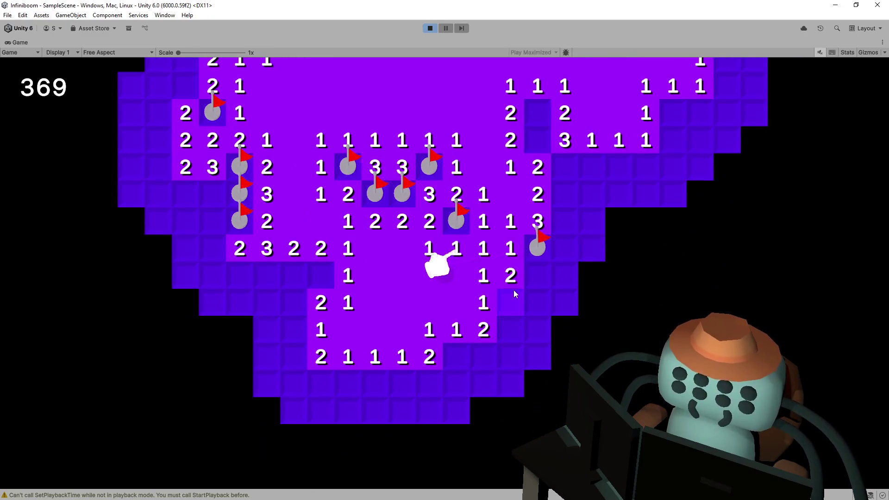
pyautogui.rightClick(513, 299)
pyautogui.click(538, 277)
pyautogui.click(538, 300)
pyautogui.click(570, 280)
pyautogui.click(566, 299)
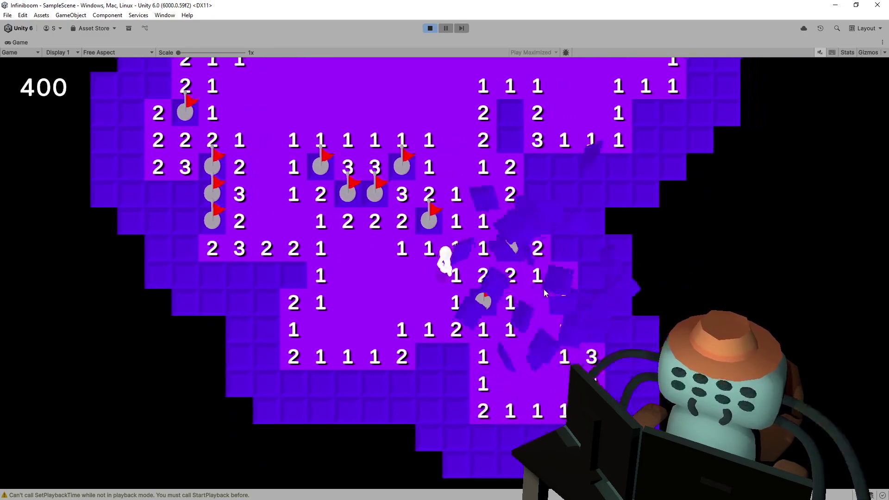
# Walk along the right edge, flagging mines and opening the covered cells beside the 2 2 row
pyautogui.press('d')
pyautogui.press('s')
pyautogui.press('d')
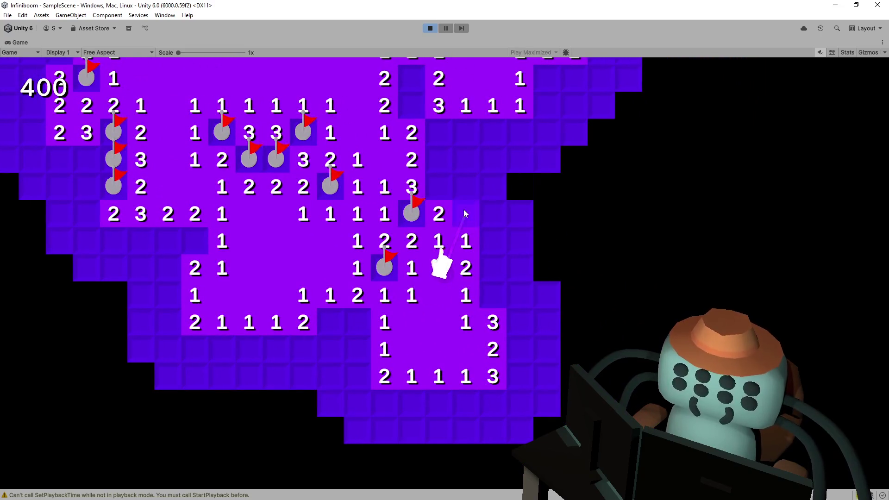
pyautogui.click(465, 213)
pyautogui.rightClick(493, 295)
pyautogui.click(493, 268)
pyautogui.rightClick(493, 241)
pyautogui.click(493, 216)
pyautogui.press('w')
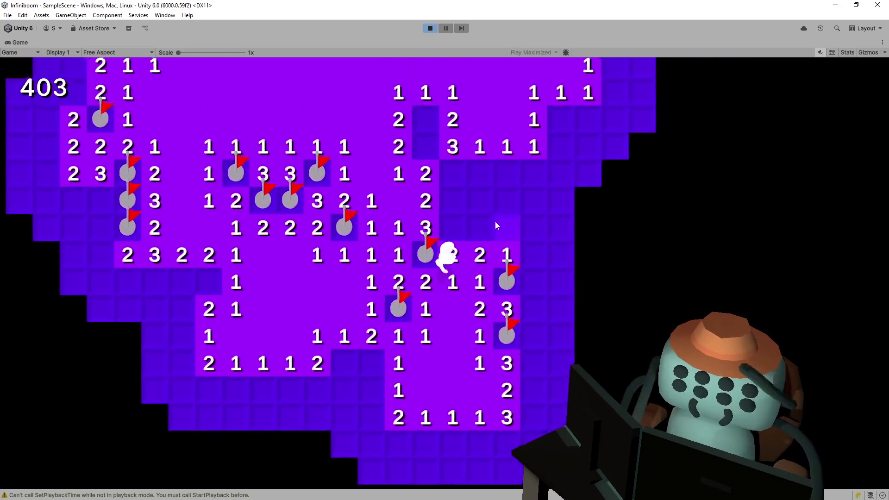
pyautogui.press('a')
pyautogui.rightClick(482, 214)
pyautogui.rightClick(482, 240)
pyautogui.press('w')
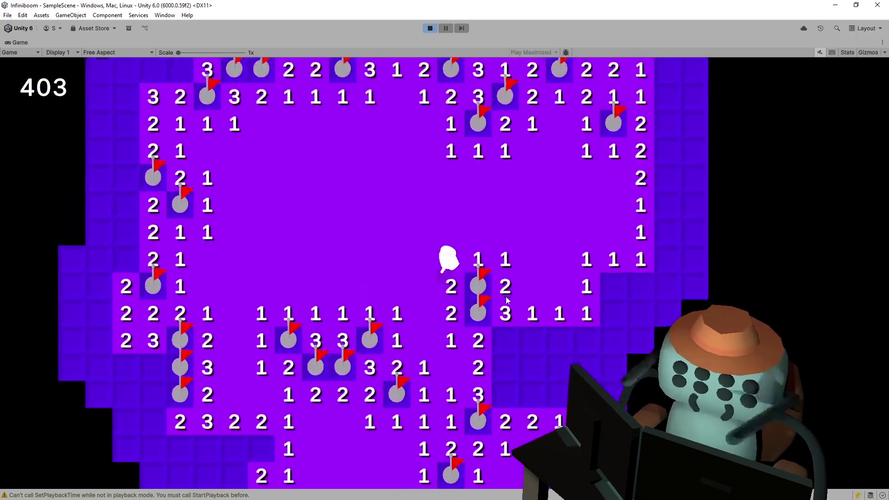
pyautogui.press('d')
pyautogui.rightClick(511, 297)
pyautogui.click(483, 354)
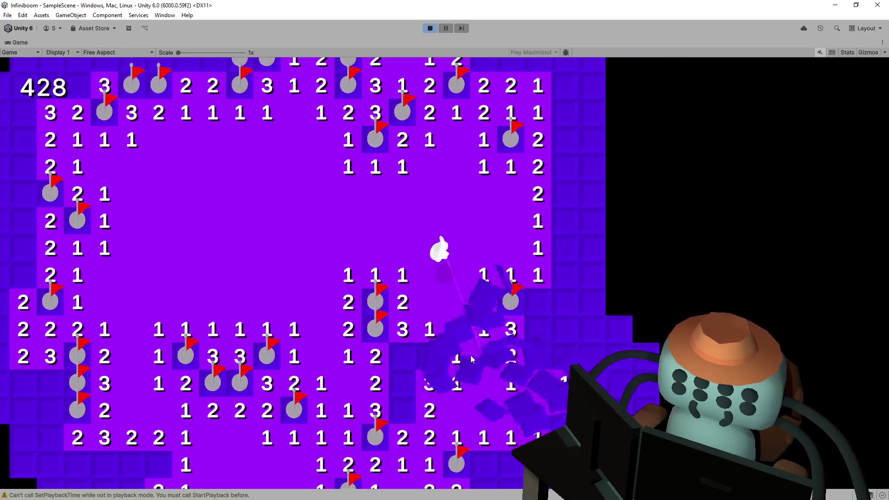
pyautogui.press('s')
pyautogui.press('d')
pyautogui.rightClick(400, 259)
pyautogui.click(376, 262)
pyautogui.rightClick(375, 289)
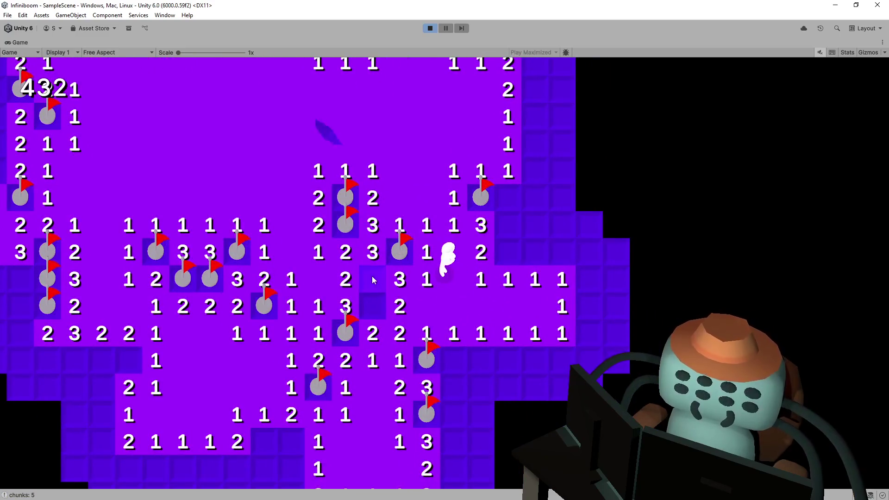
pyautogui.rightClick(376, 316)
pyautogui.rightClick(490, 240)
pyautogui.click(488, 199)
pyautogui.click(514, 198)
pyautogui.click(515, 171)
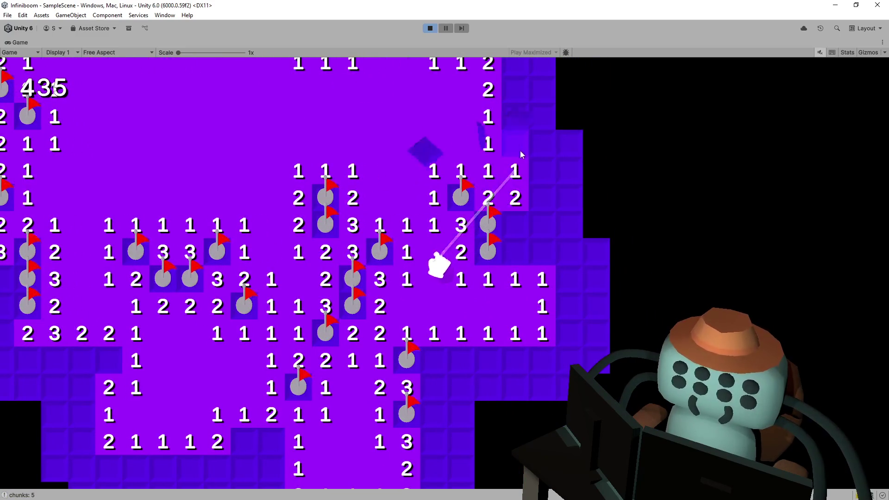
pyautogui.click(515, 144)
# Clear the right column downward, flagging mines beside the 3 and opening the cells below the flags
pyautogui.press('w')
pyautogui.rightClick(514, 233)
pyautogui.click(515, 204)
pyautogui.press('w')
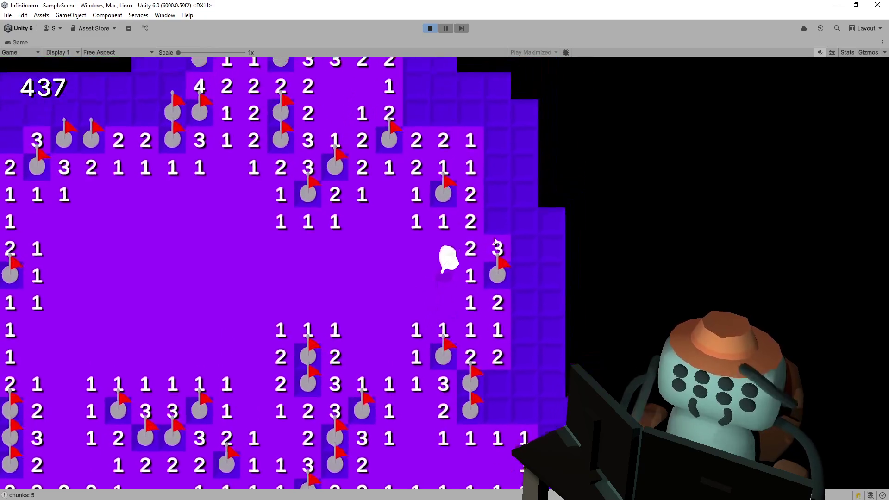
pyautogui.rightClick(494, 235)
pyautogui.click(494, 208)
pyautogui.click(494, 181)
pyautogui.click(492, 157)
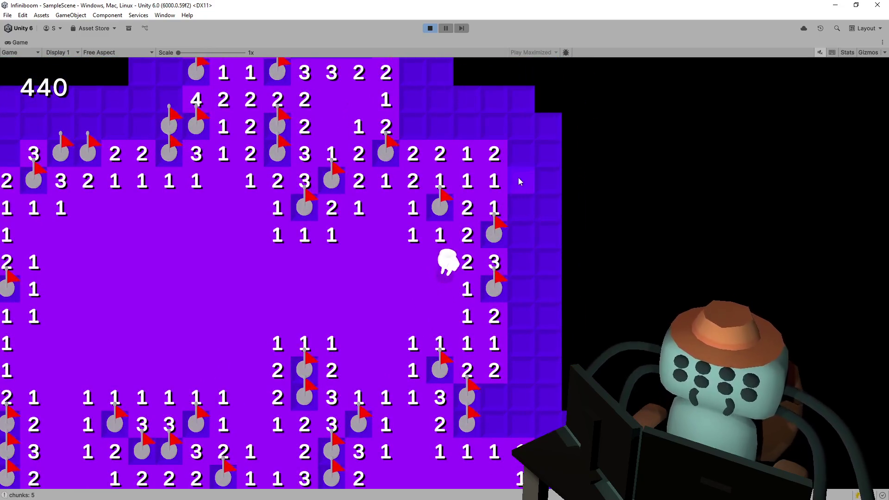
pyautogui.click(519, 179)
pyautogui.click(520, 204)
pyautogui.click(521, 230)
pyautogui.press('w')
pyautogui.rightClick(481, 223)
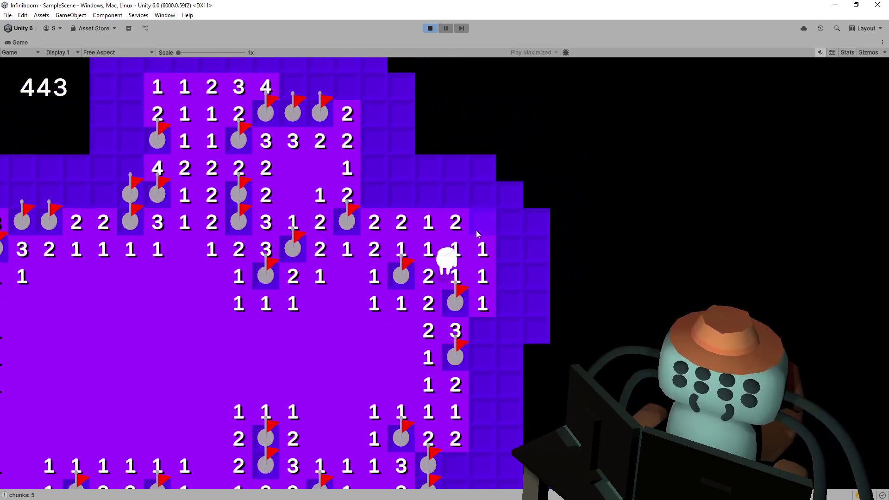
pyautogui.click(506, 223)
pyautogui.click(508, 248)
pyautogui.click(508, 278)
pyautogui.click(508, 297)
pyautogui.click(430, 317)
pyautogui.click(456, 319)
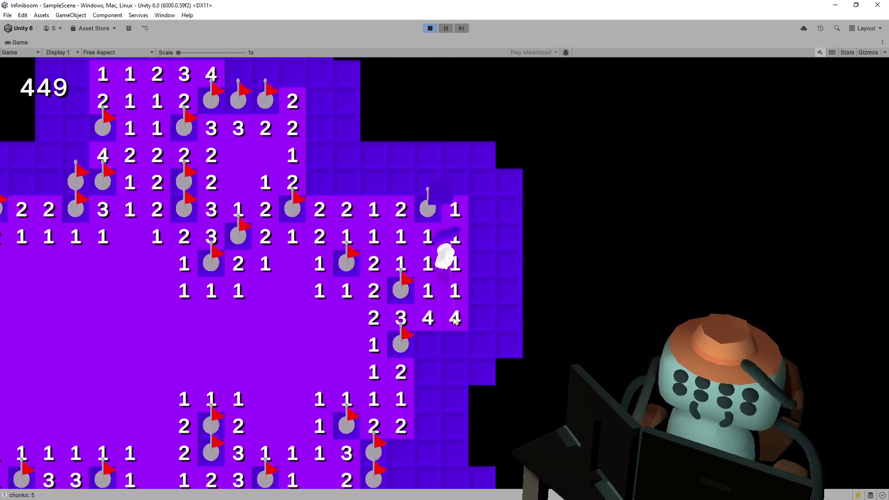
pyautogui.press('s')
pyautogui.rightClick(499, 267)
pyautogui.rightClick(523, 268)
pyautogui.click(495, 297)
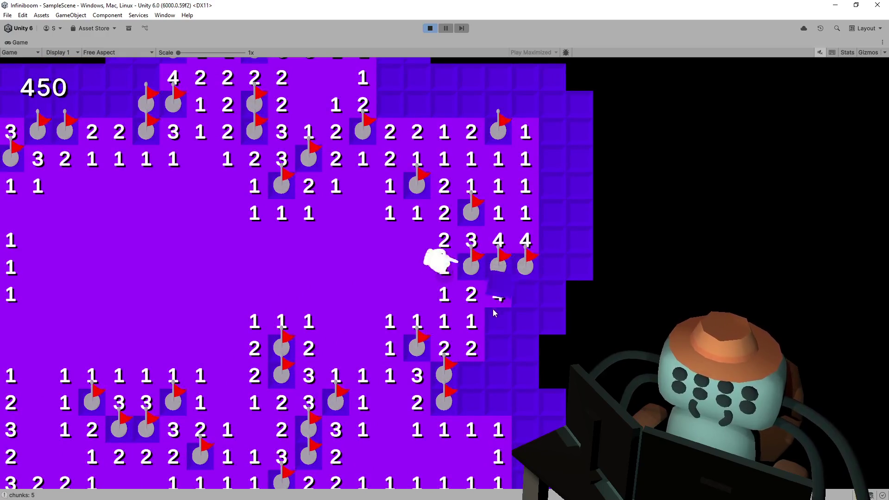
pyautogui.click(496, 321)
pyautogui.rightClick(502, 346)
pyautogui.press('s')
pyautogui.click(493, 350)
pyautogui.click(519, 350)
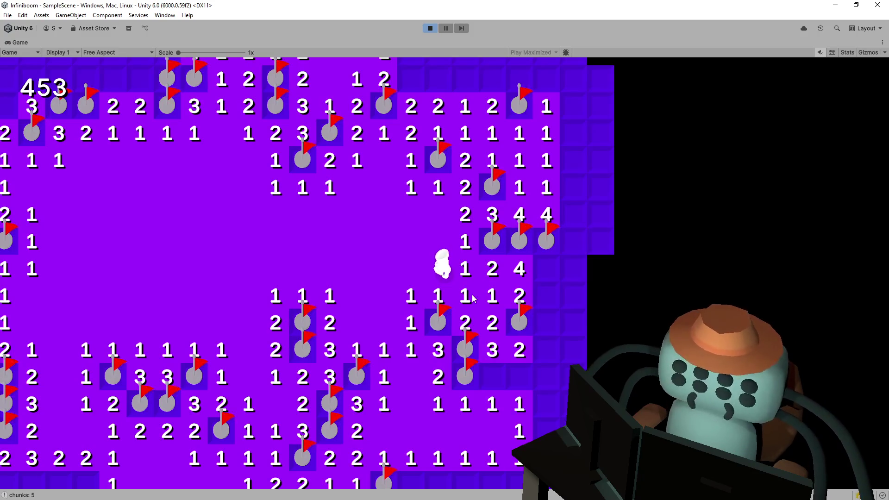
# Flip and flag the bottom rows until the counter reads 467, then stop the running game
pyautogui.press('d')
pyautogui.press('s')
pyautogui.press('s')
pyautogui.click(457, 346)
pyautogui.click(490, 348)
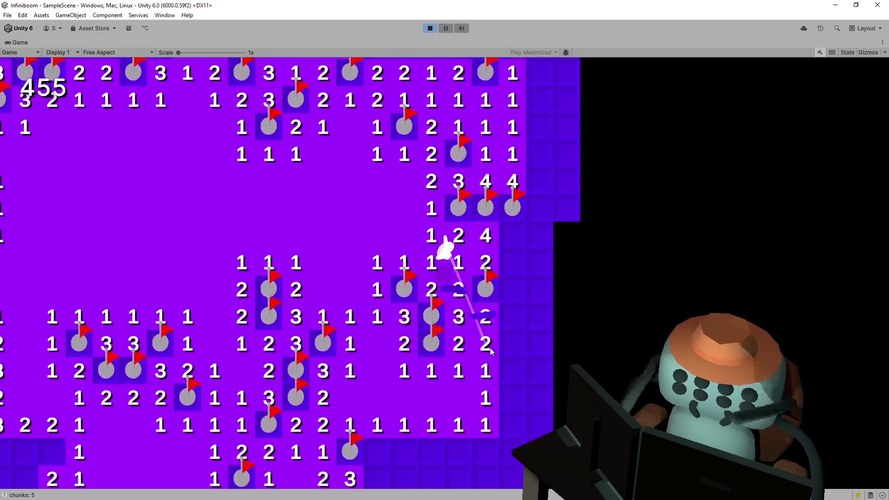
pyautogui.press('a')
pyautogui.click(415, 329)
pyautogui.click(441, 328)
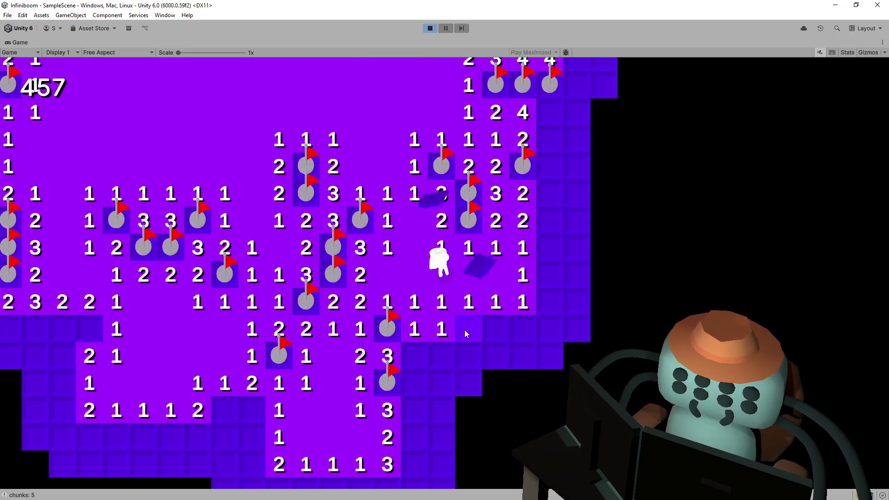
pyautogui.rightClick(469, 329)
pyautogui.click(496, 329)
pyautogui.click(523, 329)
pyautogui.click(523, 356)
pyautogui.click(496, 355)
pyautogui.click(469, 356)
pyautogui.click(441, 355)
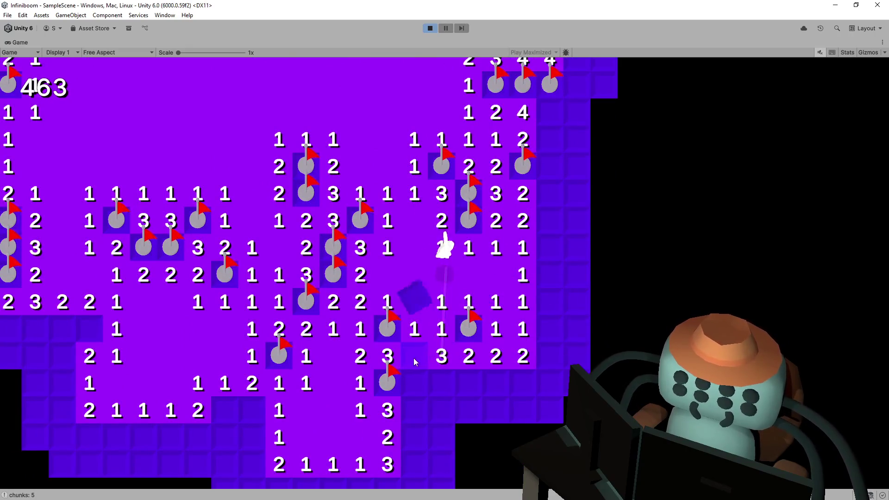
pyautogui.press('s')
pyautogui.rightClick(437, 329)
pyautogui.rightClick(465, 327)
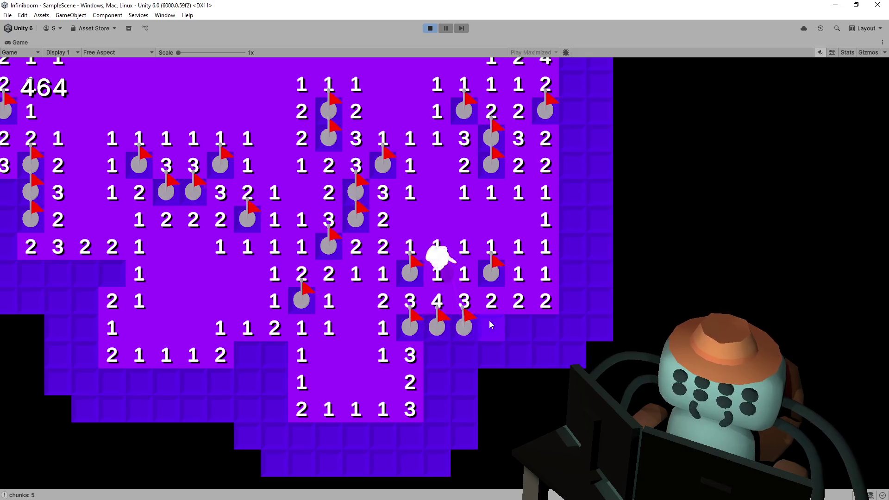
pyautogui.press('d')
pyautogui.click(467, 306)
pyautogui.click(494, 307)
pyautogui.press('a')
pyautogui.press('a')
pyautogui.press('a')
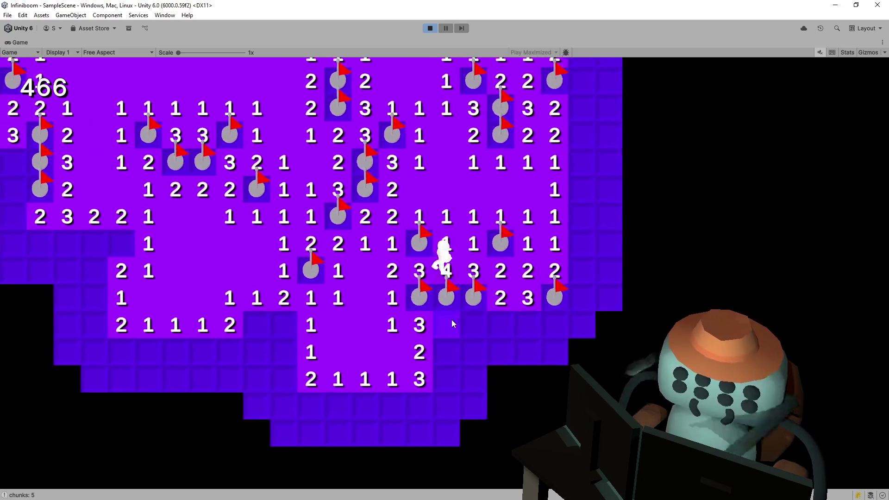
pyautogui.press('a')
pyautogui.press('a')
pyautogui.rightClick(452, 318)
pyautogui.click(483, 325)
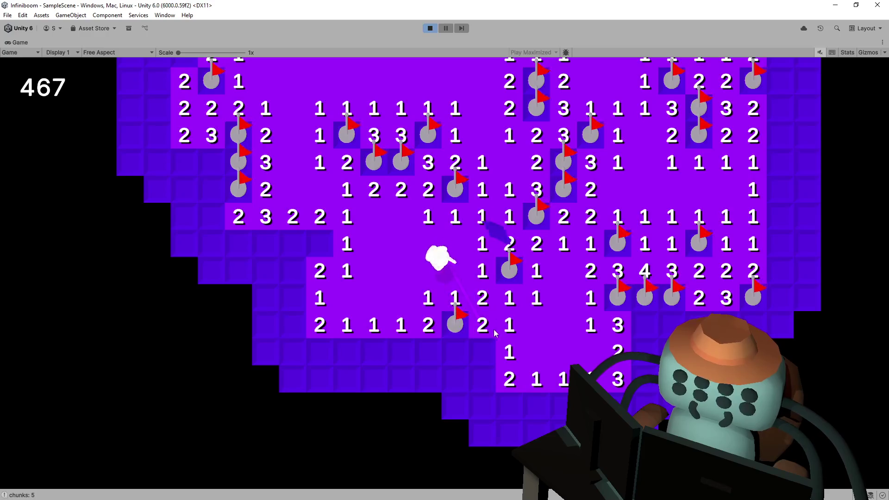
pyautogui.click(430, 29)
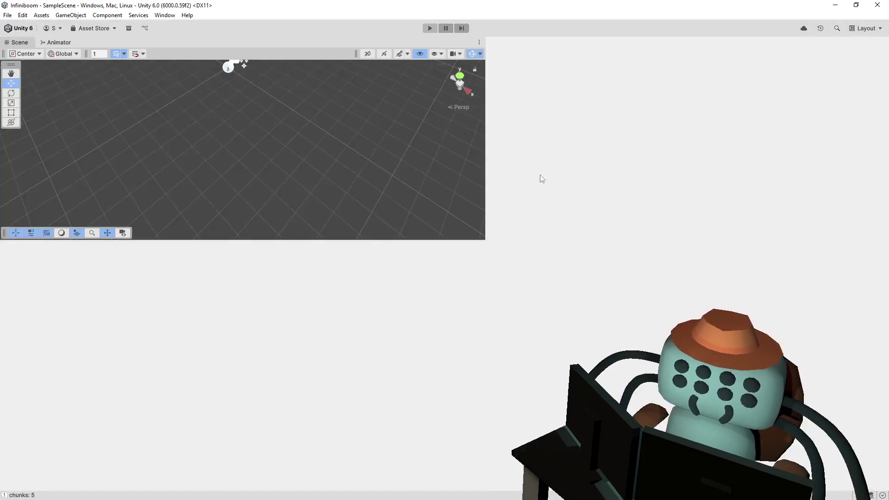
pyautogui.hotkey('alt', 'Tab')
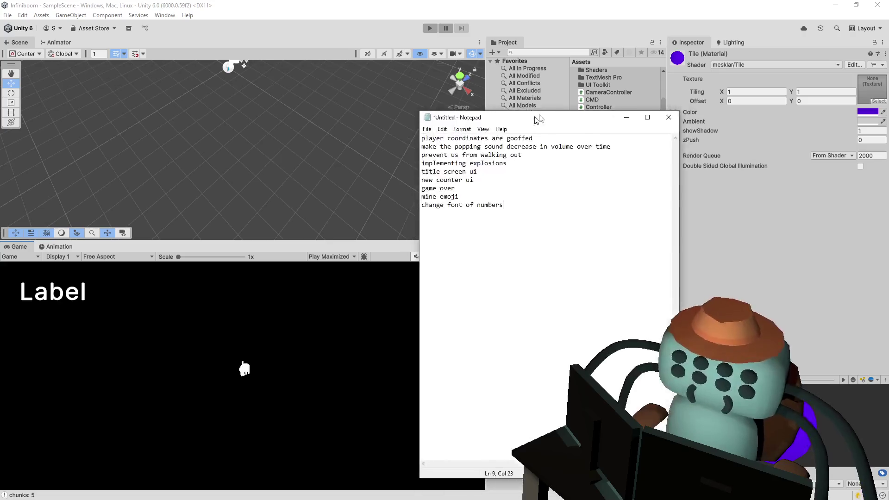
pyautogui.moveTo(559, 114); pyautogui.dragTo(458, 116)
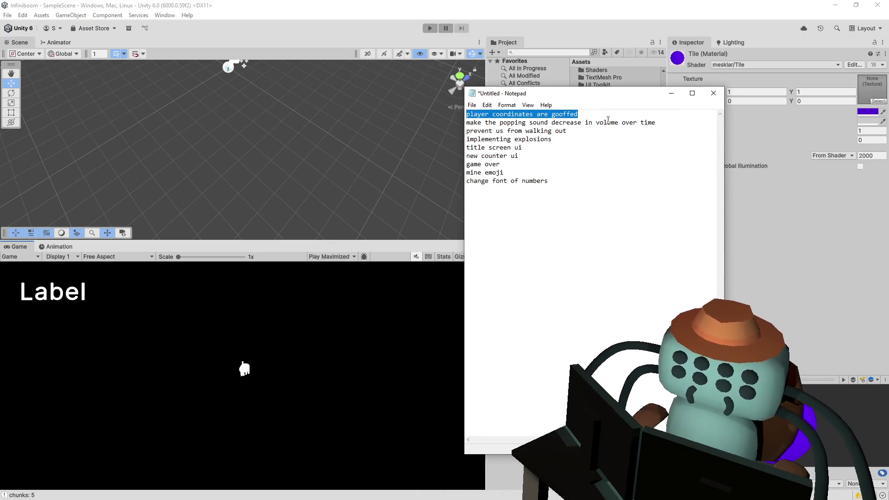
pyautogui.moveTo(538, 124); pyautogui.dragTo(614, 124)
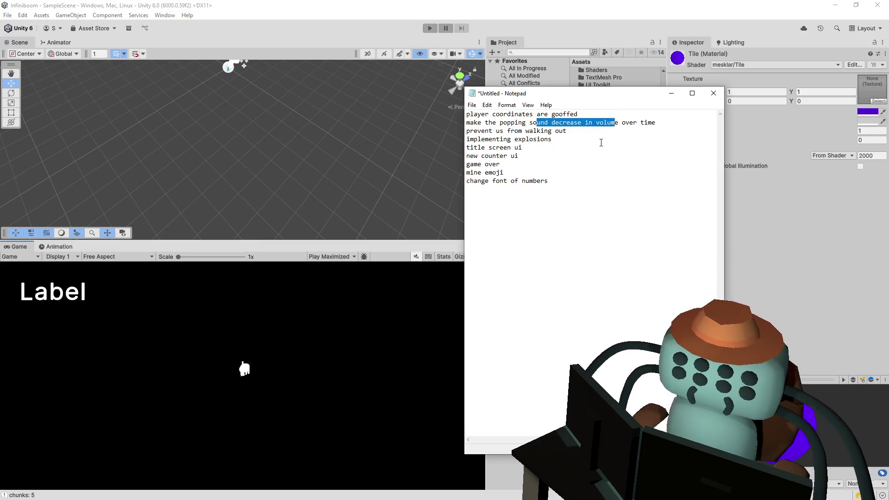
pyautogui.click(572, 123)
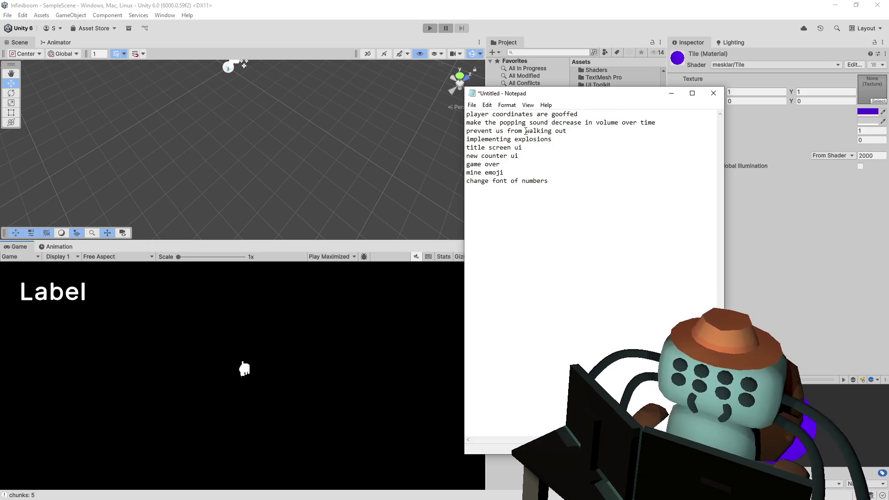
pyautogui.moveTo(481, 130); pyautogui.dragTo(586, 128)
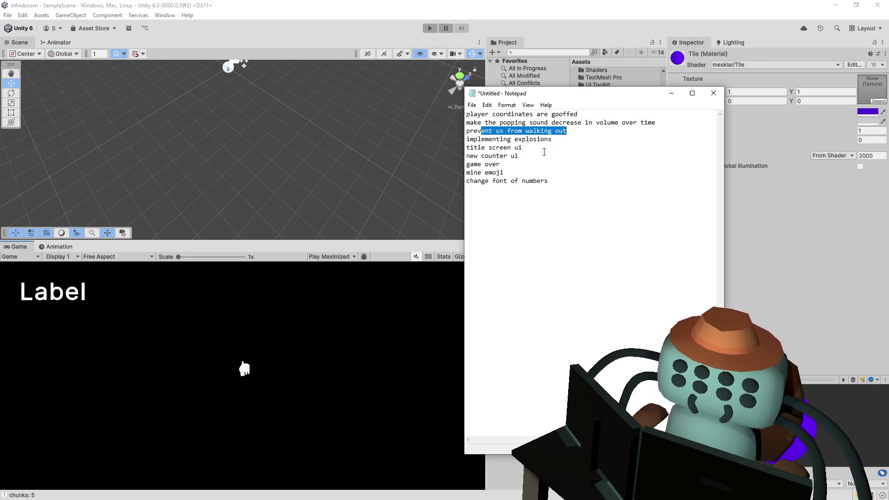
pyautogui.click(575, 133)
pyautogui.moveTo(503, 140); pyautogui.dragTo(555, 141)
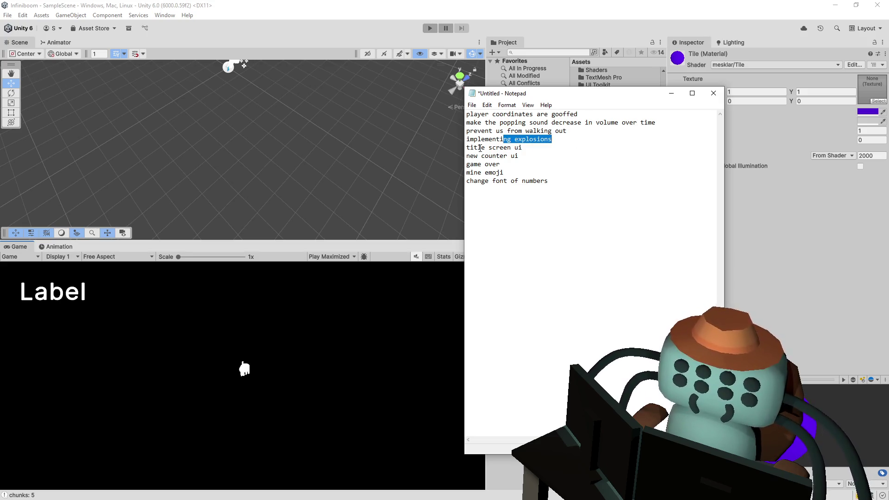
pyautogui.moveTo(480, 148)
pyautogui.mouseDown()
pyautogui.moveTo(506, 167)
pyautogui.moveTo(466, 173)
pyautogui.mouseUp()
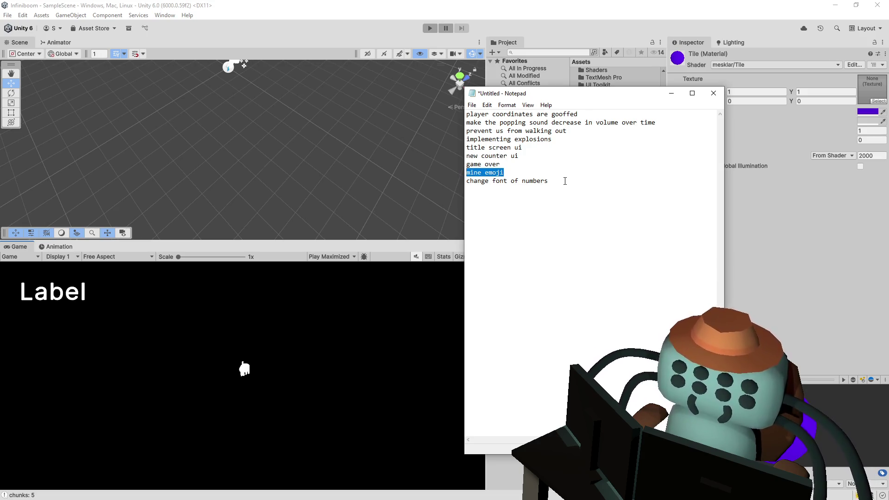
pyautogui.moveTo(565, 181); pyautogui.dragTo(467, 180)
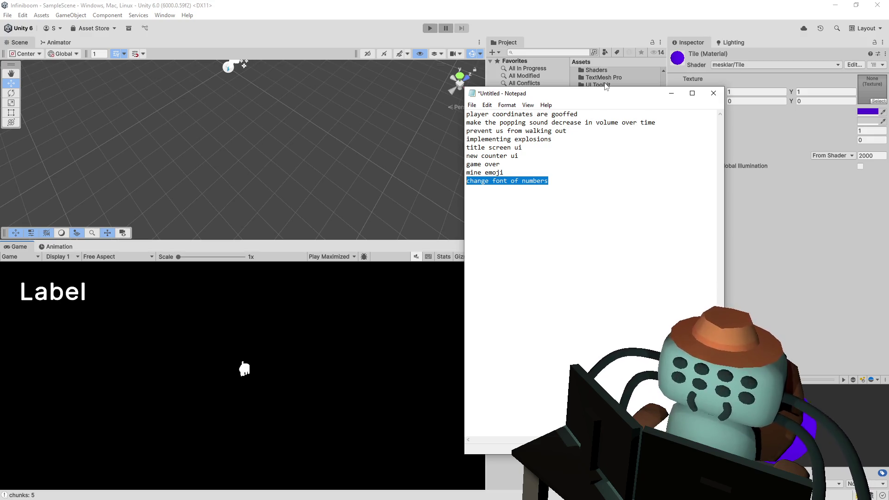
pyautogui.hotkey('alt', 'Tab')
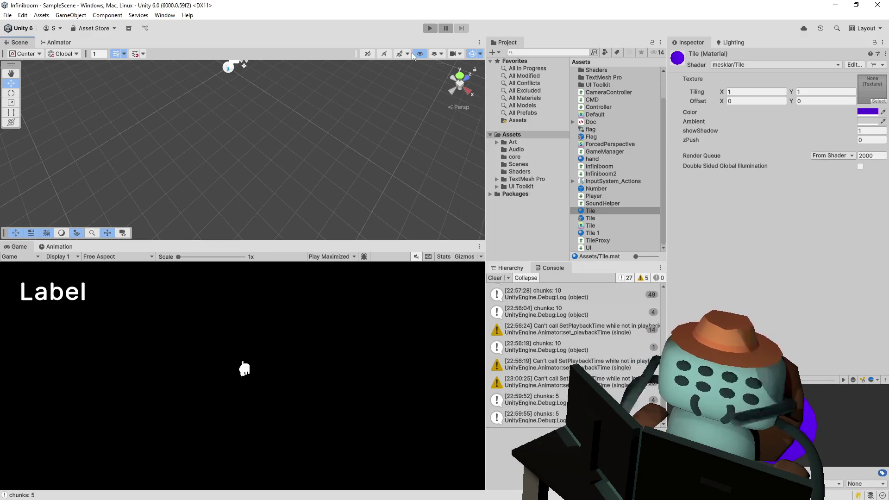
# Switch to Visual Studio and bring up the Player.cs script
pyautogui.hotkey('alt', 'Tab')
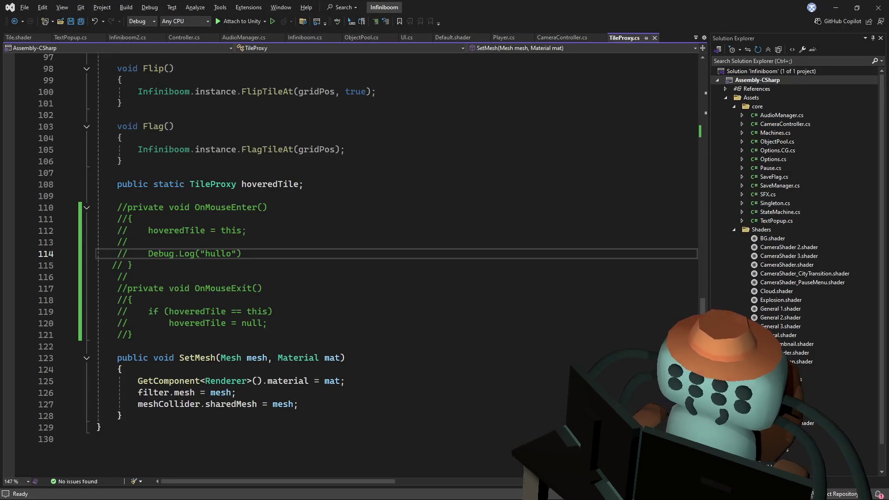
pyautogui.scroll(20, 428, 209)
pyautogui.scroll(4, 428, 209)
pyautogui.click(428, 162)
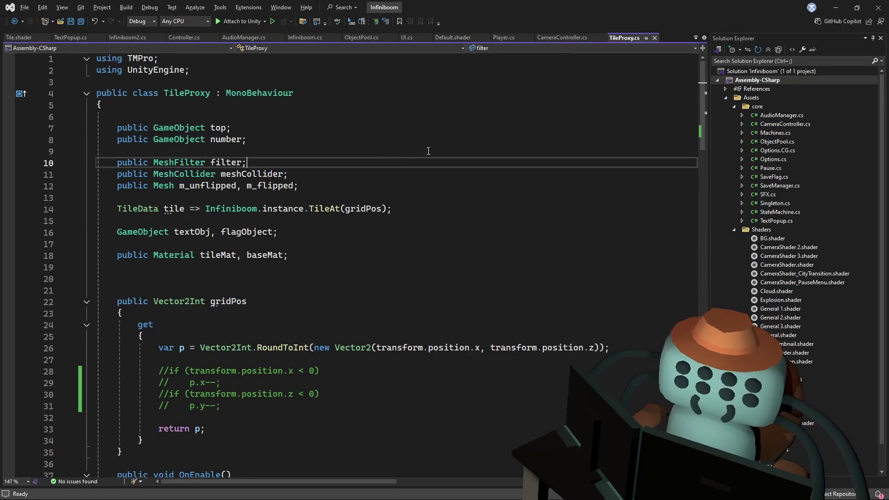
pyautogui.click(502, 37)
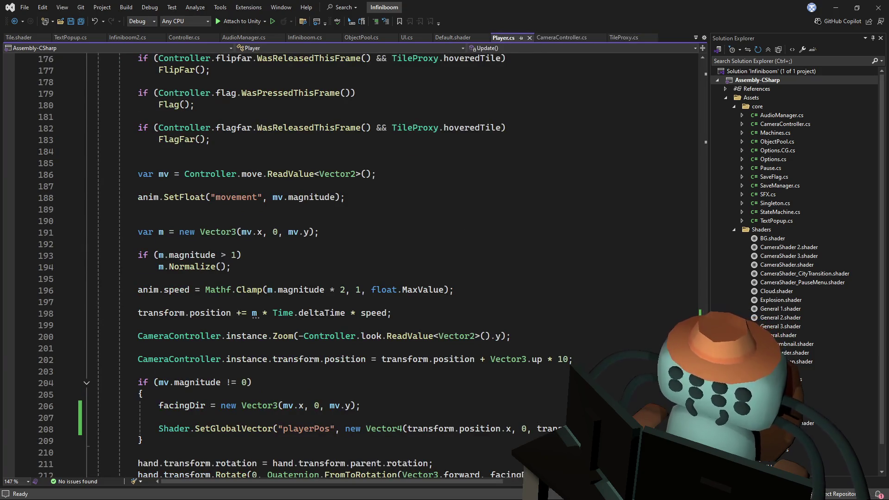
pyautogui.scroll(20, 347, 264)
pyautogui.scroll(2, 347, 264)
# Delete the two negative-position if-statements from the gridPos getter and save Player.cs
pyautogui.moveTo(159, 267); pyautogui.dragTo(289, 220)
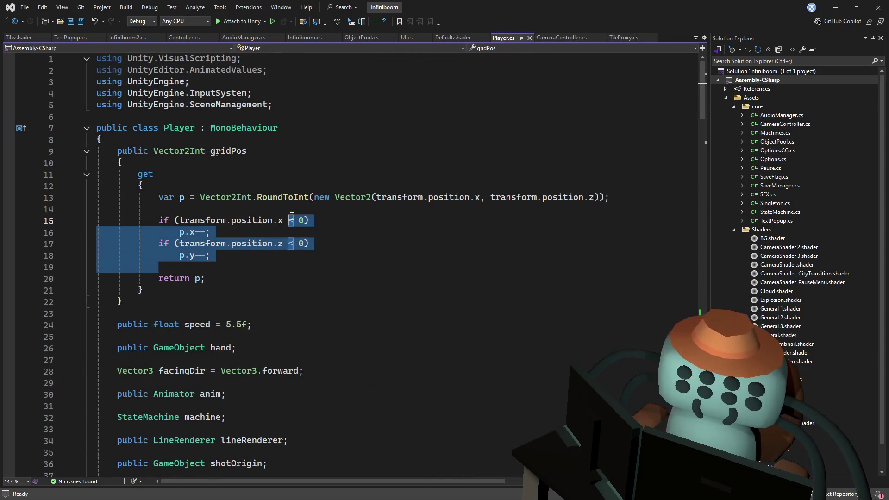
pyautogui.press('Delete')
pyautogui.hotkey('ctrl', 's')
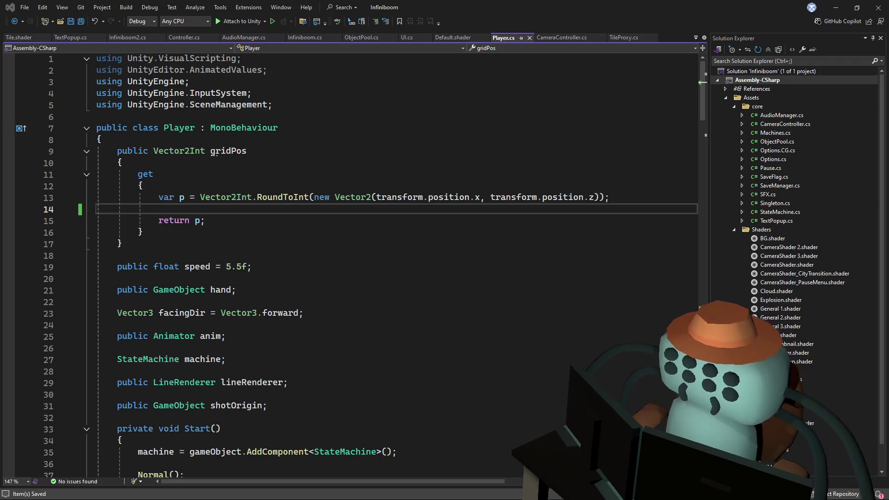
pyautogui.moveTo(517, 197)
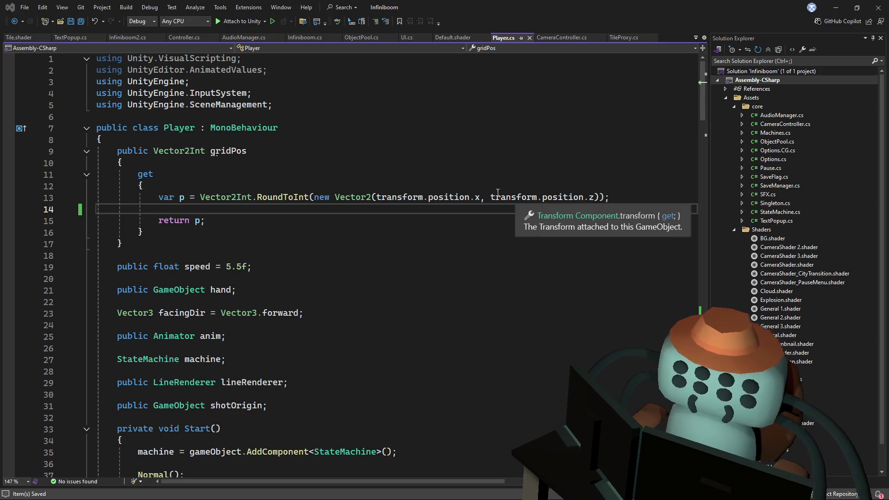
pyautogui.press('Up')
pyautogui.press('Up')
pyautogui.press('Up')
pyautogui.scroll(-1, 701, 102)
pyautogui.moveTo(701, 102); pyautogui.dragTo(668, 315)
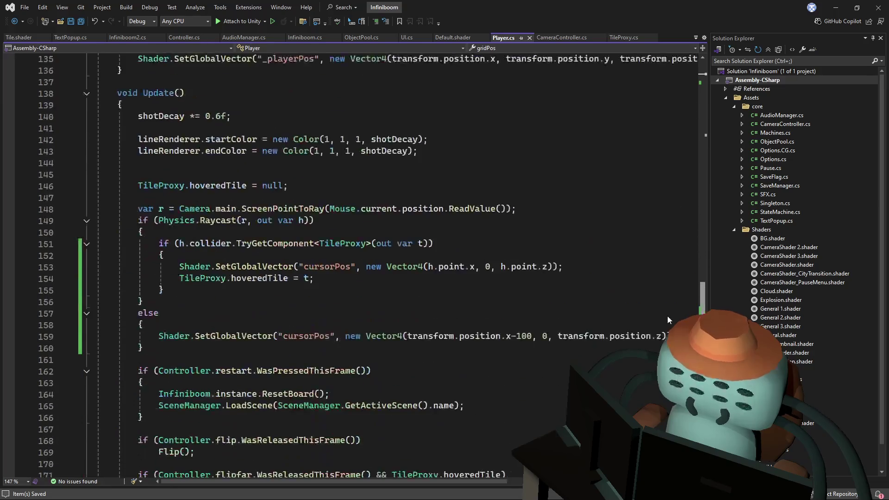
pyautogui.scroll(-5, 667, 321)
pyautogui.scroll(-4, 663, 347)
pyautogui.scroll(-4, 655, 384)
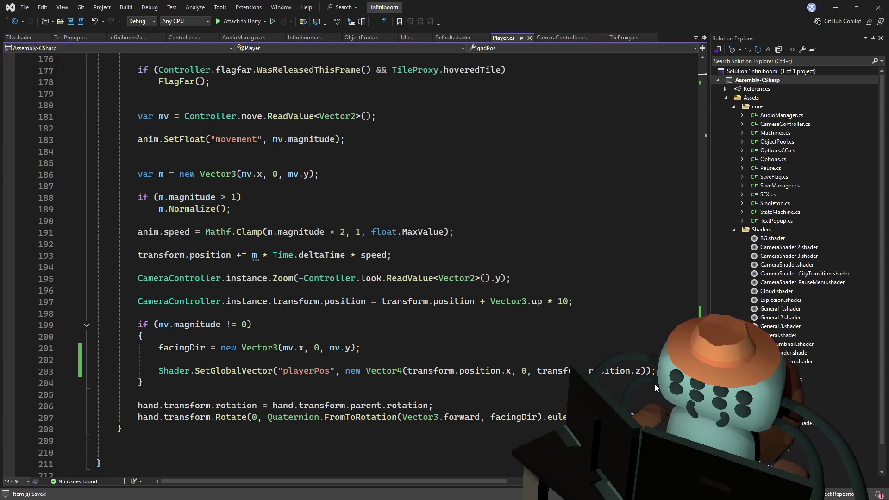
pyautogui.moveTo(629, 371)
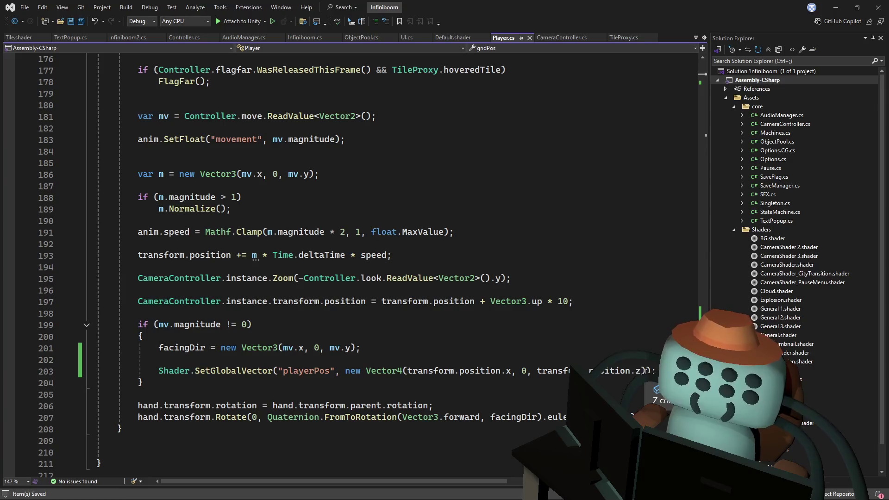
# Add a placeholder if() line right after the m.Normalize() call
pyautogui.click(379, 207)
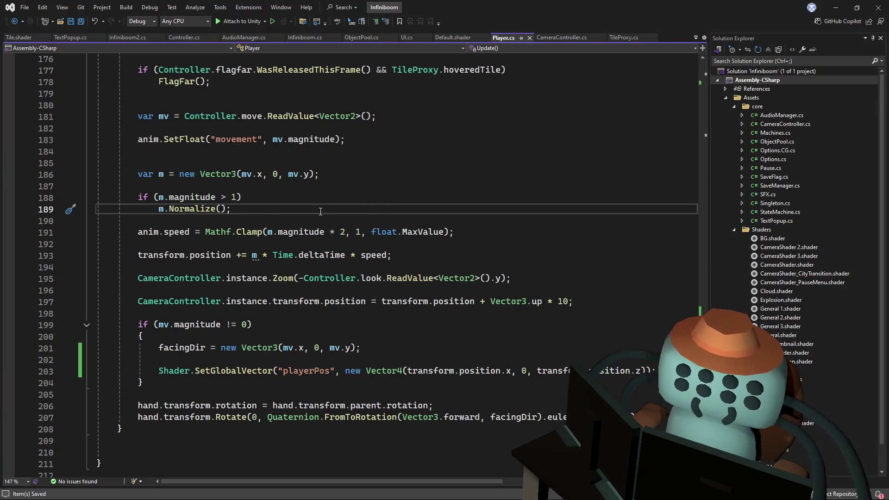
pyautogui.press('Return')
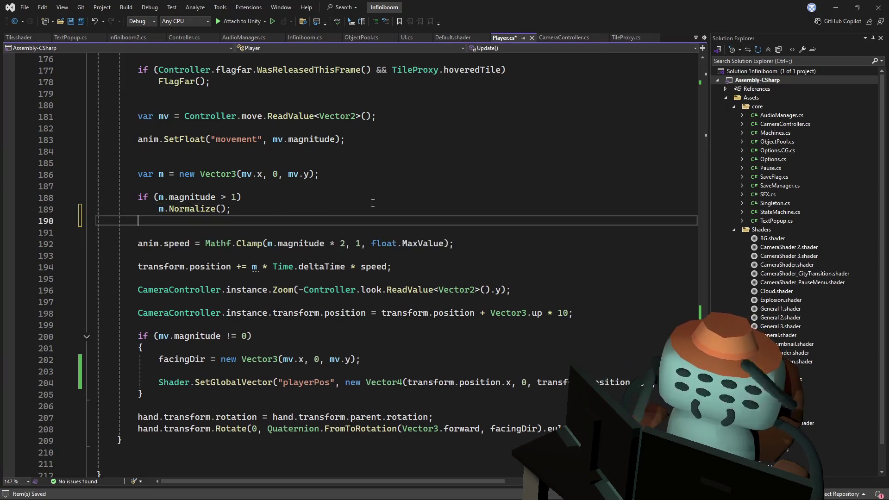
pyautogui.press('Return')
pyautogui.write('if(')
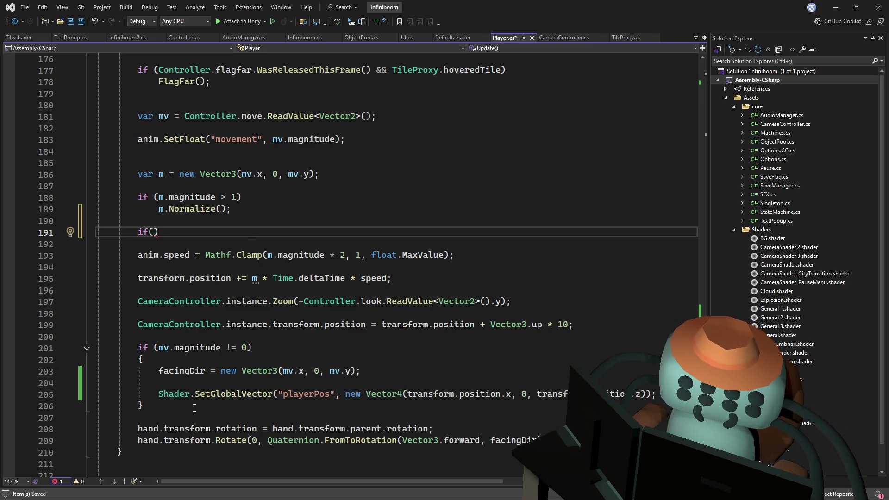
# Move the mv.magnitude if-block over the placeholder and open a blank line after the playerPos call
pyautogui.moveTo(194, 408)
pyautogui.mouseDown()
pyautogui.moveTo(412, 325)
pyautogui.moveTo(98, 344)
pyautogui.mouseUp()
pyautogui.hotkey('ctrl', 'c')
pyautogui.press('Delete')
pyautogui.moveTo(226, 219); pyautogui.dragTo(226, 226)
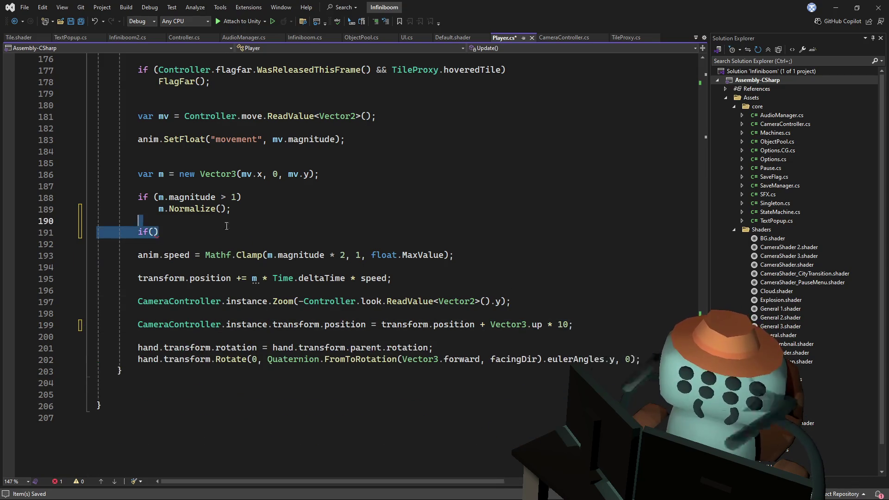
pyautogui.hotkey('ctrl', 'v')
pyautogui.click(279, 229)
pyautogui.press('Delete')
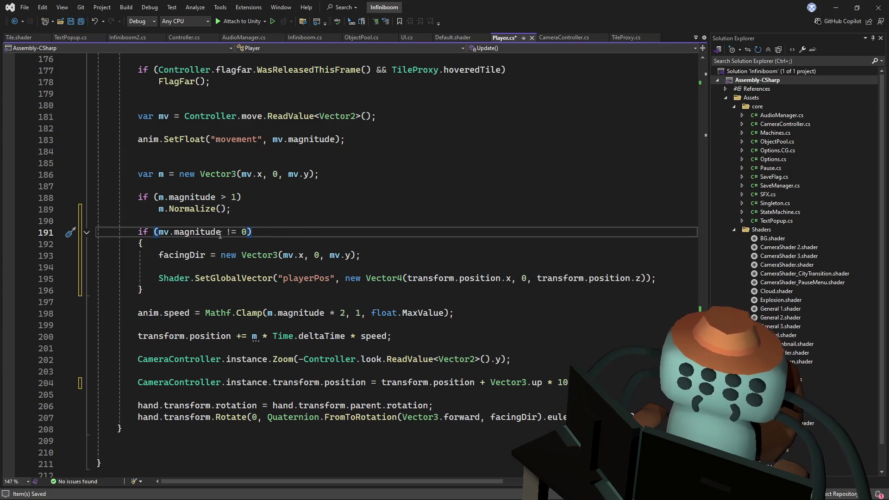
pyautogui.click(659, 277)
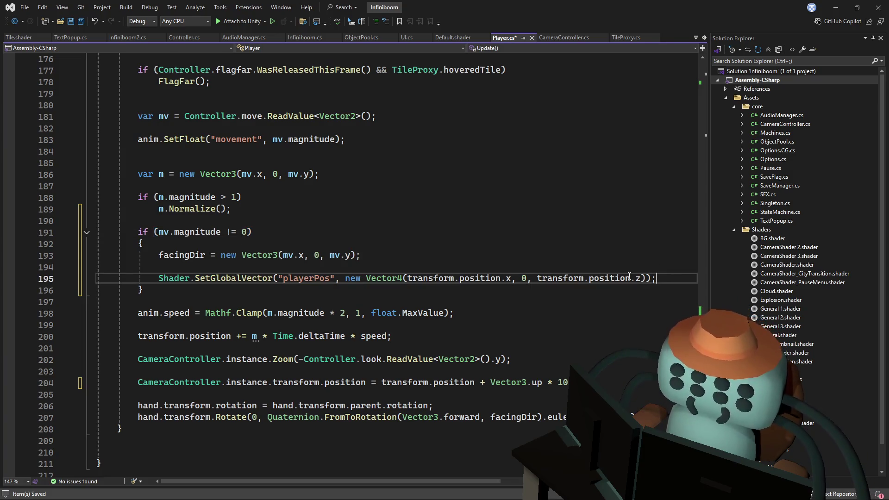
pyautogui.press('Return')
pyautogui.press('Return')
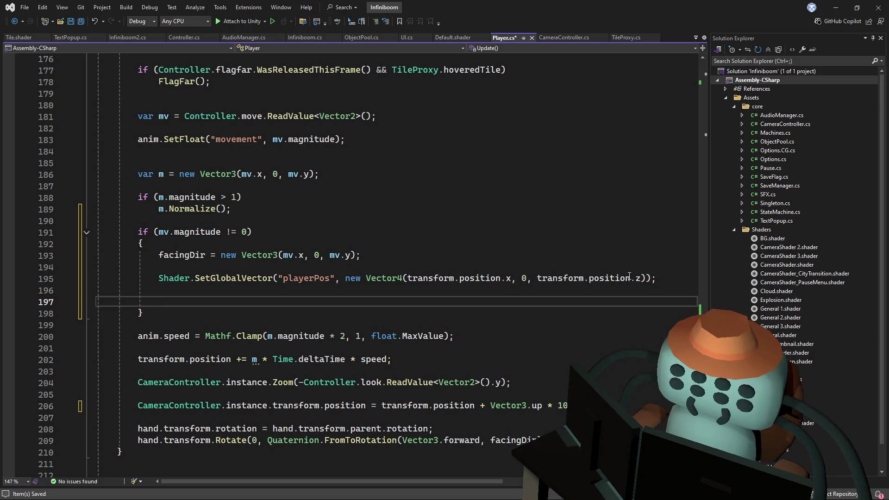
pyautogui.write('if(')
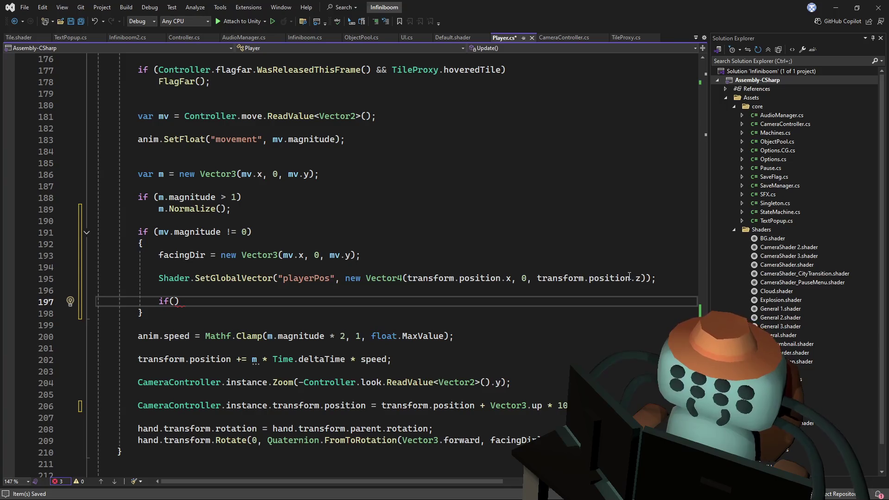
pyautogui.write('tra')
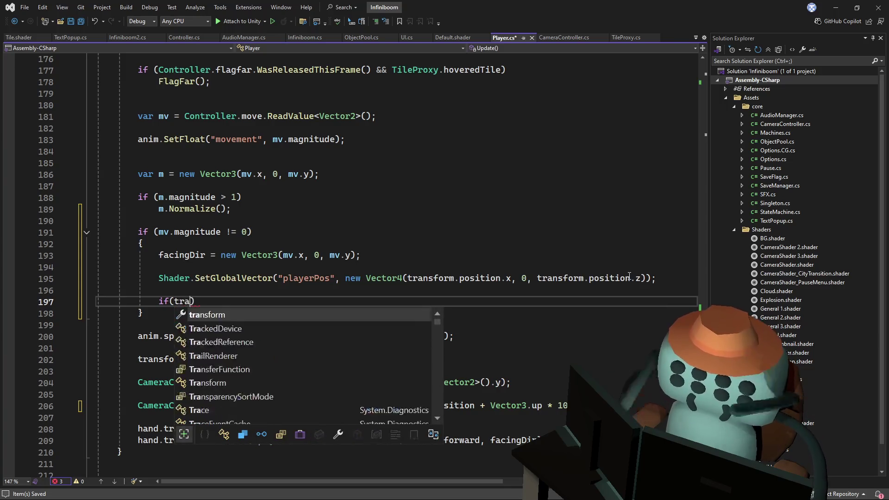
pyautogui.write('nsform.position.x ')
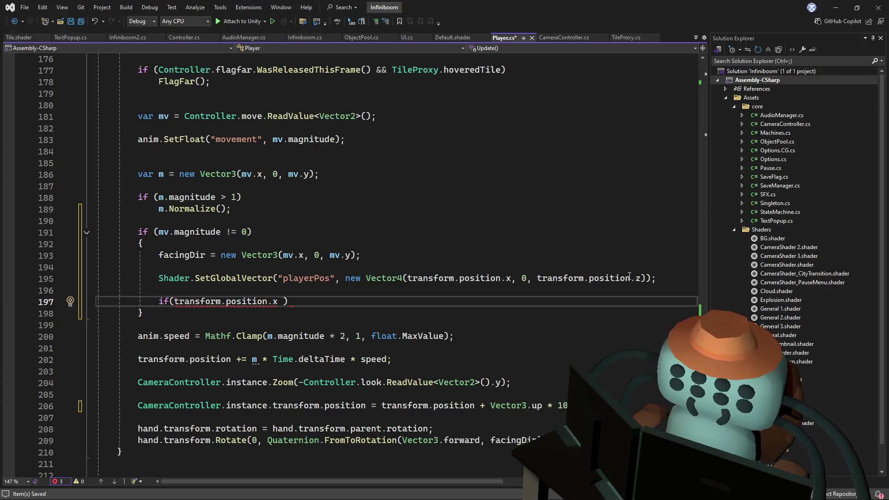
pyautogui.write('+')
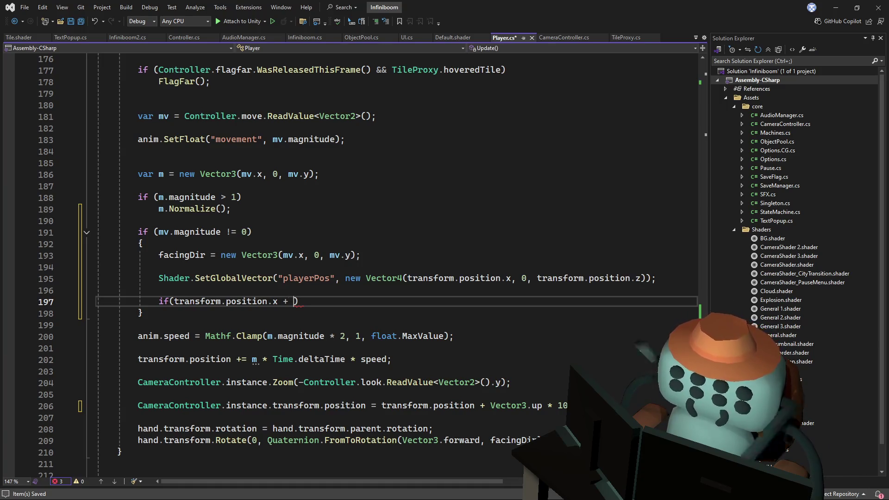
# Copy m * Time.deltaTime * speed from line 202 into the new if condition on line 197
pyautogui.moveTo(388, 359); pyautogui.dragTo(256, 359)
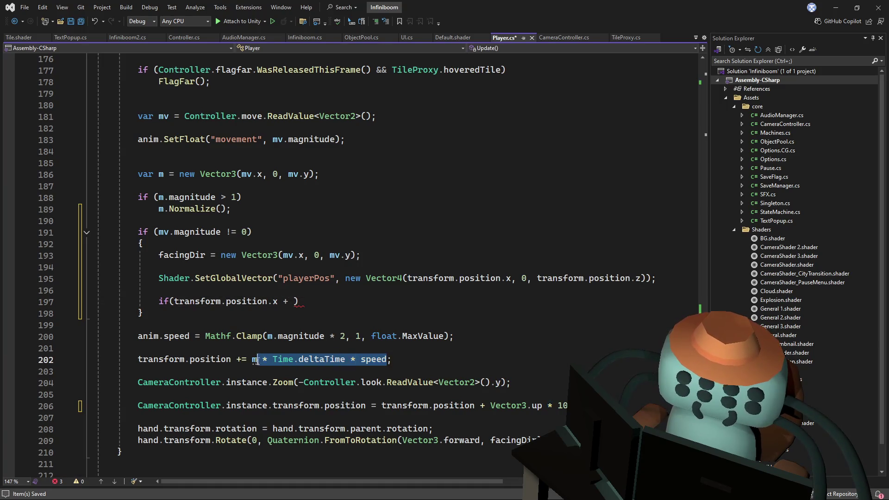
pyautogui.hotkey('ctrl', 'c')
pyautogui.click(293, 302)
pyautogui.hotkey('ctrl', 'v')
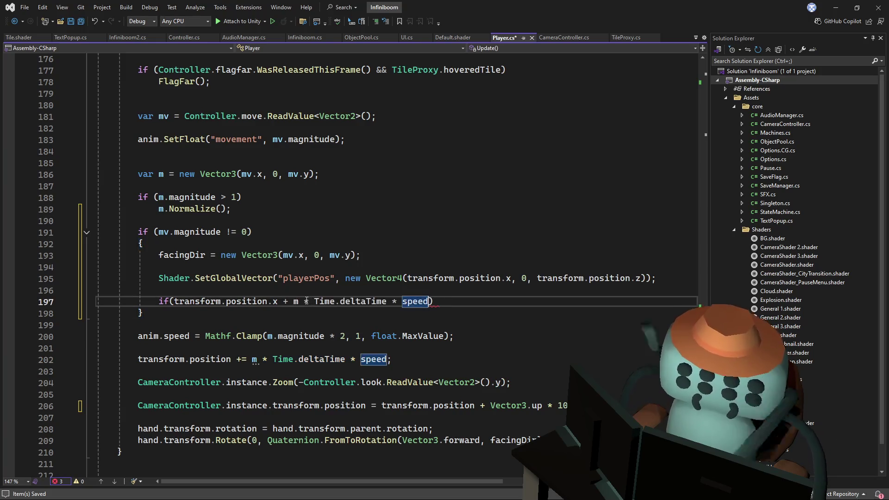
# Review the drafted condition, then cut it out leaving the if statement empty
pyautogui.click(296, 301)
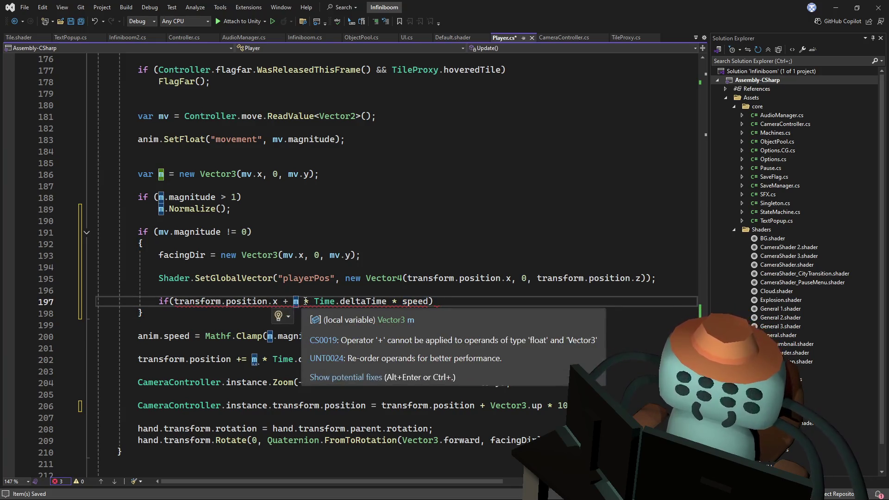
pyautogui.write('x')
pyautogui.press('Up')
pyautogui.click(438, 302)
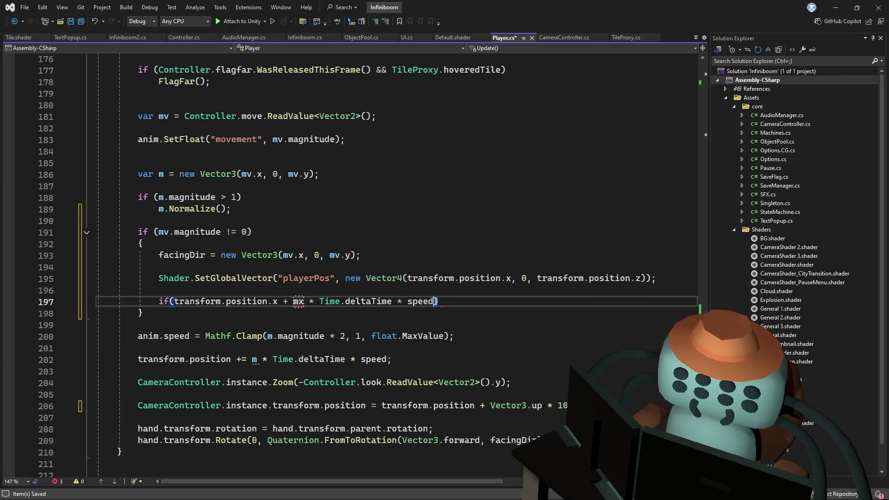
pyautogui.press('Left')
pyautogui.write('.')
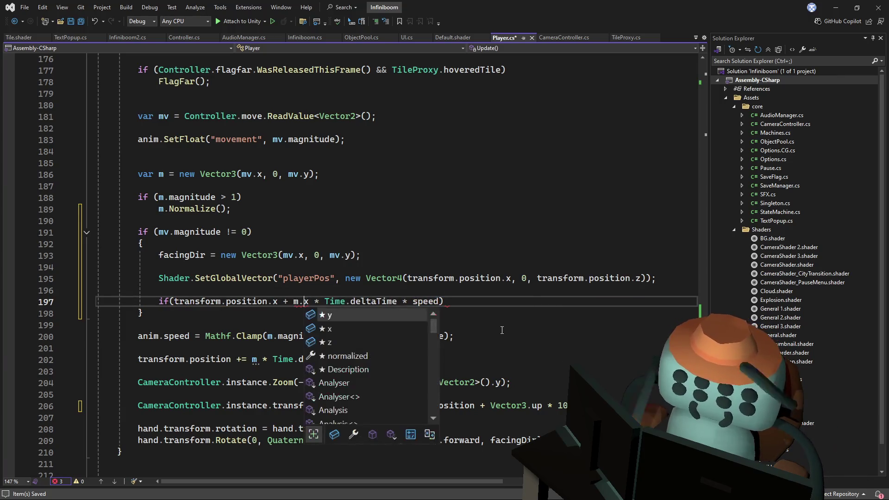
pyautogui.press('Escape')
pyautogui.press('Up')
pyautogui.press('Up')
pyautogui.press('Up')
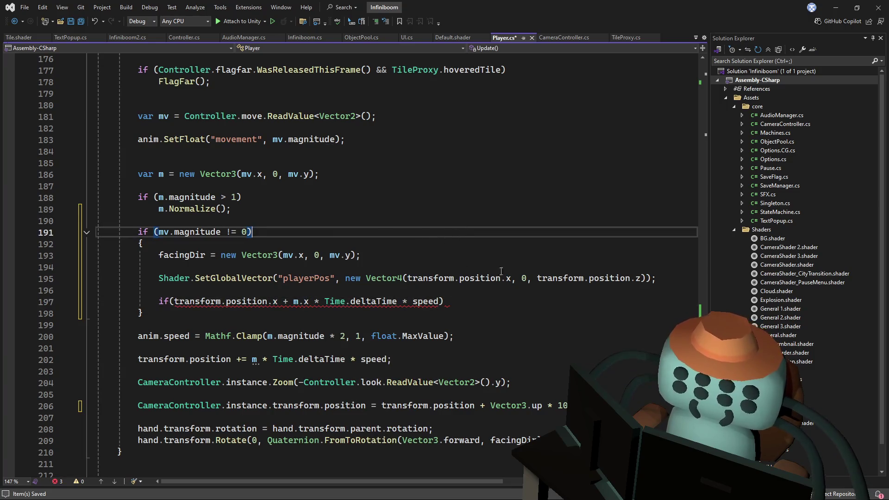
pyautogui.click(439, 301)
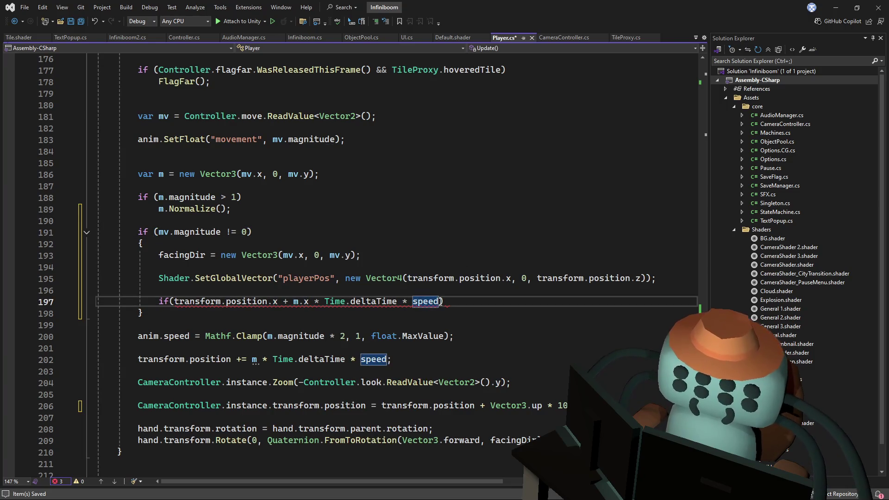
pyautogui.moveTo(441, 301); pyautogui.dragTo(174, 304)
pyautogui.hotkey('ctrl', 'x')
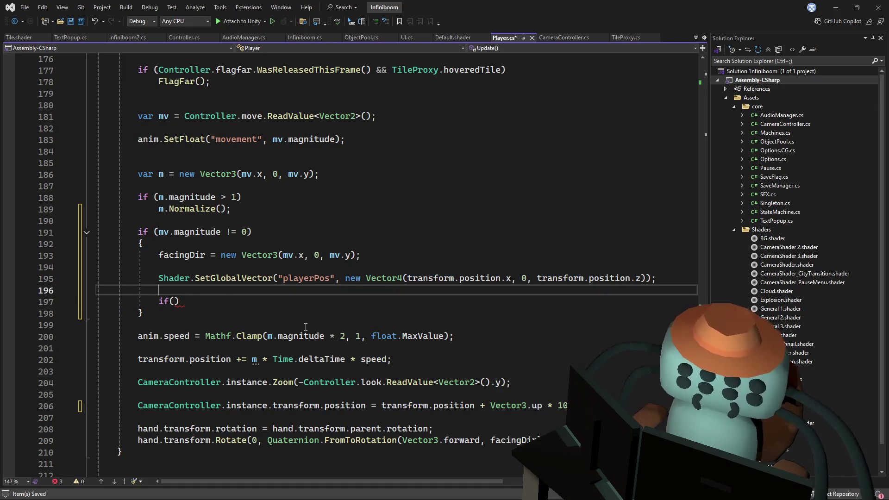
# Declare Vector3 nextPos = transform.position + m * Time.deltaTime * speed above the if, removing the .x suffixes
pyautogui.hotkey('ctrl', 'Return')
pyautogui.hotkey('ctrl', 'Return')
pyautogui.write('vect')
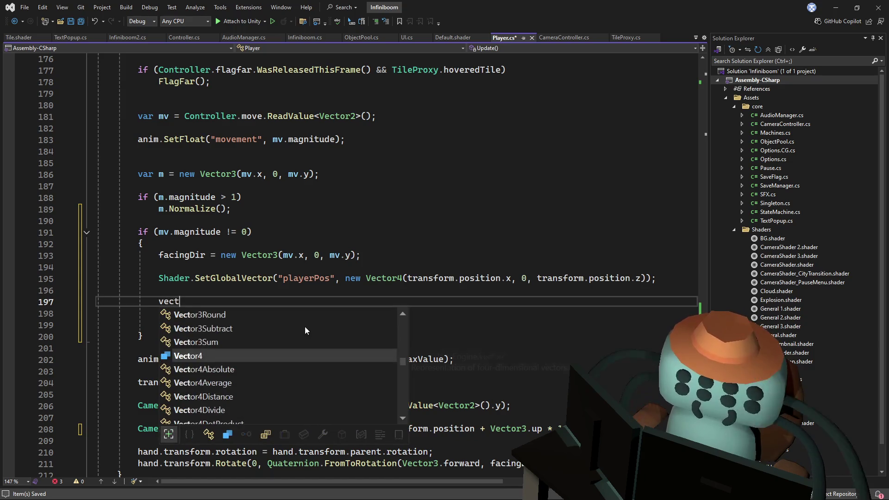
pyautogui.press('Tab')
pyautogui.press('BackSpace')
pyautogui.write('3 nextPos =')
pyautogui.press('Tab')
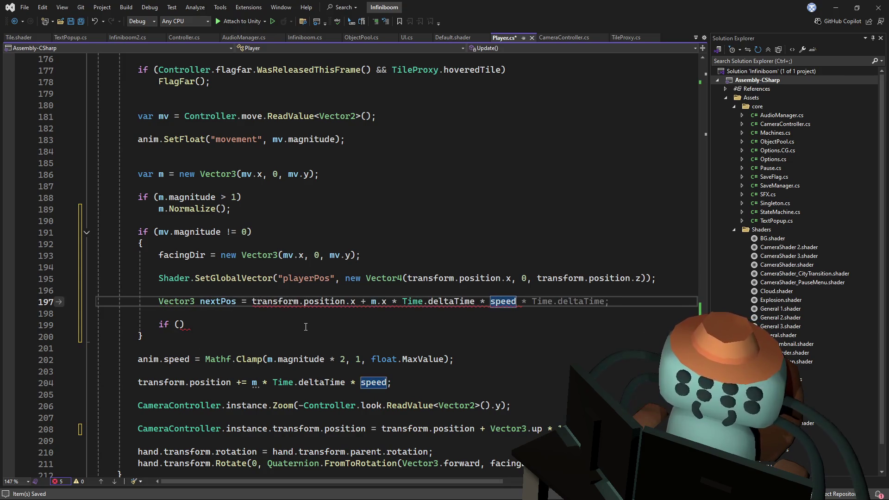
pyautogui.click(356, 300)
pyautogui.write('.x')
pyautogui.press('BackSpace')
pyautogui.press('BackSpace')
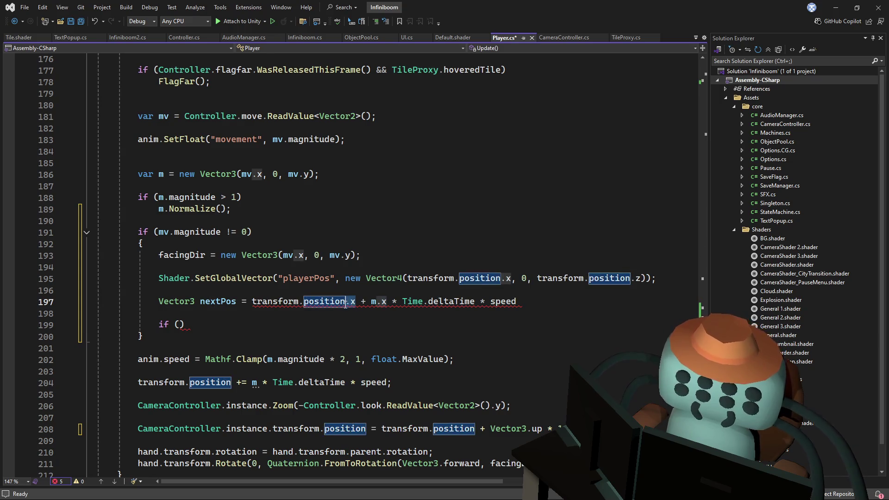
pyautogui.press('BackSpace')
pyautogui.press('BackSpace')
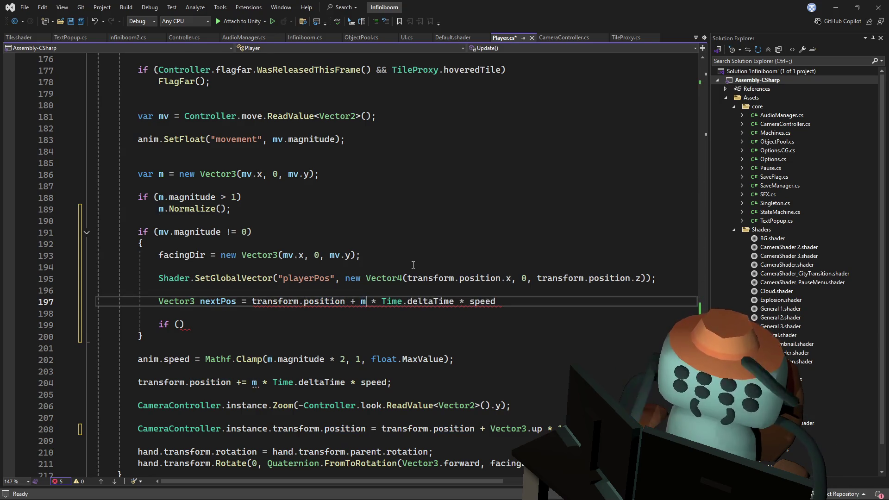
# Move into the empty if condition and bring up completion suggestions for it
pyautogui.click(509, 301)
pyautogui.write(';')
pyautogui.press('Up')
pyautogui.press('Up')
pyautogui.press('Up')
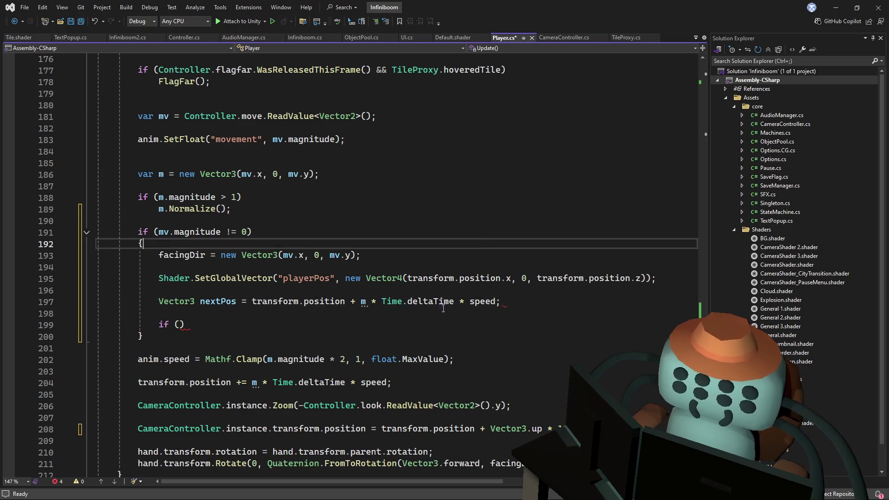
pyautogui.click(179, 324)
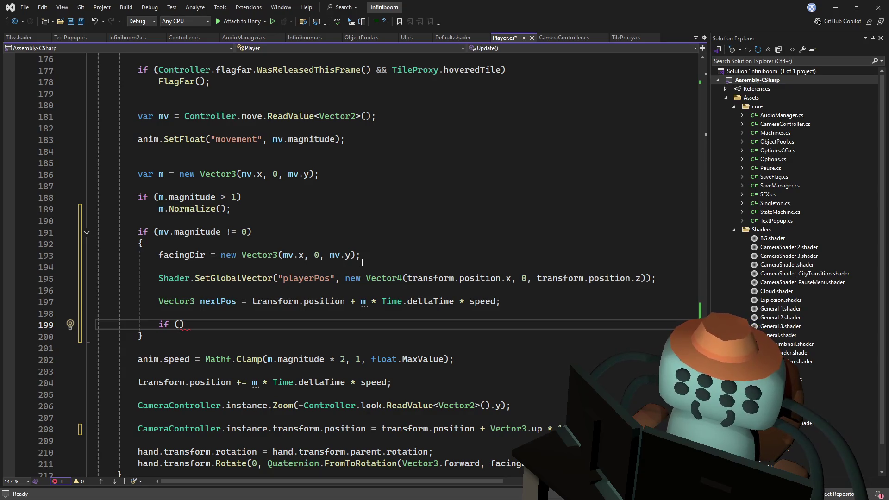
pyautogui.write('i')
pyautogui.hotkey('ctrl', 'space')
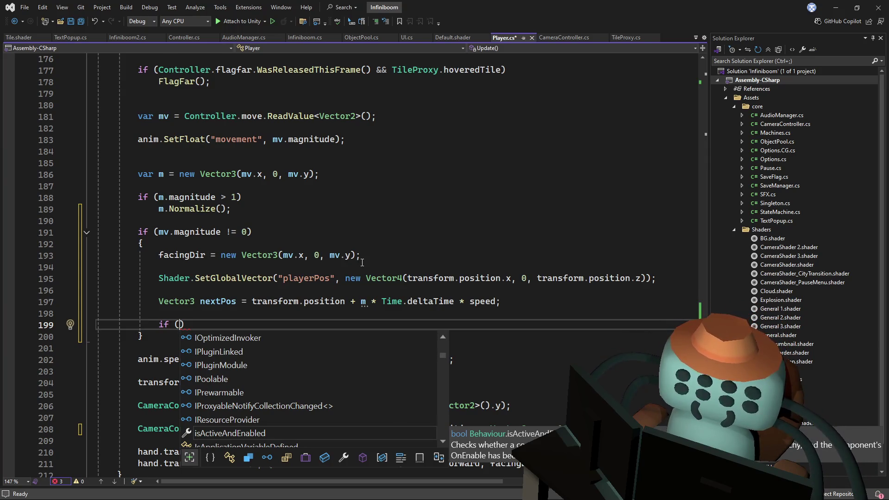
pyautogui.write('infini')
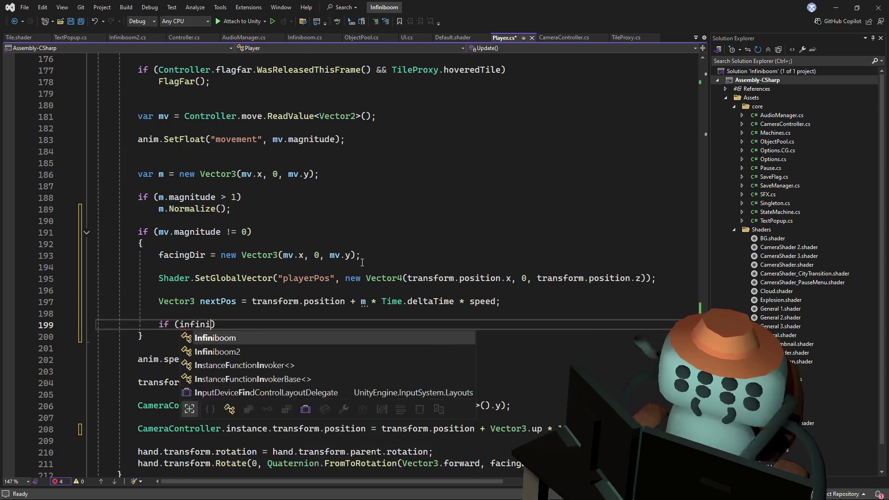
# Write Infiniboom.instance[nextPos] in the if condition and peek at instance's definition
pyautogui.press('Tab')
pyautogui.write('.i')
pyautogui.press('Tab')
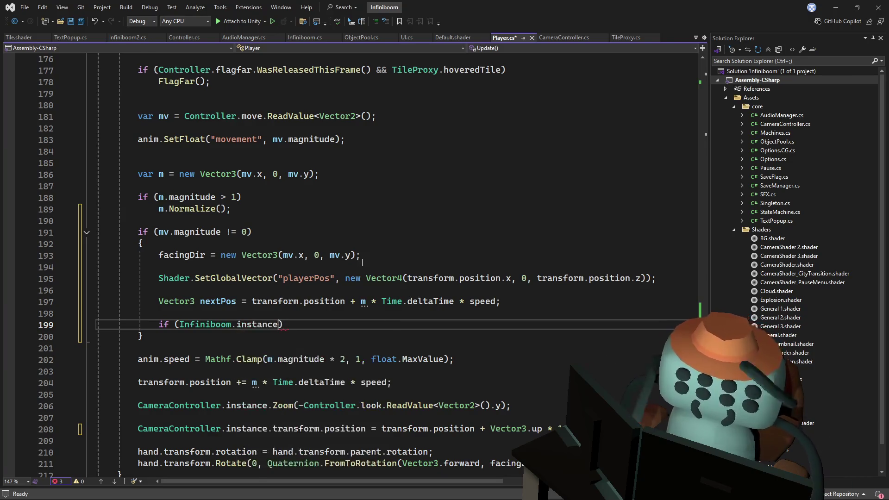
pyautogui.write('[')
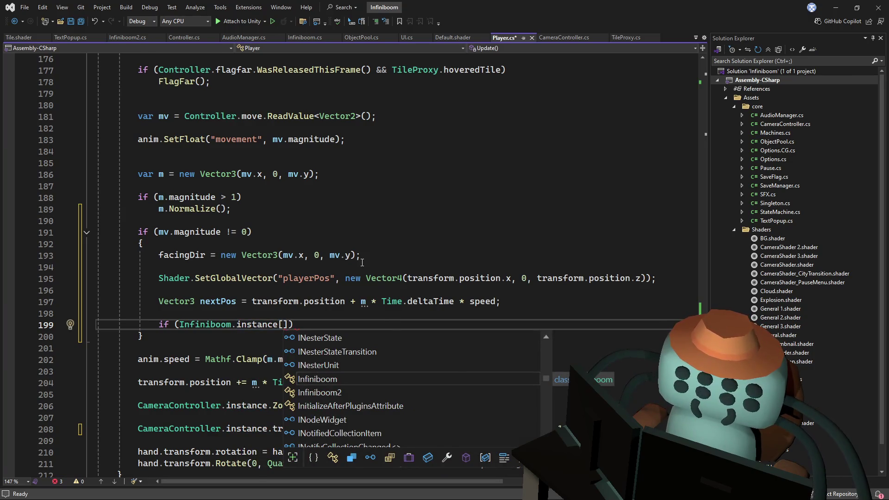
pyautogui.write('nextP')
pyautogui.press('Tab')
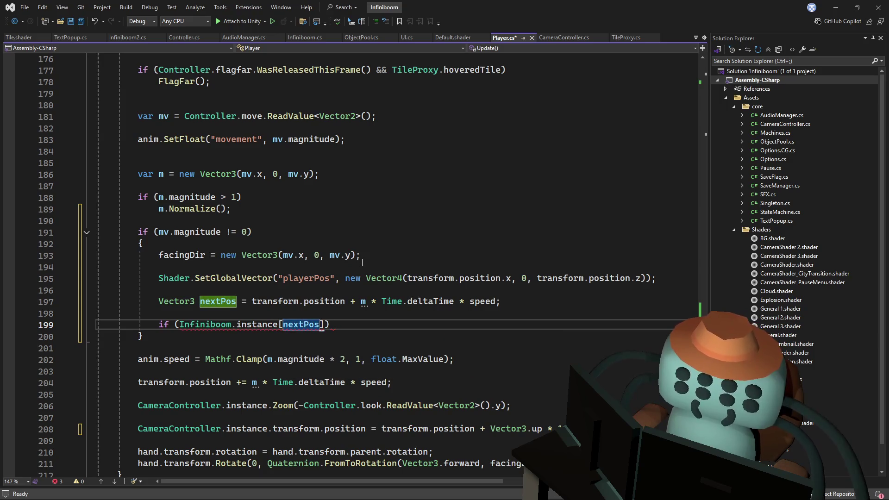
pyautogui.click(257, 324)
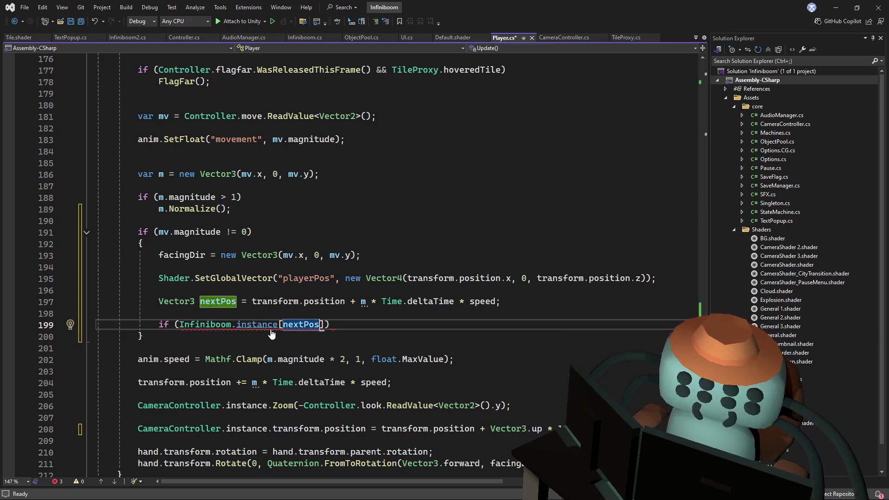
pyautogui.press('F12')
pyautogui.hotkey('ctrl', '-')
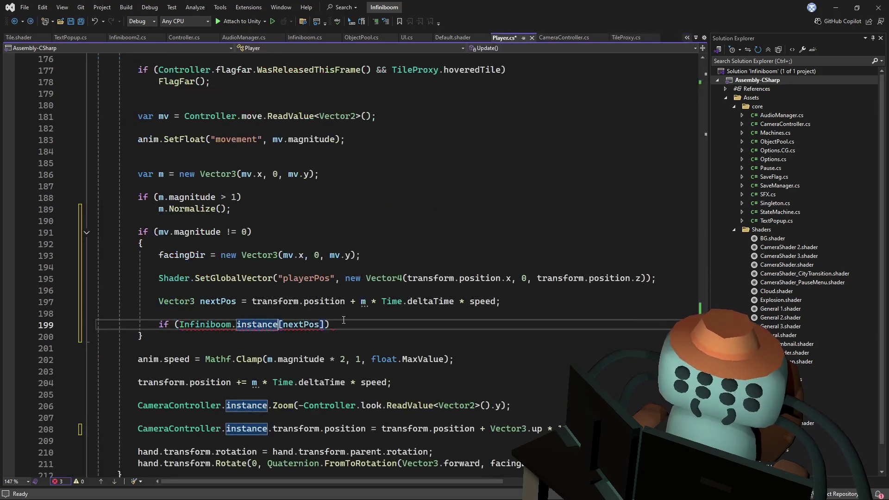
pyautogui.press('F12')
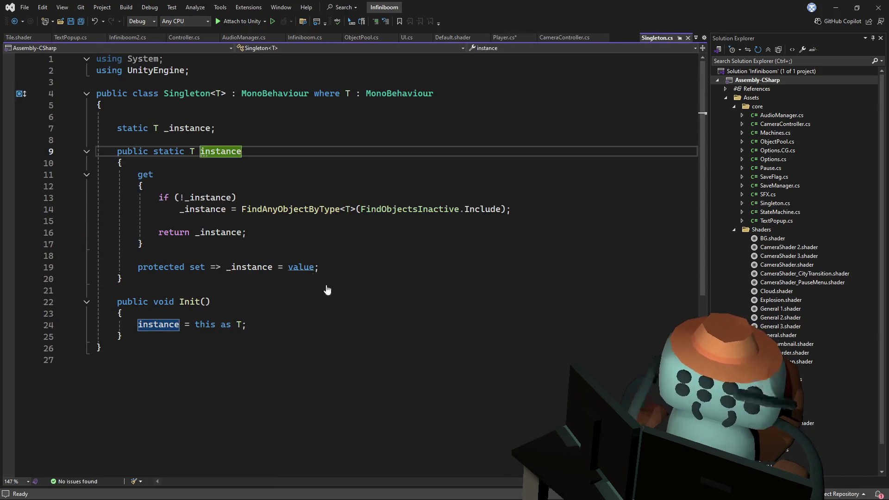
pyautogui.click(326, 289)
pyautogui.hotkey('ctrl', '-')
# Replace the indexer with a call to Infiniboom.instance.TileAt() via IntelliSense
pyautogui.doubleClick(299, 325)
pyautogui.press('BackSpace')
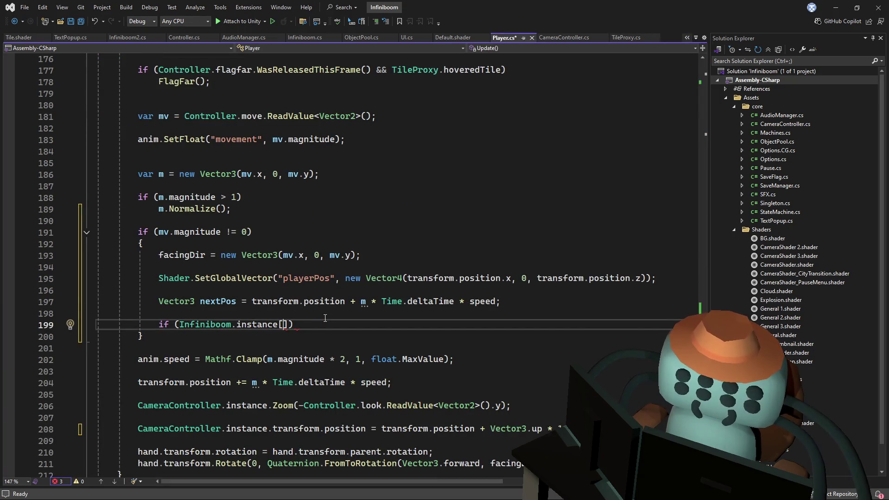
pyautogui.write('Vector')
pyautogui.press('Escape')
pyautogui.write('2Int.')
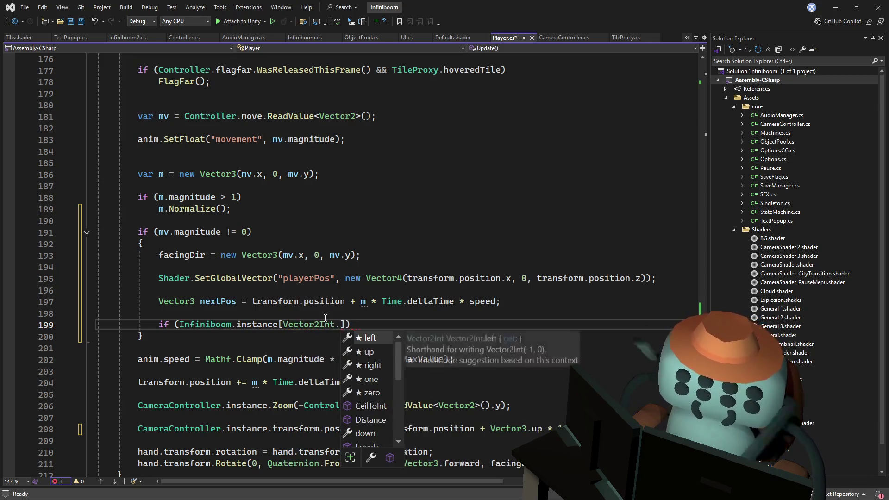
pyautogui.write('zero')
pyautogui.press('Tab')
pyautogui.press('Right')
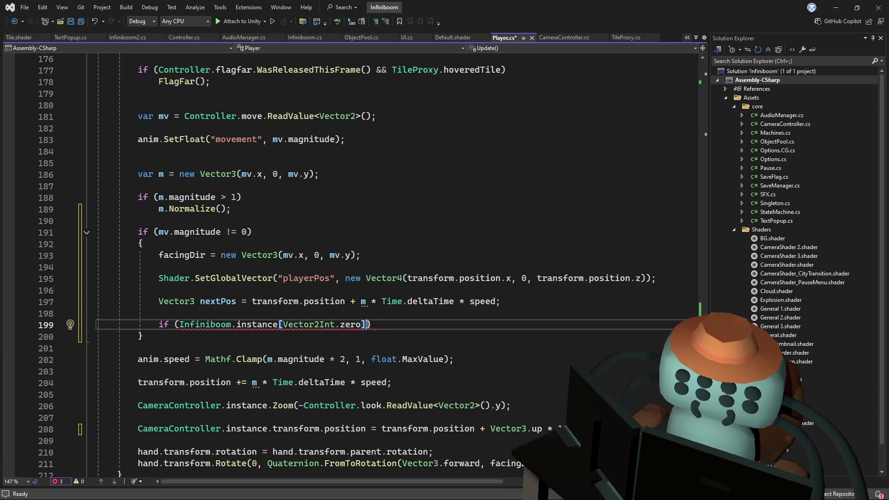
pyautogui.hotkey('ctrl', 'shift', 'Left')
pyautogui.hotkey('ctrl', 'shift', 'Left')
pyautogui.hotkey('ctrl', 'shift', 'Left')
pyautogui.hotkey('ctrl', 'shift', 'Left')
pyautogui.hotkey('ctrl', 'shift', 'Left')
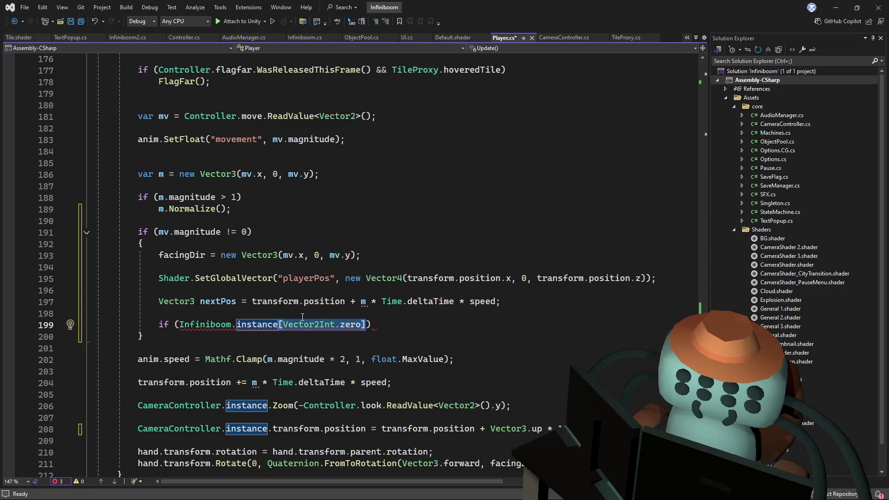
pyautogui.write('.til')
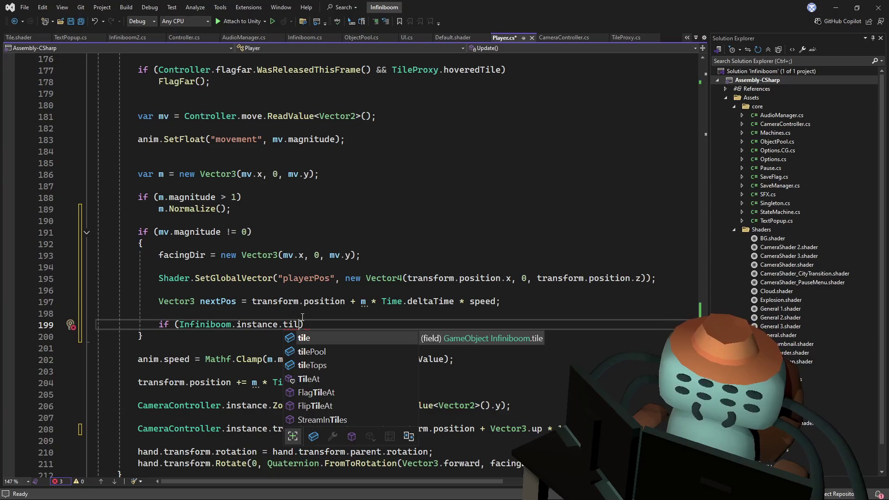
pyautogui.press('Down')
pyautogui.press('Down')
pyautogui.press('Down')
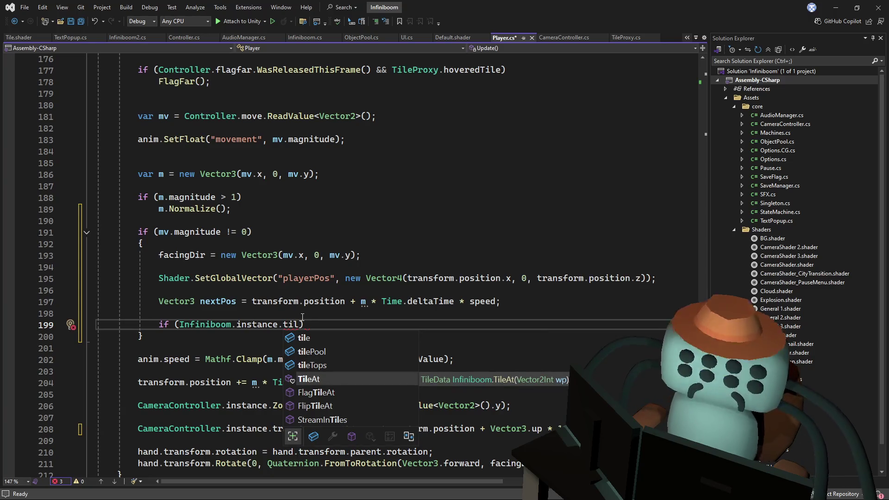
pyautogui.press('Tab')
pyautogui.write('(')
# Undo the nextPos argument so the condition reads Infiniboom.instance.TileAt()
pyautogui.press('Up')
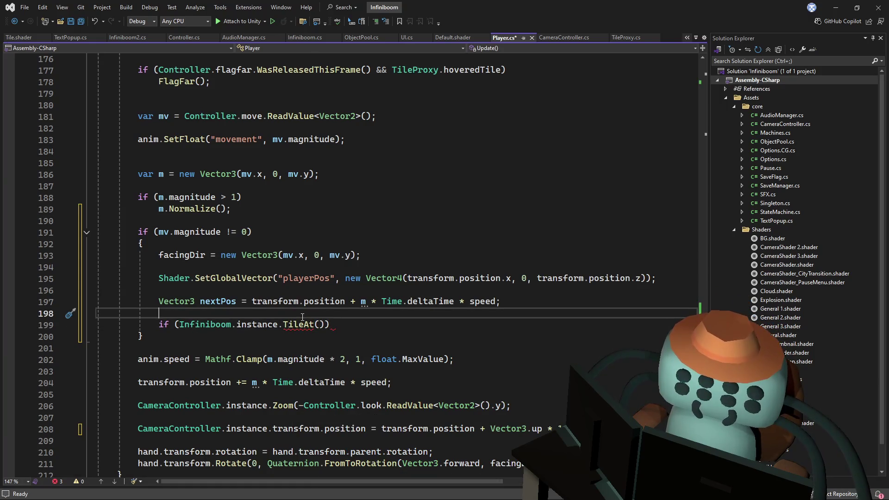
pyautogui.click(370, 326)
pyautogui.write('nextPos')
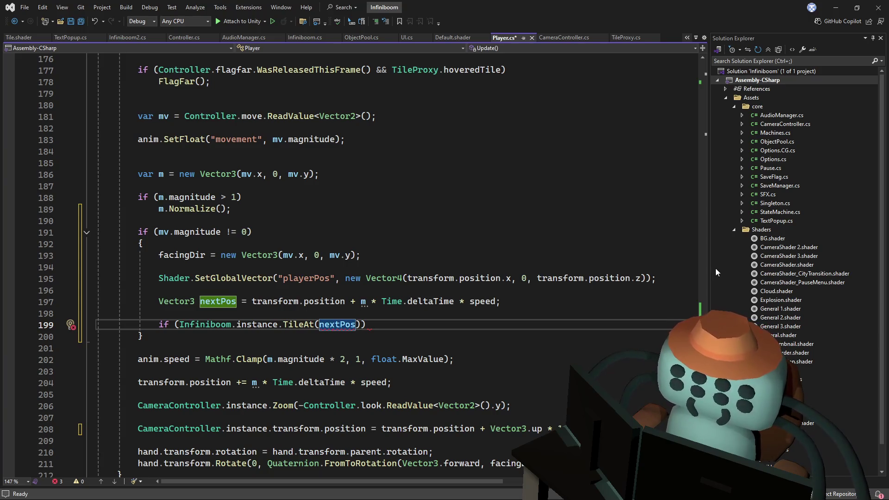
pyautogui.hotkey('ctrl', 'z')
pyautogui.hotkey('ctrl', 'Home')
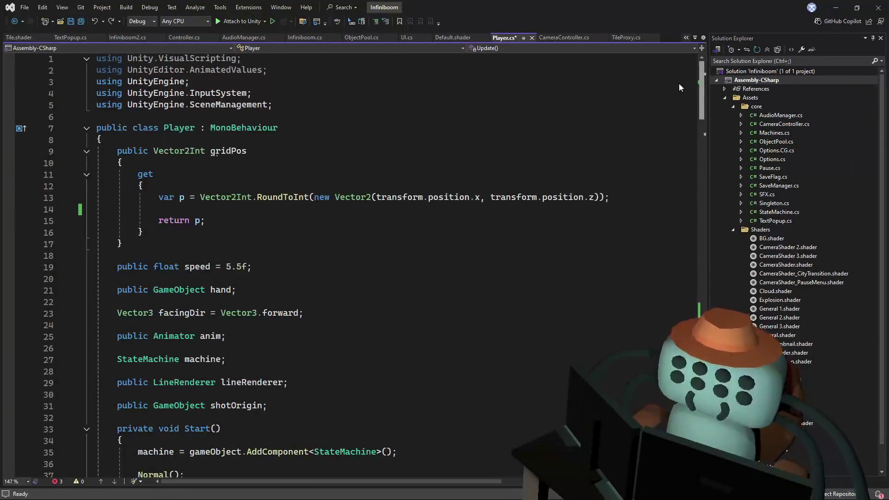
# Declare Vector2Int np = Vector2Int.RoundToInt(new Vector2(nextPos.x, nextPos.z)) above the if
pyautogui.moveTo(700, 97); pyautogui.dragTo(699, 300)
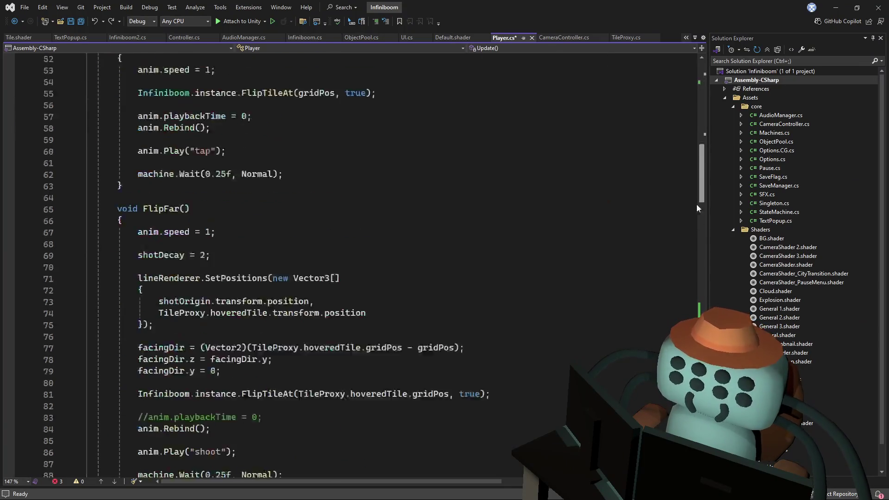
pyautogui.scroll(-1, 314, 301)
pyautogui.scroll(-1, 314, 300)
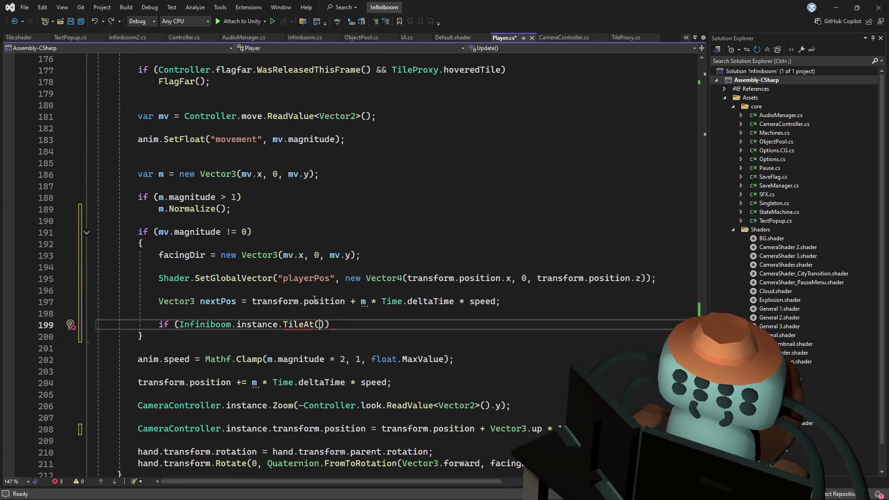
pyautogui.hotkey('ctrl', 'Return')
pyautogui.hotkey('ctrl', 'Return')
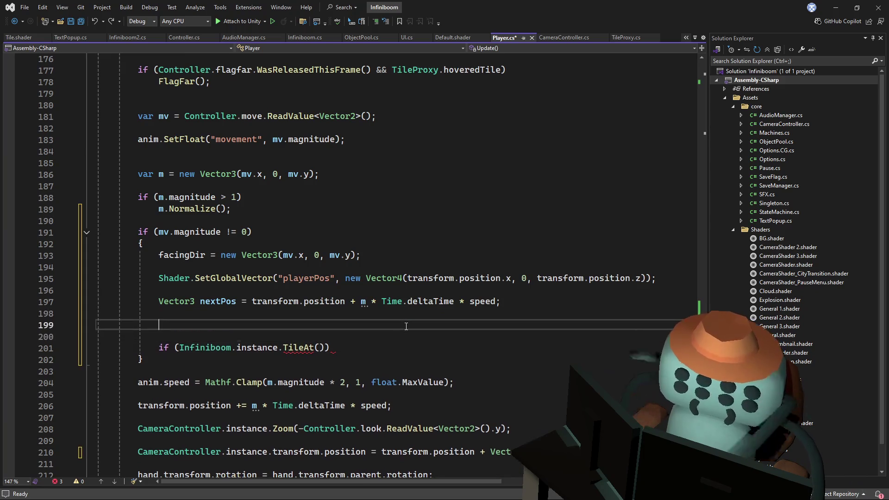
pyautogui.write('vector2')
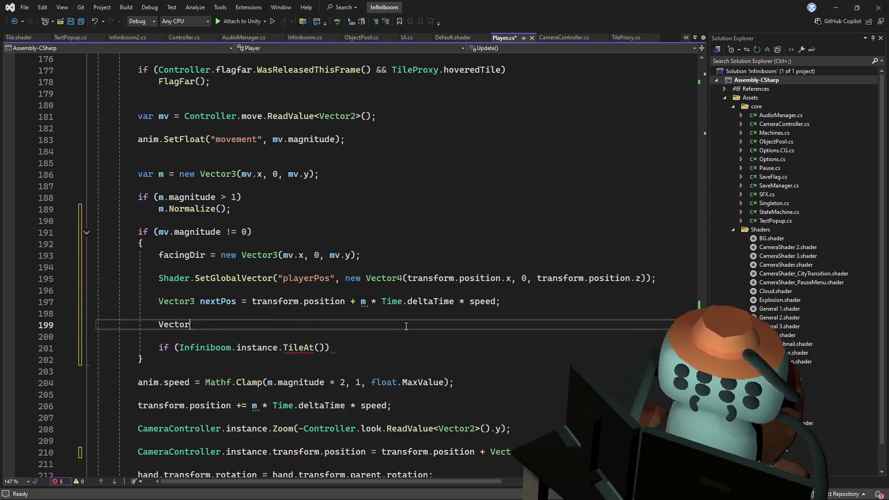
pyautogui.write('Int np ')
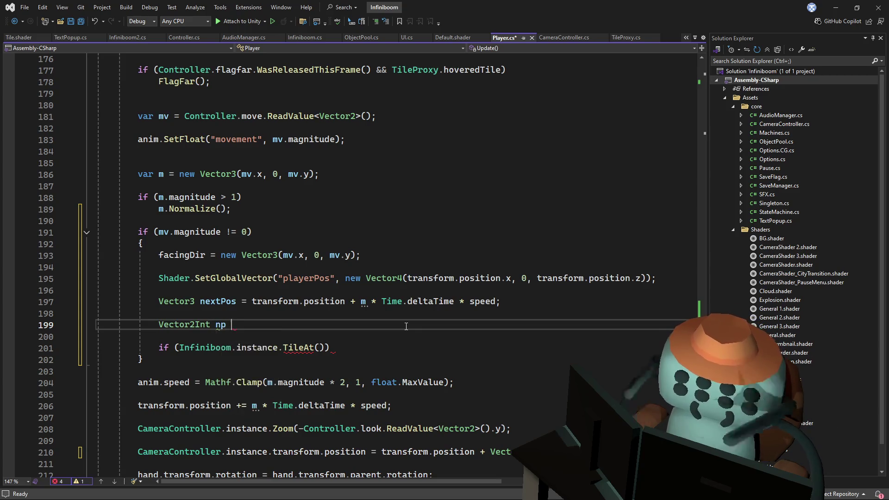
pyautogui.write('= vecto')
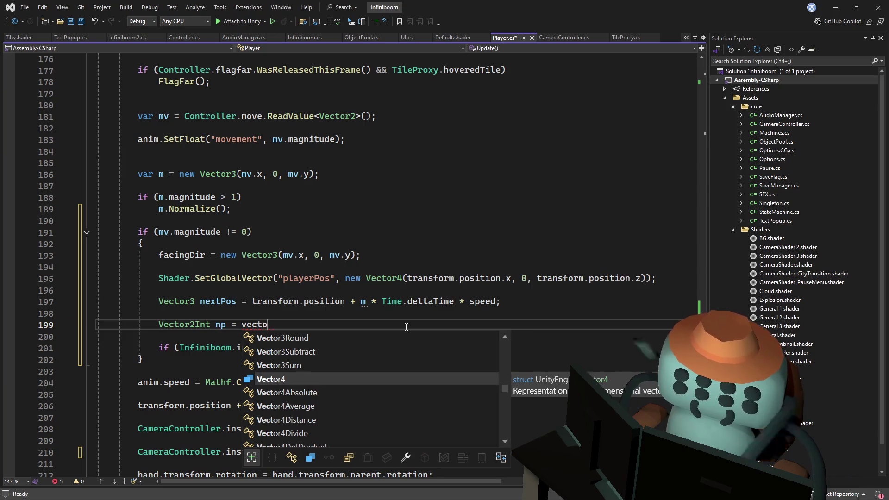
pyautogui.write('r2Int.')
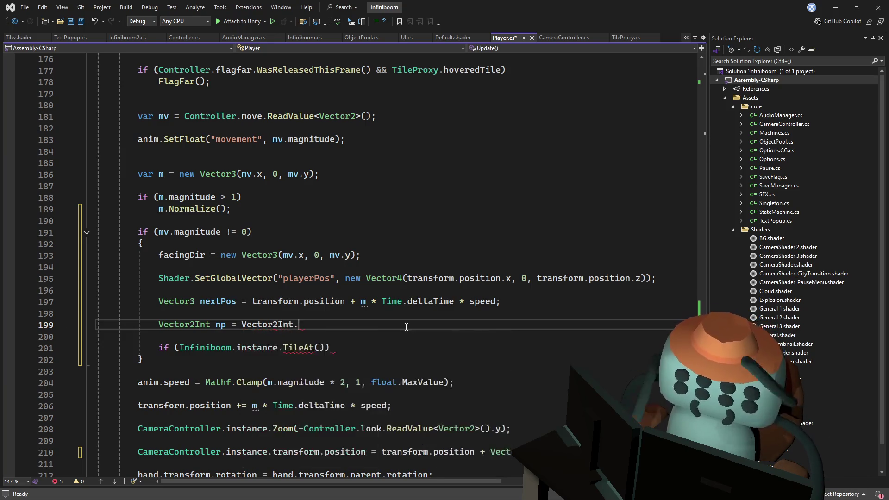
pyautogui.write('rou')
pyautogui.press('Tab')
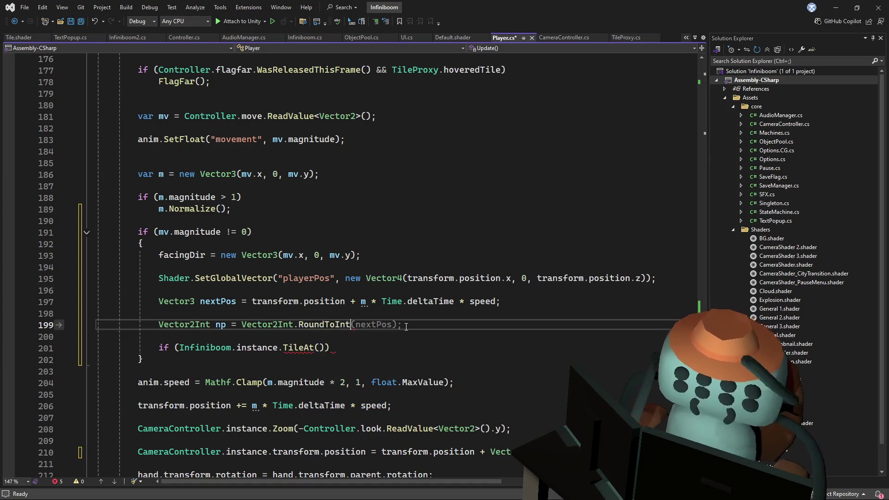
pyautogui.write('(nextPos);')
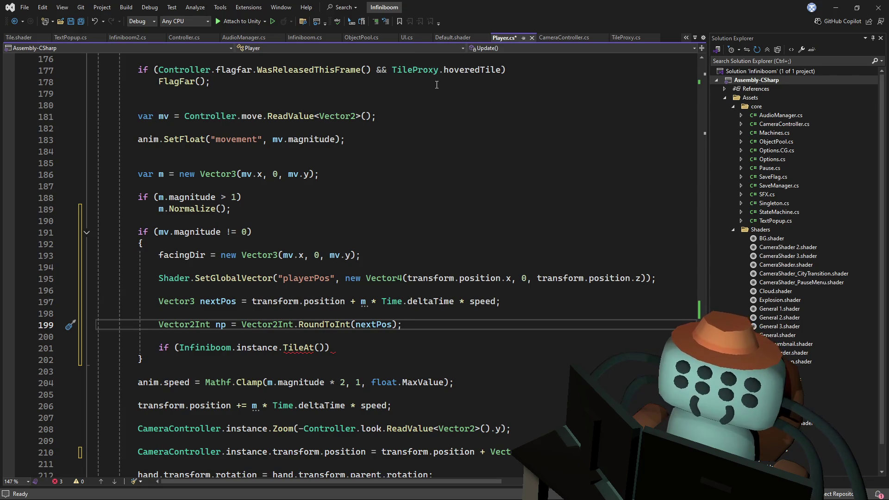
pyautogui.doubleClick(379, 324)
pyautogui.press('BackSpace')
pyautogui.write('new Vector2(nextPos.x, nextPos.z')
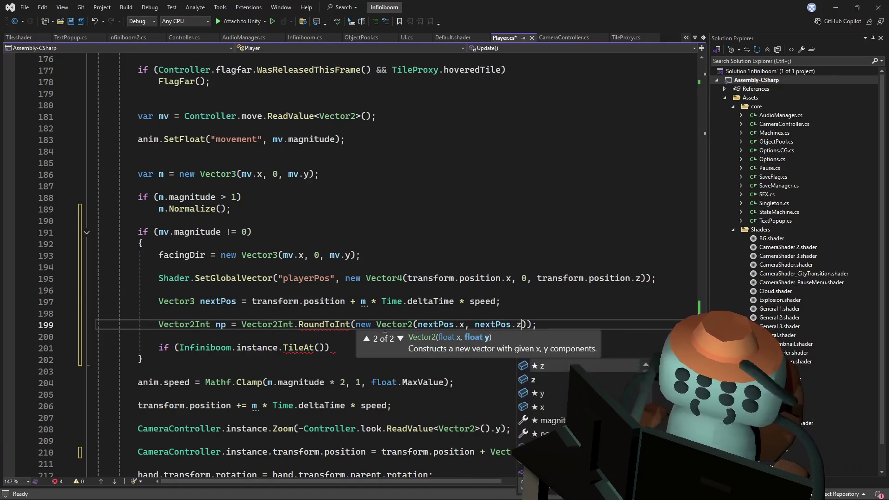
pyautogui.press('End')
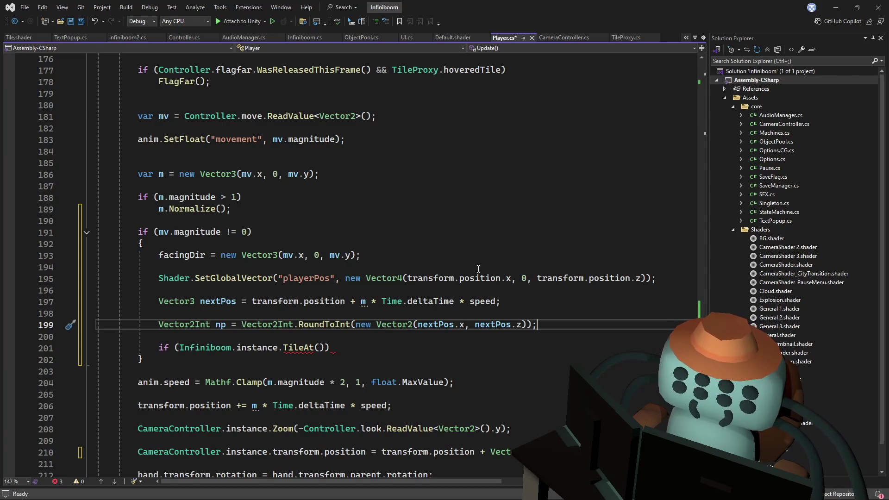
pyautogui.doubleClick(222, 330)
pyautogui.click(321, 347)
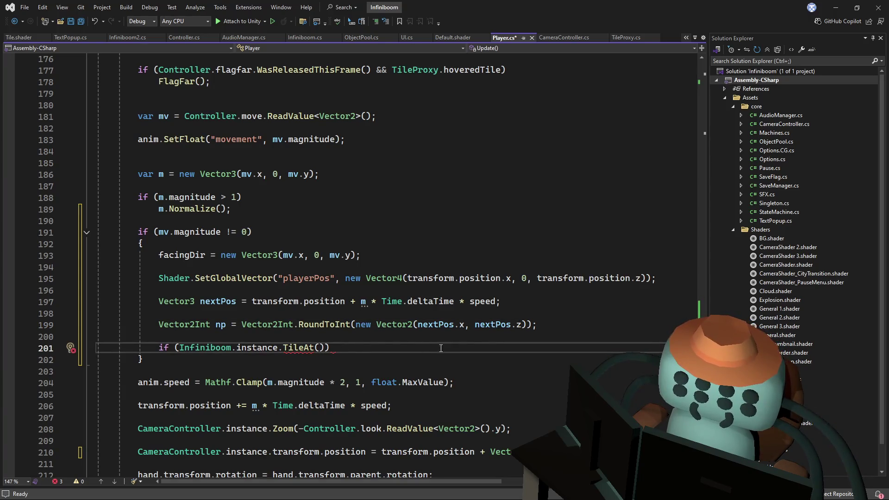
pyautogui.write('np')
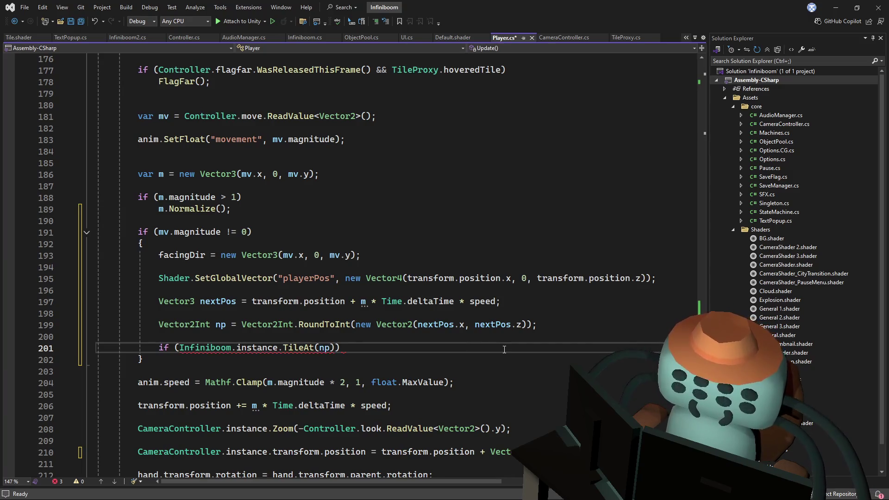
# Make the condition !Infiniboom.instance.TileAt(np).shown and rename the declaration to npx
pyautogui.press('BackSpace')
pyautogui.press('BackSpace')
pyautogui.write('np')
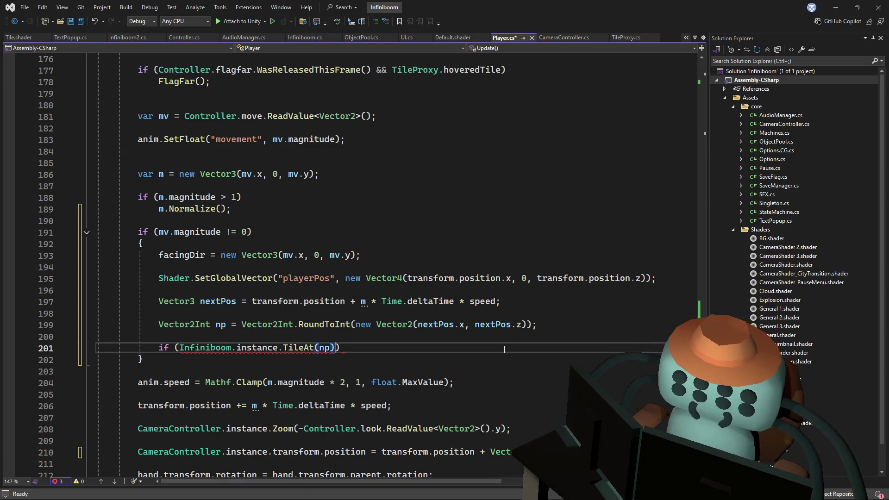
pyautogui.write(').sh')
pyautogui.press('BackSpace')
pyautogui.press('BackSpace')
pyautogui.press('BackSpace')
pyautogui.write('.sh')
pyautogui.press('Tab')
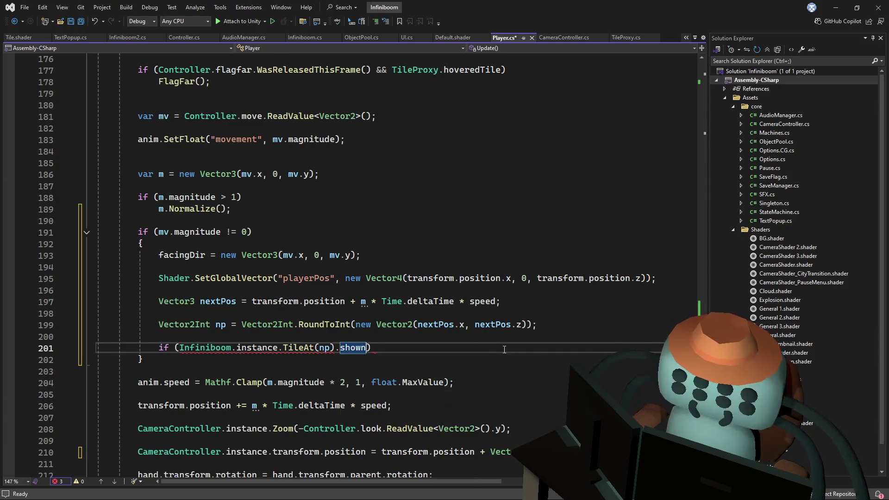
pyautogui.click(180, 349)
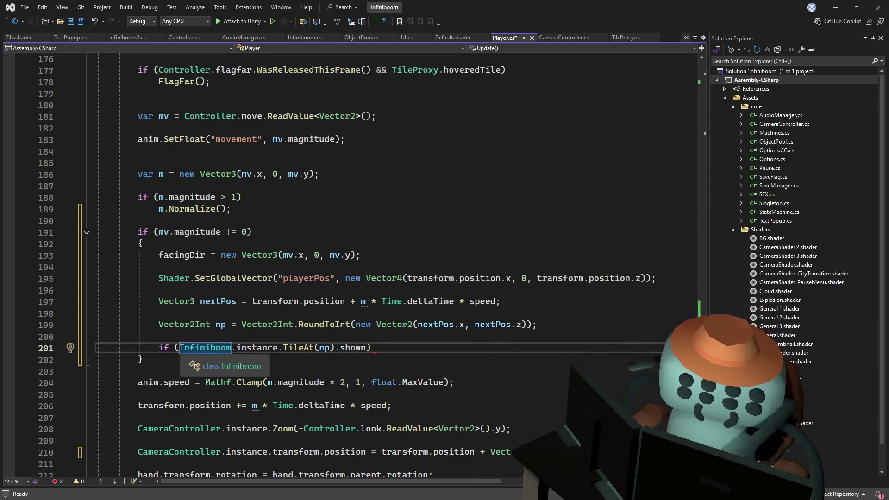
pyautogui.write('!')
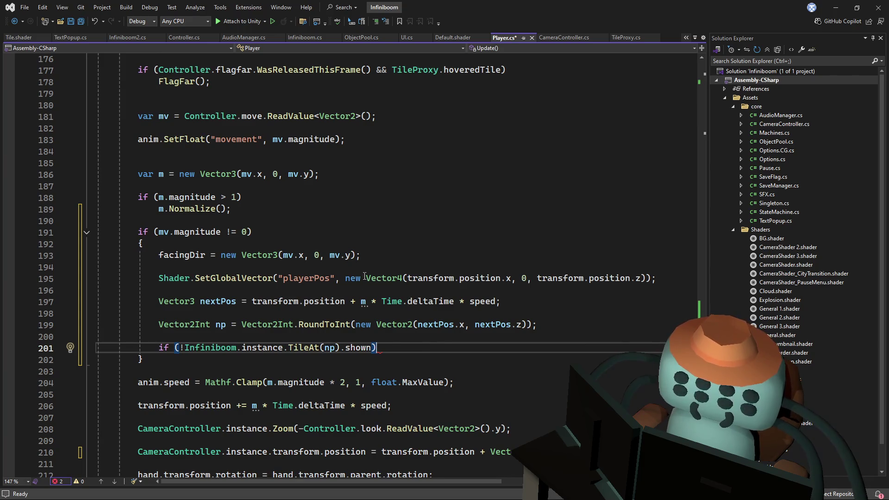
pyautogui.click(226, 324)
pyautogui.write('x')
pyautogui.press('Down')
pyautogui.press('Delete')
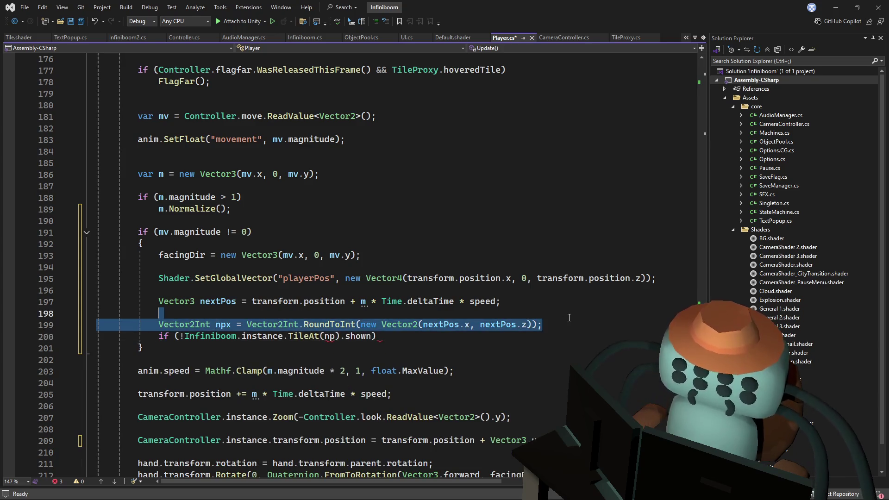
# Duplicate the npx declaration and swap nextPos for transform.position in the copies
pyautogui.click(522, 327)
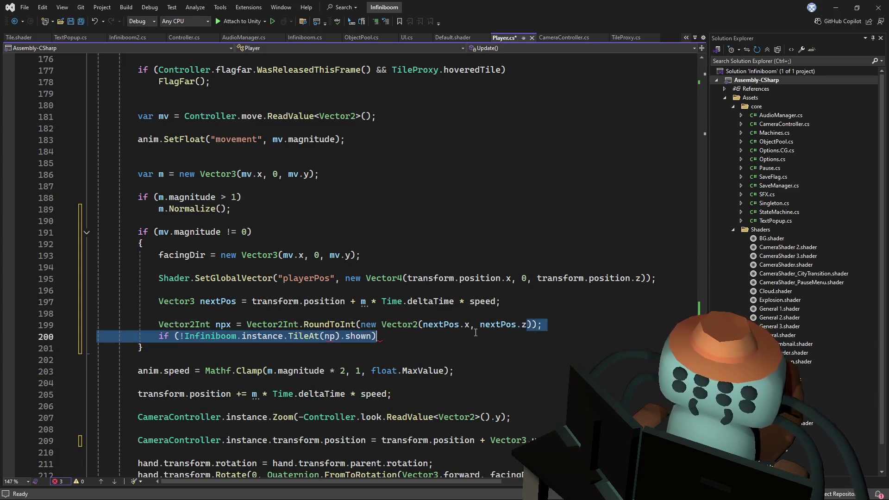
pyautogui.doubleClick(275, 301)
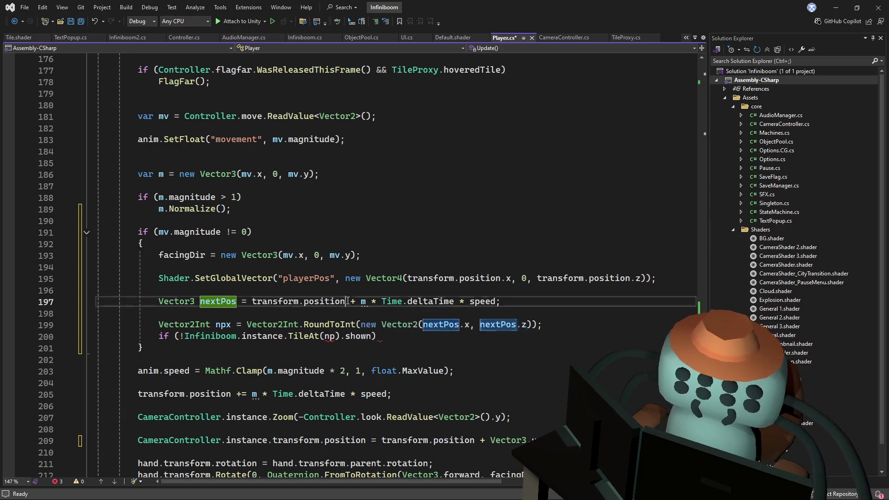
pyautogui.doubleClick(487, 327)
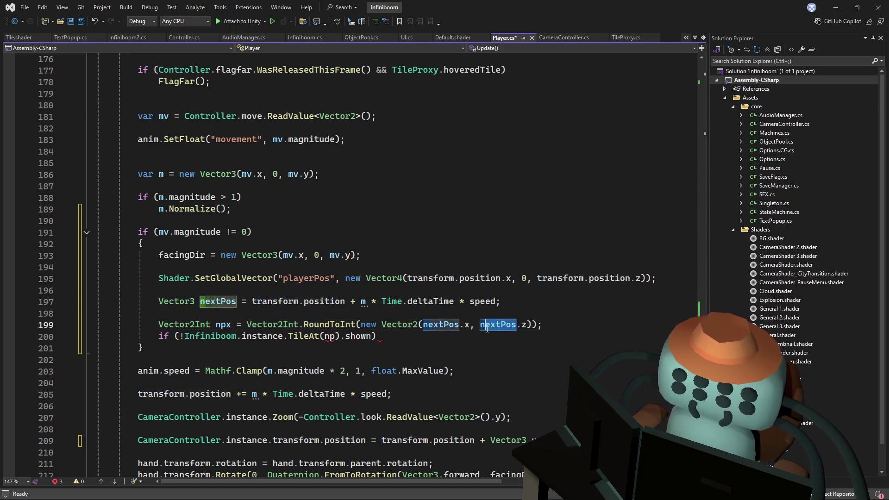
pyautogui.tripleClick(491, 329)
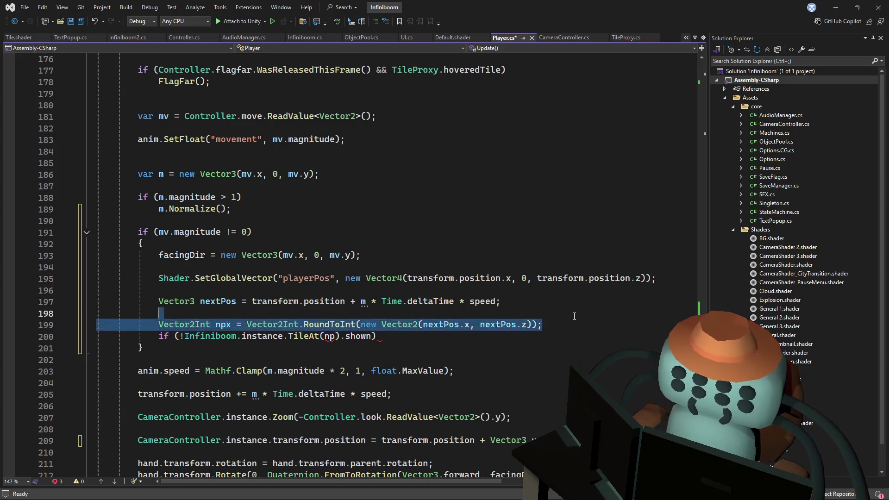
pyautogui.hotkey('ctrl', 'c')
pyautogui.hotkey('ctrl', 'v')
pyautogui.press('Return')
pyautogui.doubleClick(499, 325)
pyautogui.hotkey('ctrl', 'v')
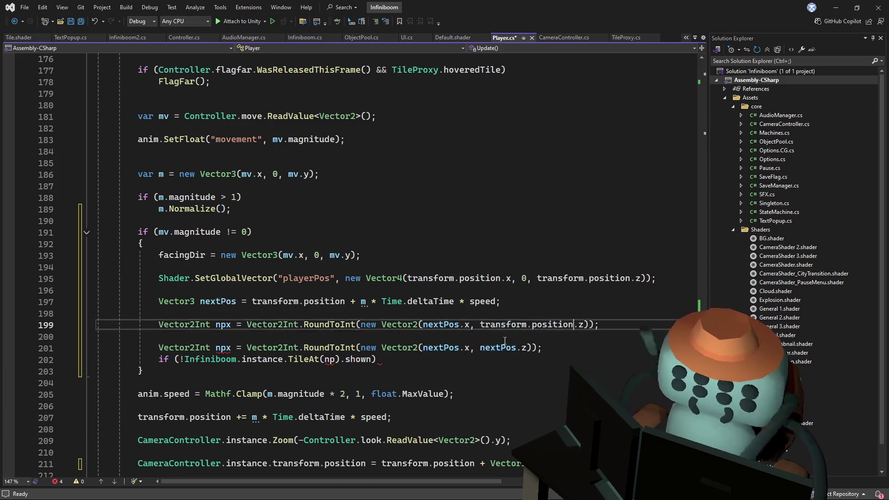
pyautogui.doubleClick(440, 349)
pyautogui.hotkey('ctrl', 'v')
pyautogui.tripleClick(480, 347)
pyautogui.press('BackSpace')
pyautogui.press('BackSpace')
# Fill the if body so m.x *= 0 when the npx tile isn't shown
pyautogui.press('Down')
pyautogui.press('Return')
pyautogui.hotkey('ctrl', 'v')
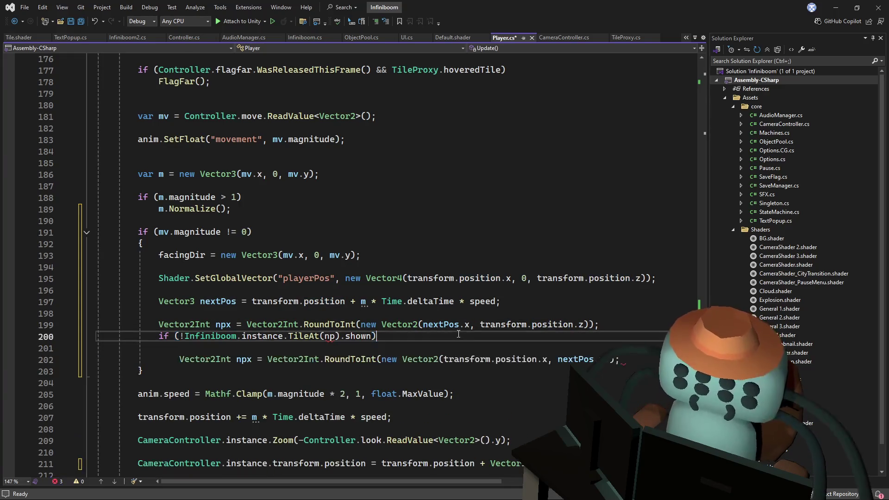
pyautogui.press('Return')
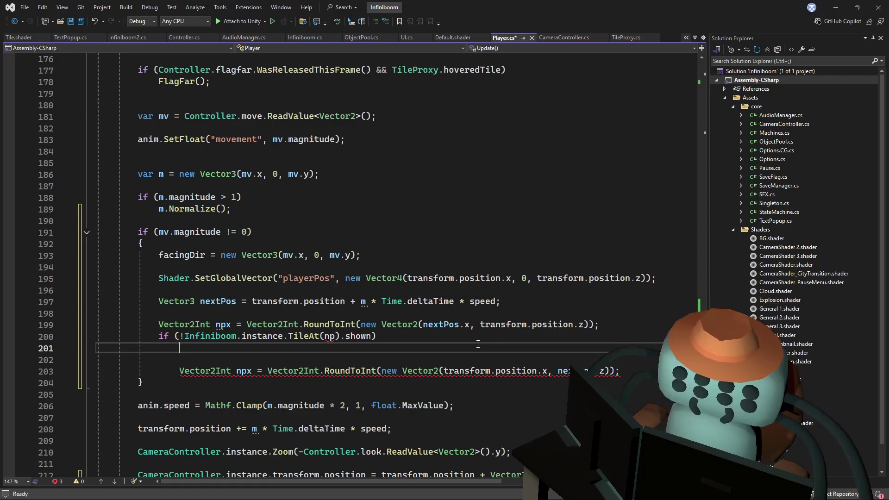
pyautogui.write('m.x &')
pyautogui.press('BackSpace')
pyautogui.write('=0')
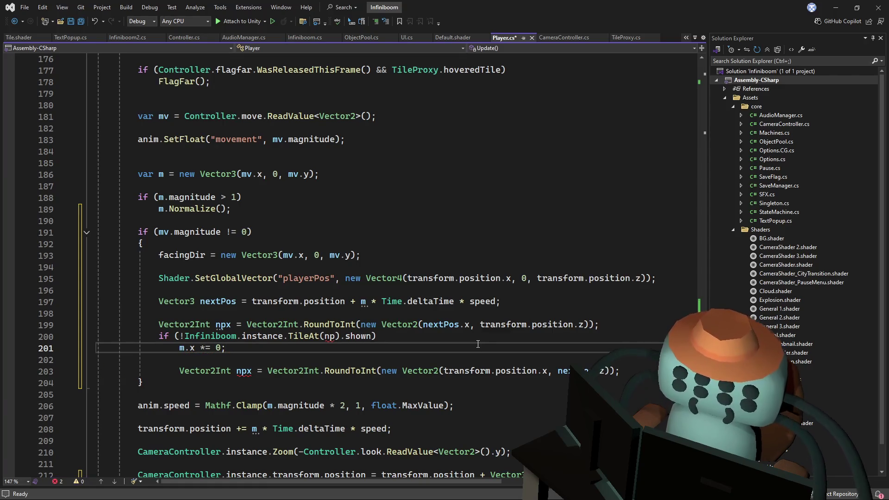
pyautogui.press('Up')
pyautogui.press('End')
pyautogui.press('Left')
pyautogui.press('Left')
pyautogui.press('Left')
pyautogui.write('x')
# Copy the check below as an npz version that zeroes m.z, fixing indentation and blank lines
pyautogui.moveTo(383, 341); pyautogui.dragTo(625, 329)
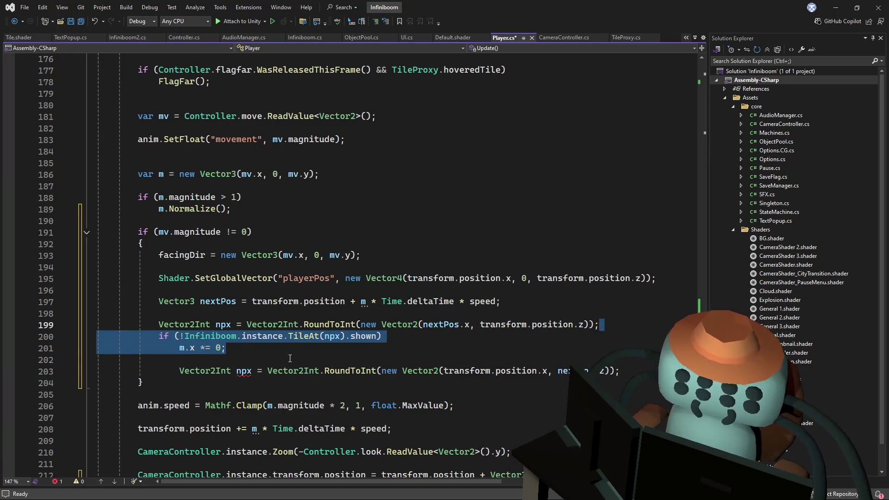
pyautogui.click(306, 358)
pyautogui.click(624, 372)
pyautogui.hotkey('ctrl', 'v')
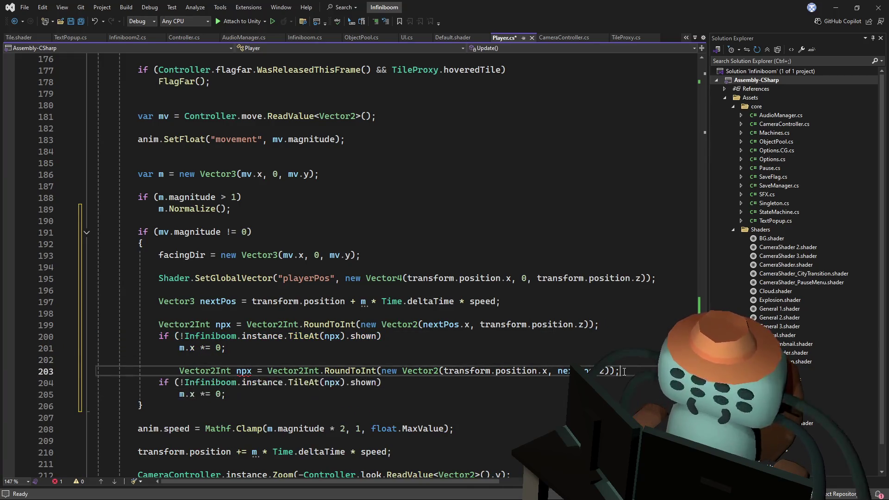
pyautogui.press('Return')
pyautogui.click(252, 371)
pyautogui.press('BackSpace')
pyautogui.write('z')
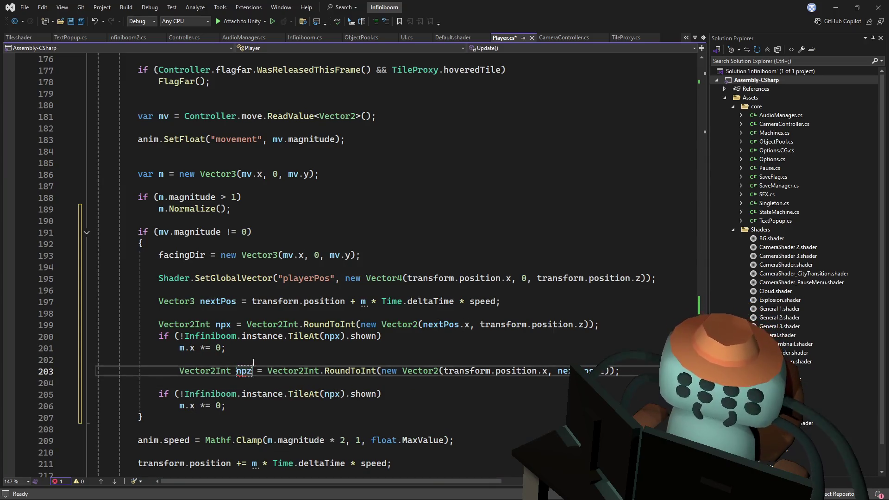
pyautogui.moveTo(176, 371); pyautogui.dragTo(165, 372)
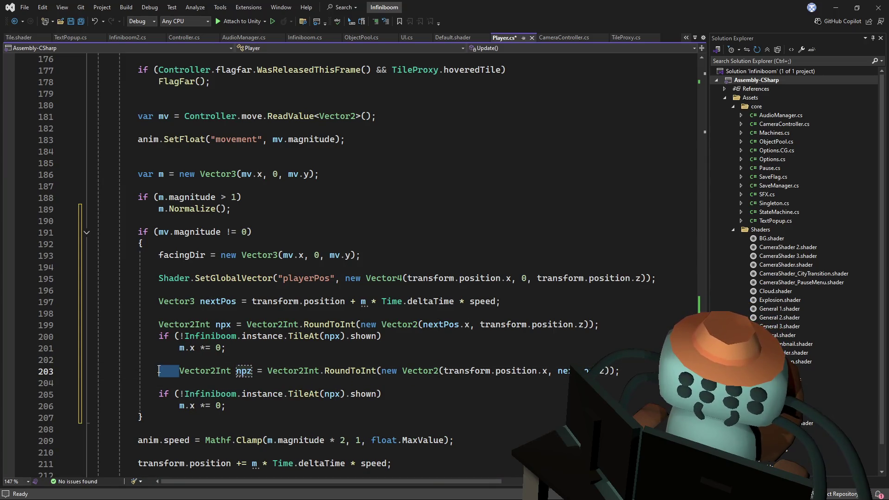
pyautogui.press('BackSpace')
pyautogui.doubleClick(188, 405)
pyautogui.write('z')
pyautogui.doubleClick(333, 395)
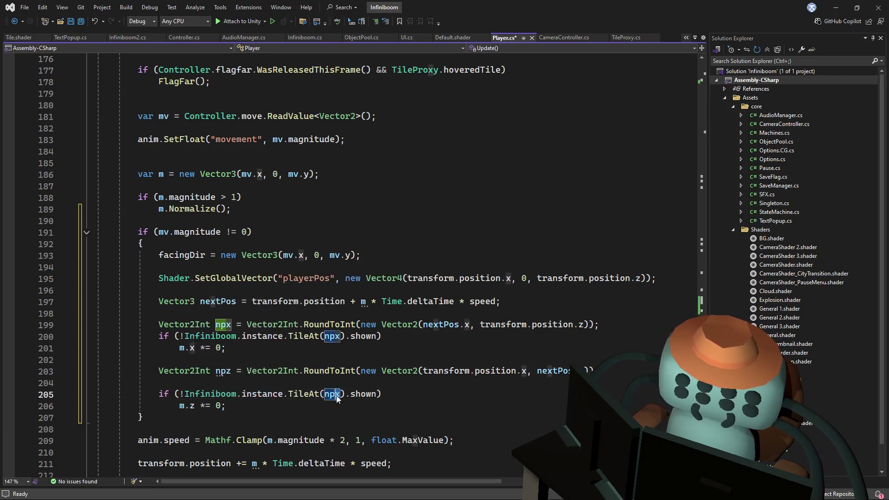
pyautogui.write('z')
pyautogui.press('Up')
pyautogui.hotkey('ctrl', 'shift', 'l')
pyautogui.click(610, 354)
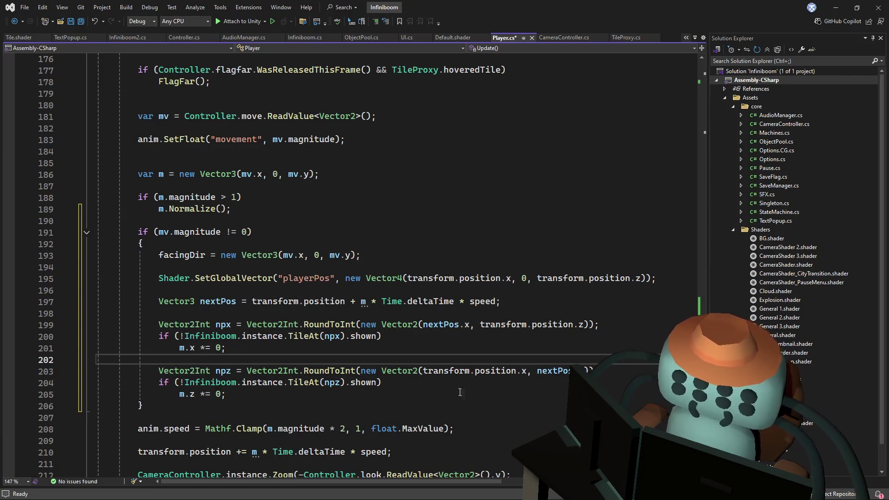
# Save Player.cs, switch to Unity and start Play mode
pyautogui.press('Up')
pyautogui.hotkey('ctrl', 's')
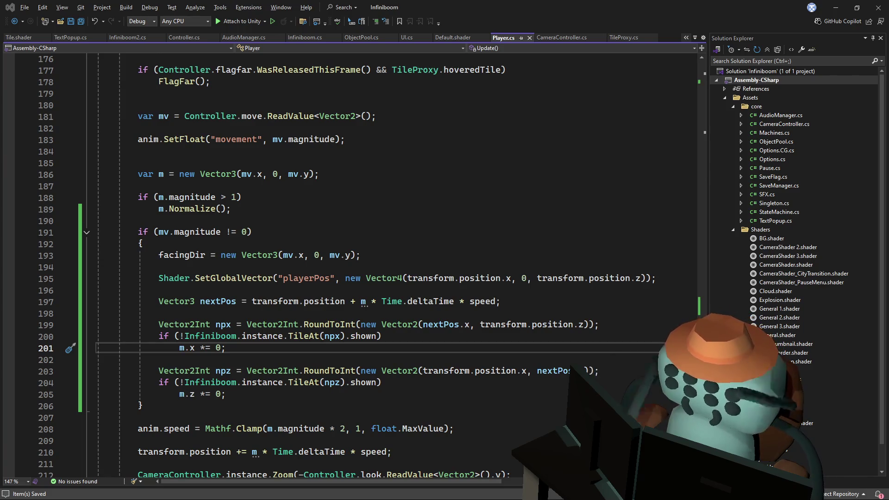
pyautogui.hotkey('alt', 'Tab')
pyautogui.click(430, 29)
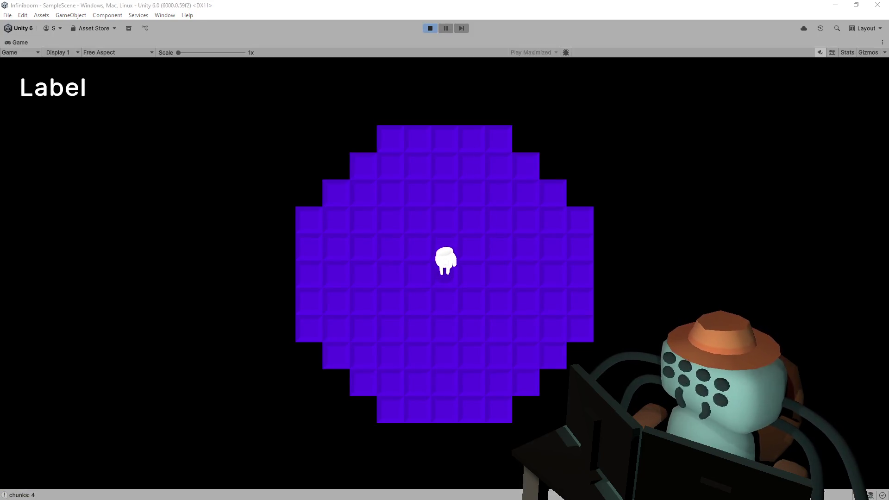
# Reveal the board with a first click and walk the character around the cleared region
pyautogui.click(480, 248)
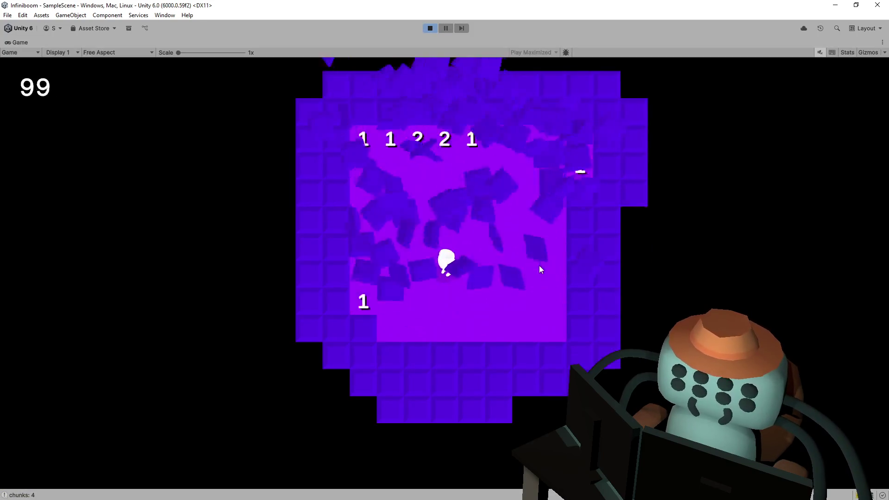
pyautogui.press('d')
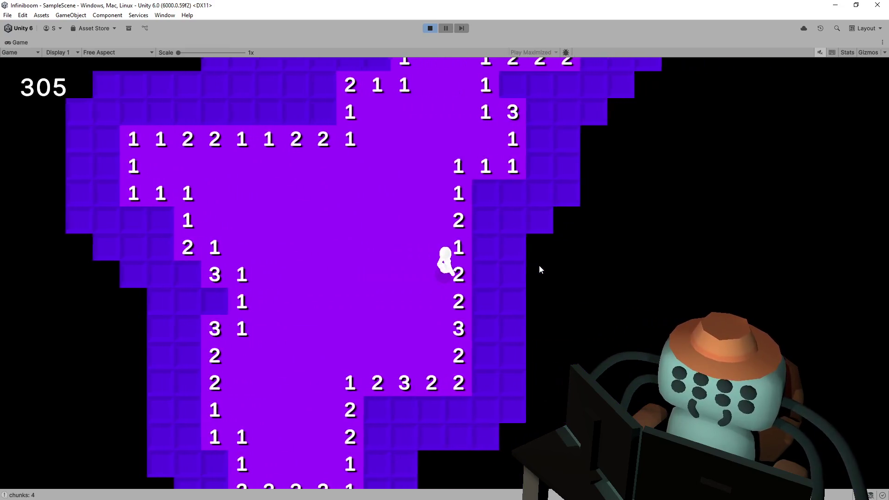
pyautogui.press('w')
pyautogui.press('d')
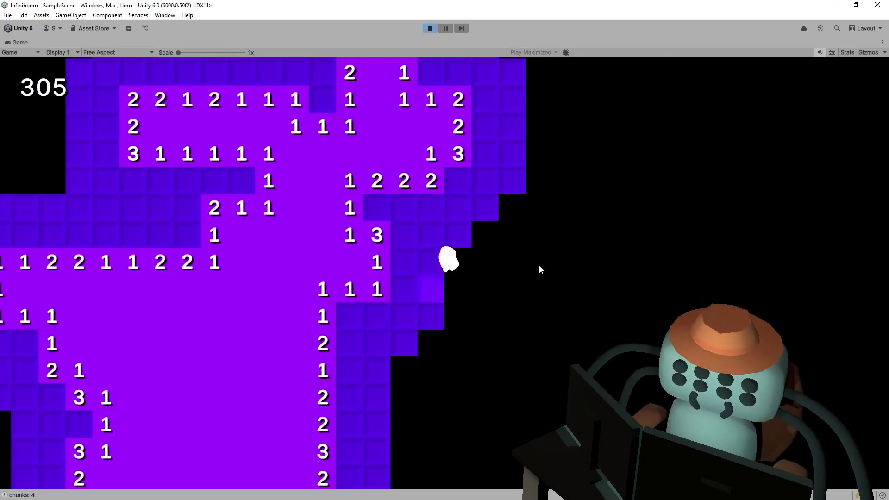
pyautogui.press('s')
pyautogui.press('a')
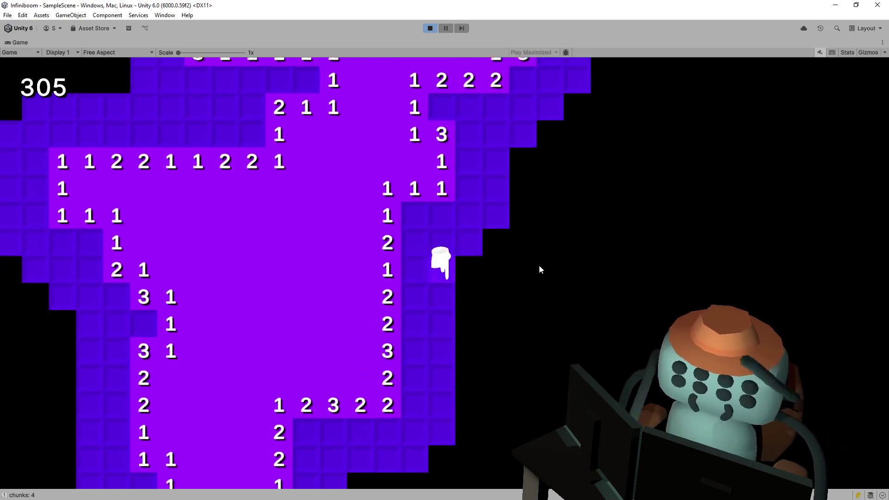
pyautogui.press('s')
pyautogui.press('a')
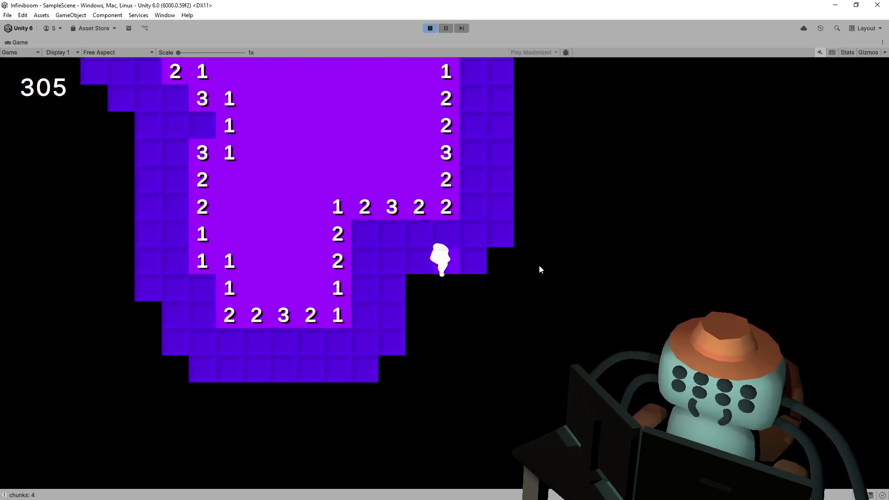
pyautogui.press('s')
pyautogui.press('s')
pyautogui.press('a')
pyautogui.press('w')
pyautogui.press('d')
pyautogui.press('w')
pyautogui.press('a')
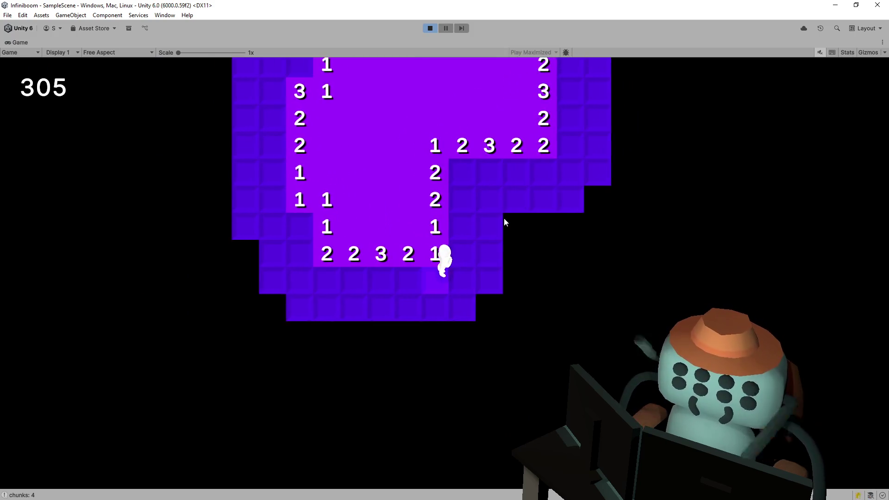
# Test pushing the character into unrevealed tiles along the revealed border
pyautogui.press('d')
pyautogui.press('s')
pyautogui.press('w')
pyautogui.press('a')
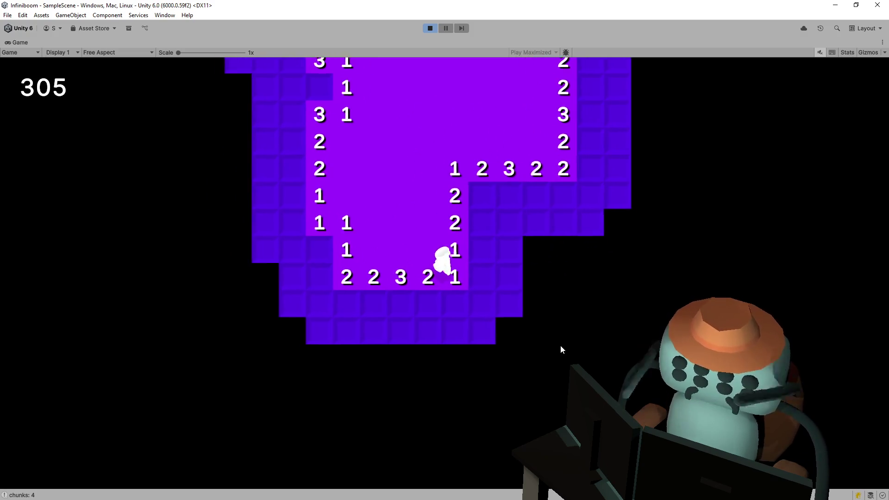
pyautogui.press('s')
pyautogui.press('d')
pyautogui.press('w')
pyautogui.press('a')
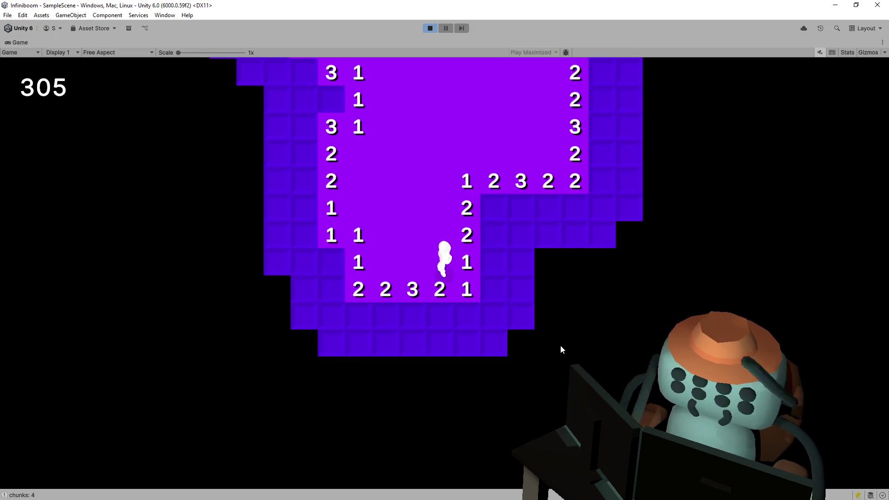
pyautogui.press('s')
pyautogui.press('d')
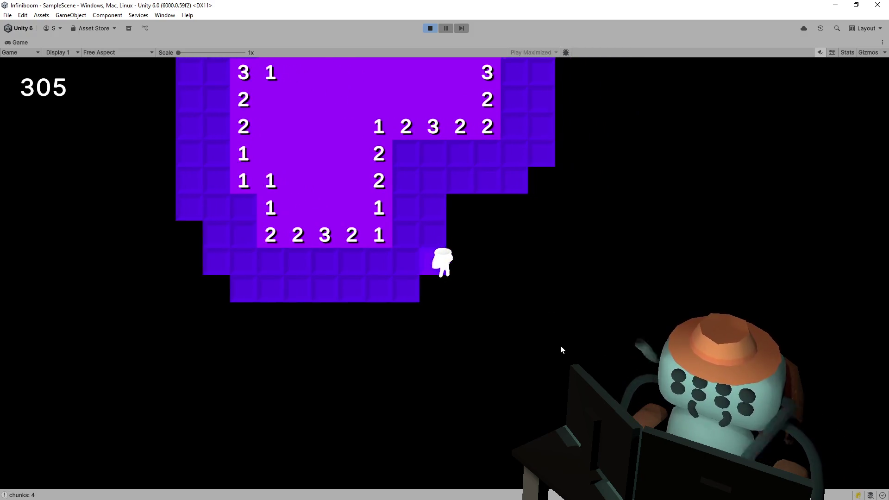
pyautogui.press('w')
pyautogui.press('a')
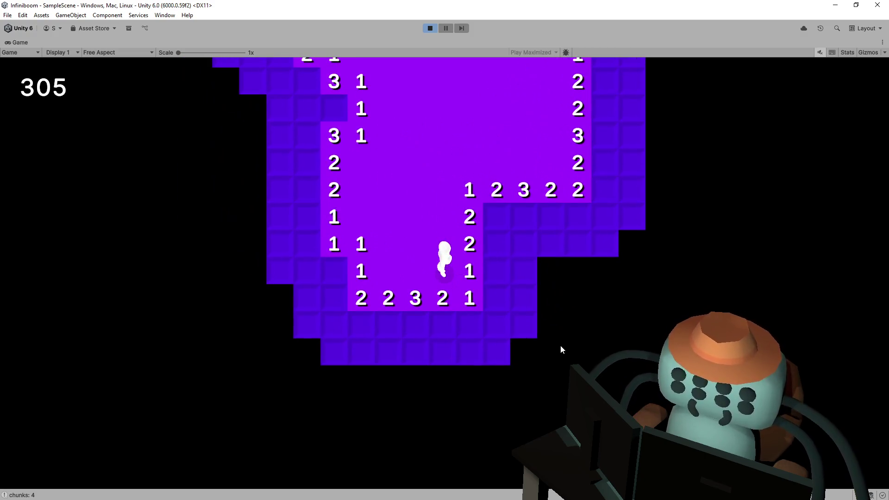
pyautogui.press('s')
pyautogui.press('d')
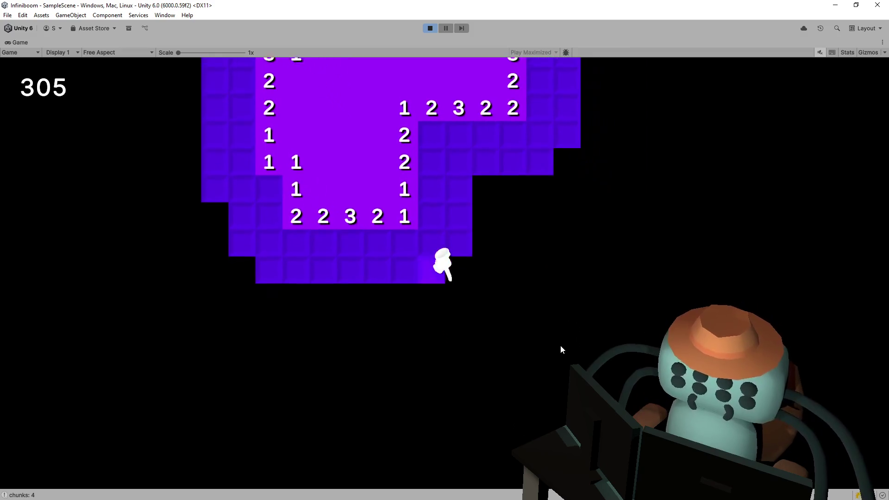
# Walk along the bottom numbered row and back up the board to a score of 305
pyautogui.press('s')
pyautogui.press('d')
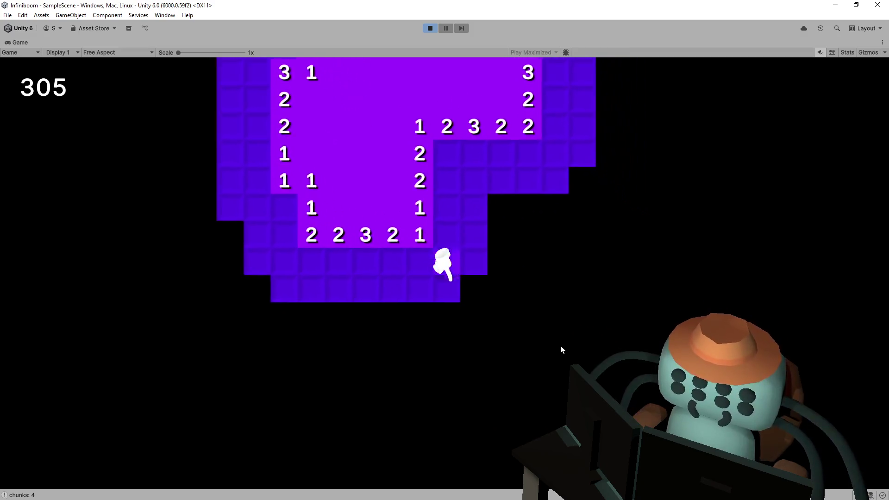
pyautogui.press('w')
pyautogui.press('a')
pyautogui.press('w')
pyautogui.press('a')
pyautogui.press('s')
pyautogui.press('d')
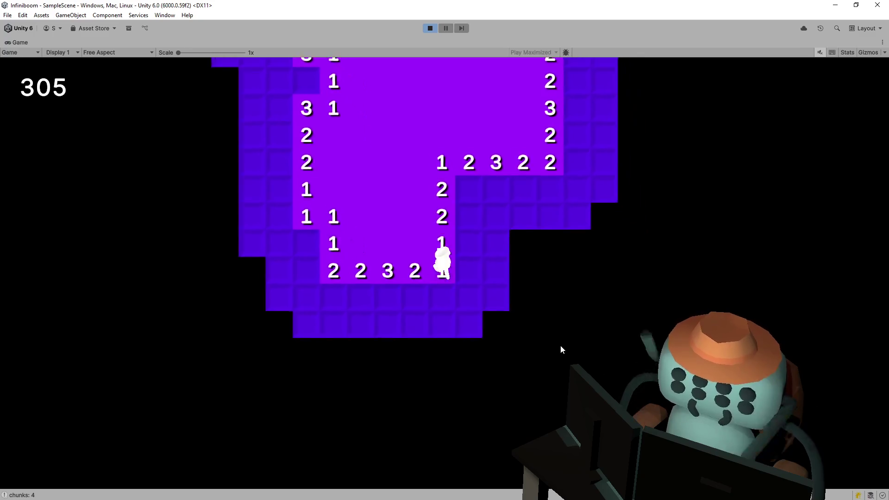
pyautogui.press('w')
pyautogui.press('a')
pyautogui.press('s')
pyautogui.press('d')
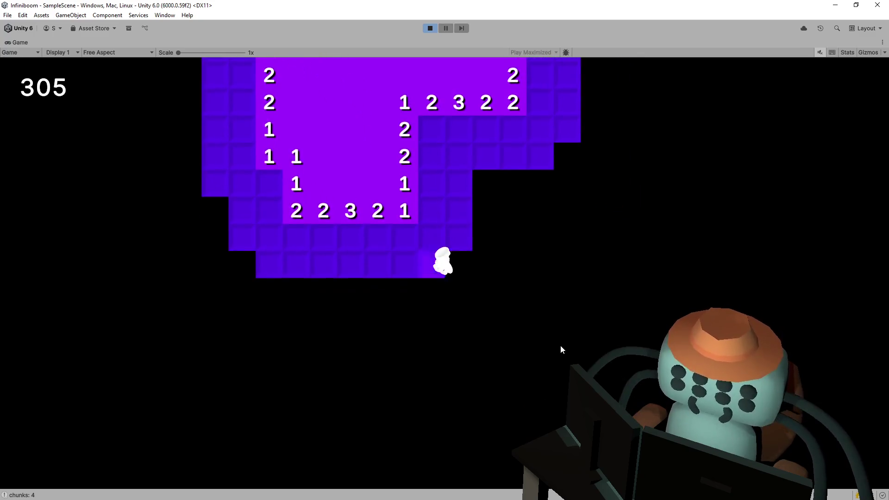
pyautogui.press('w')
pyautogui.press('w')
pyautogui.press('a')
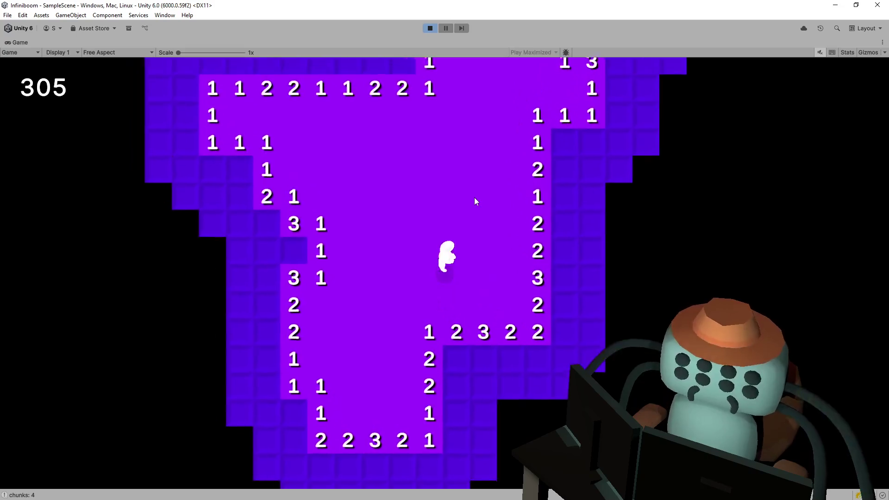
pyautogui.press('w')
pyautogui.press('d')
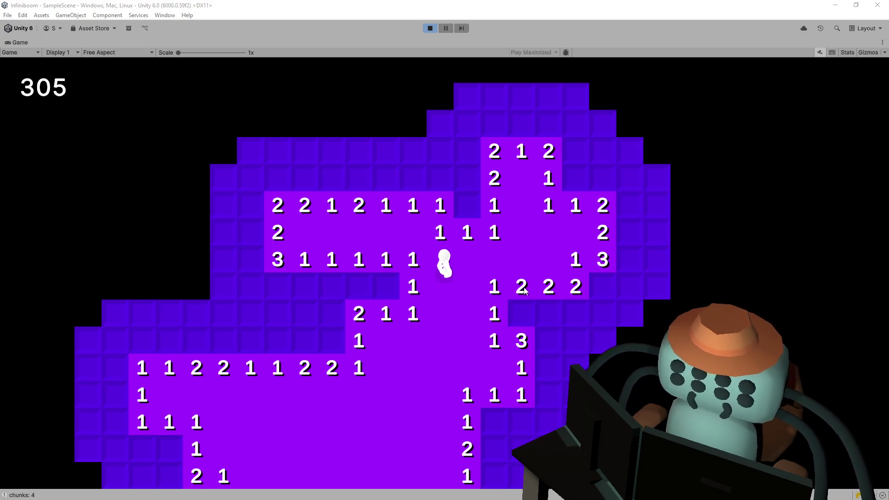
# Walk left and down, flagging suspected mine tiles beside the character
pyautogui.press('a')
pyautogui.press('a')
pyautogui.press('f')
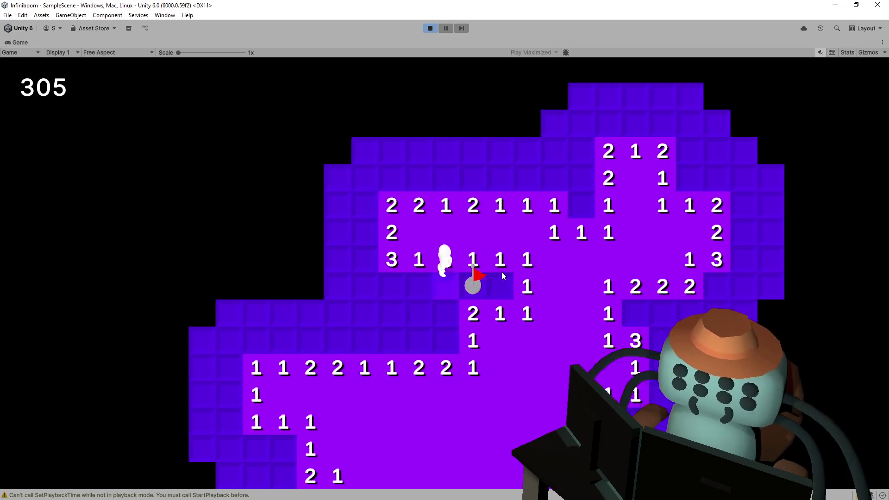
pyautogui.press('f')
pyautogui.press('d')
pyautogui.press('s')
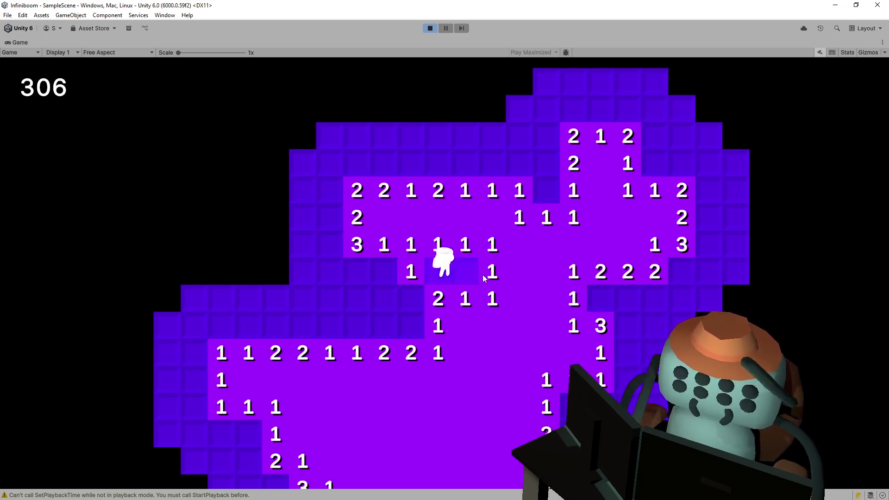
pyautogui.rightClick(384, 270)
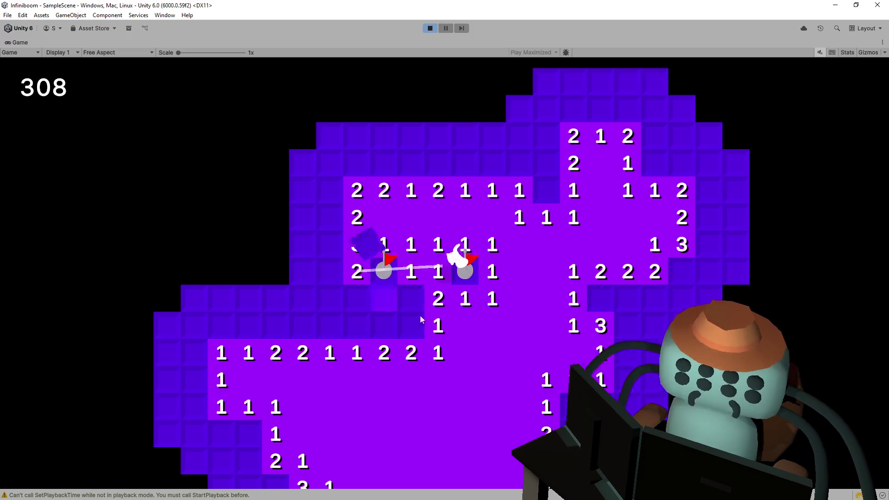
pyautogui.rightClick(410, 324)
pyautogui.press('s')
pyautogui.press('a')
pyautogui.press('f')
# Flag more mines, walk upward to reach a score of 351, then stop Play mode
pyautogui.rightClick(374, 244)
pyautogui.rightClick(347, 240)
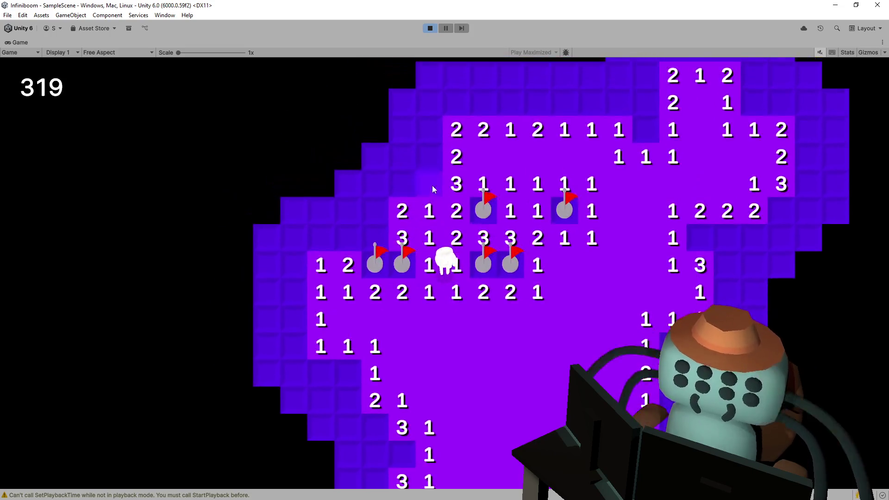
pyautogui.rightClick(432, 185)
pyautogui.press('w')
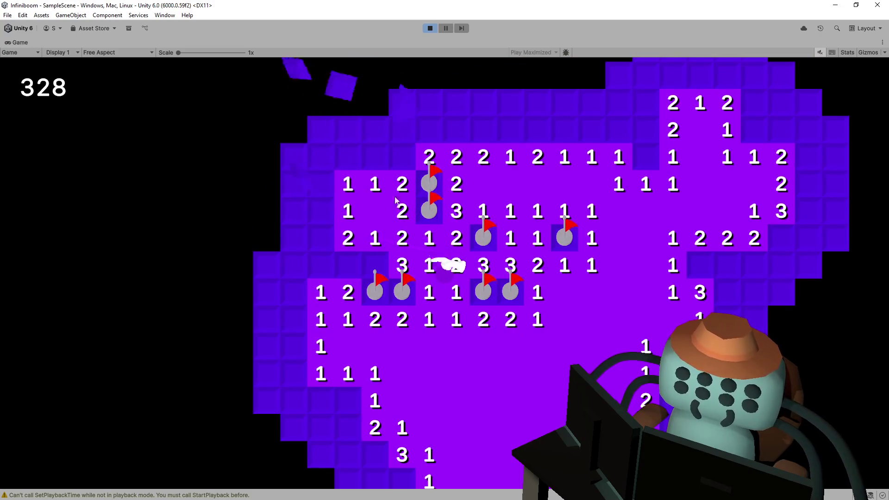
pyautogui.press('a')
pyautogui.rightClick(387, 215)
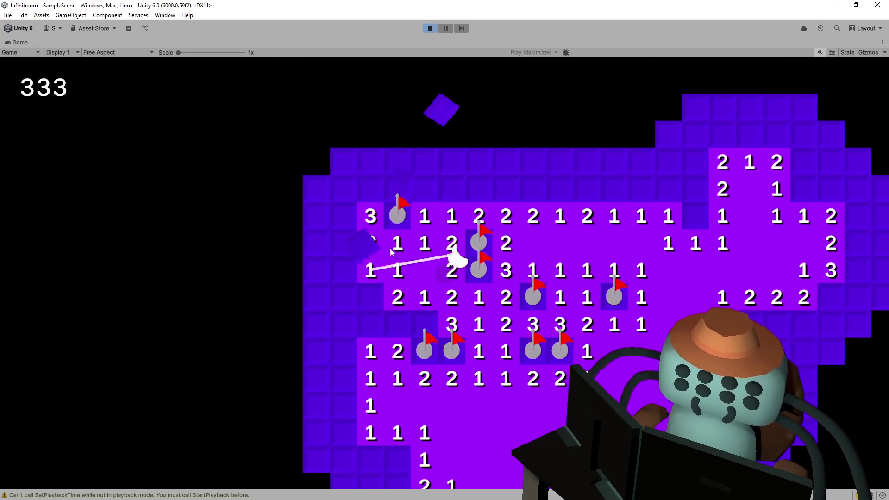
pyautogui.press('w')
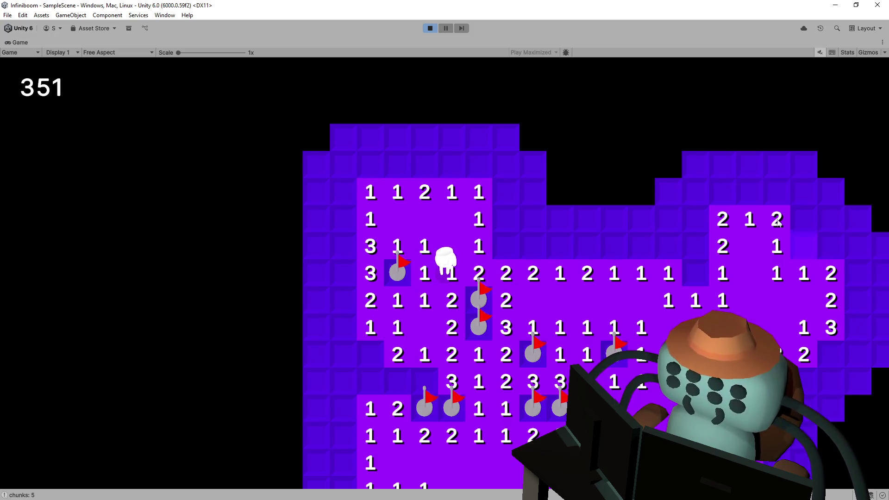
pyautogui.click(431, 29)
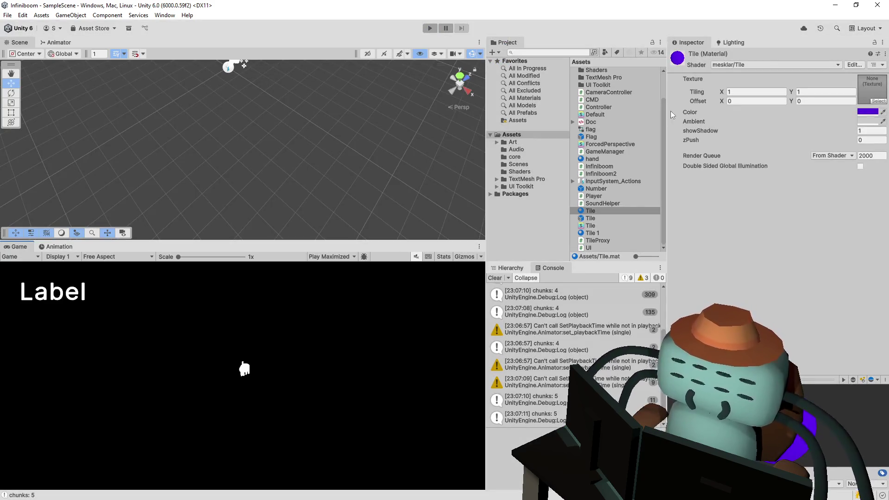
# Select the Number prefab asset to show its TextMeshPro text settings in the Inspector
pyautogui.click(605, 196)
pyautogui.press('Up')
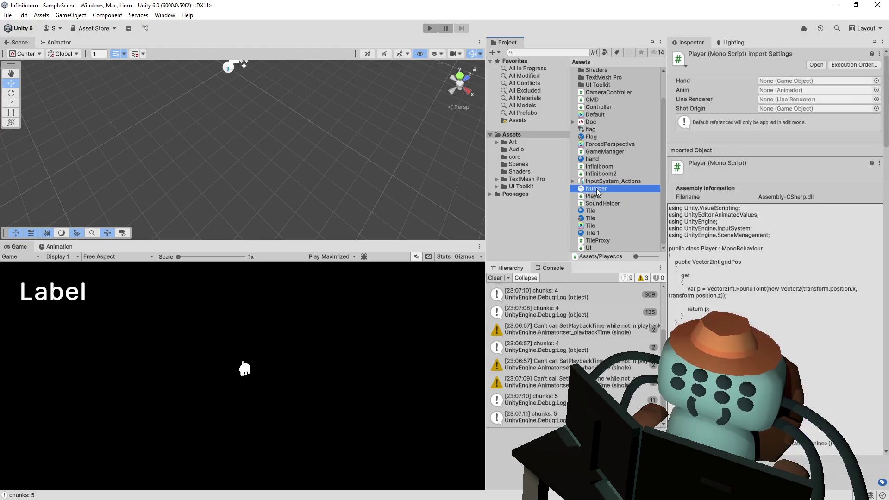
pyautogui.scroll(-2, 735, 313)
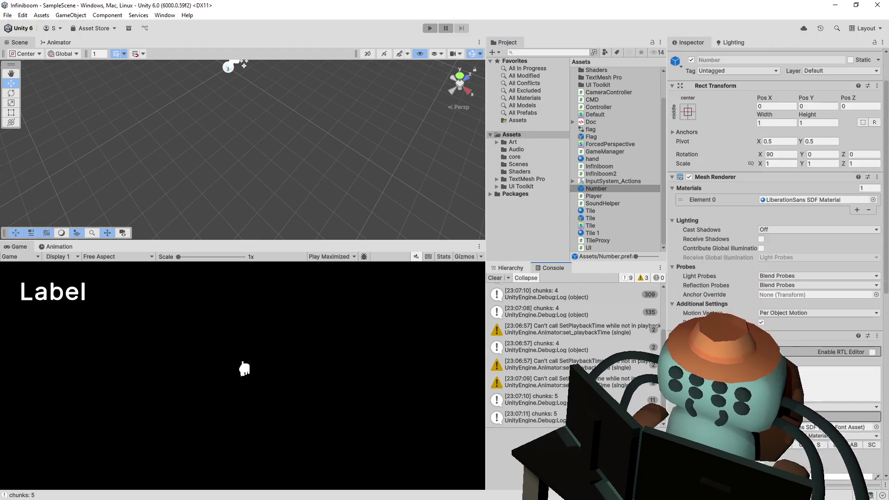
pyautogui.scroll(-3, 735, 313)
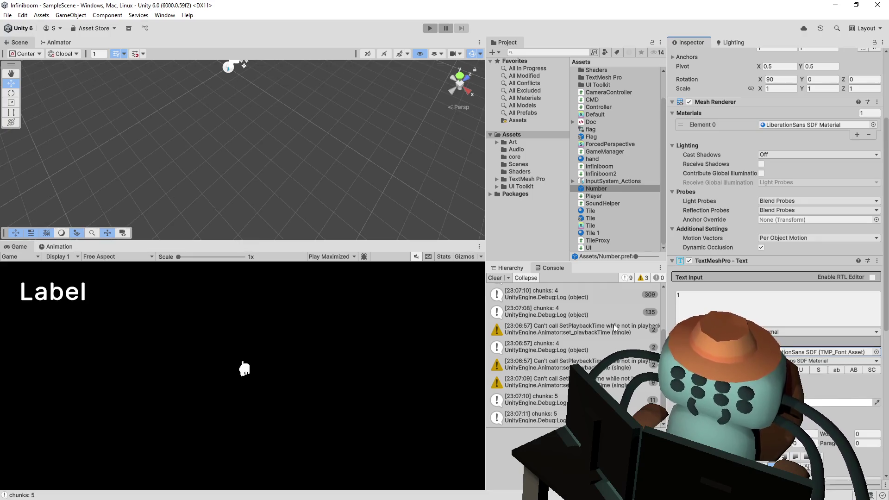
pyautogui.click(511, 268)
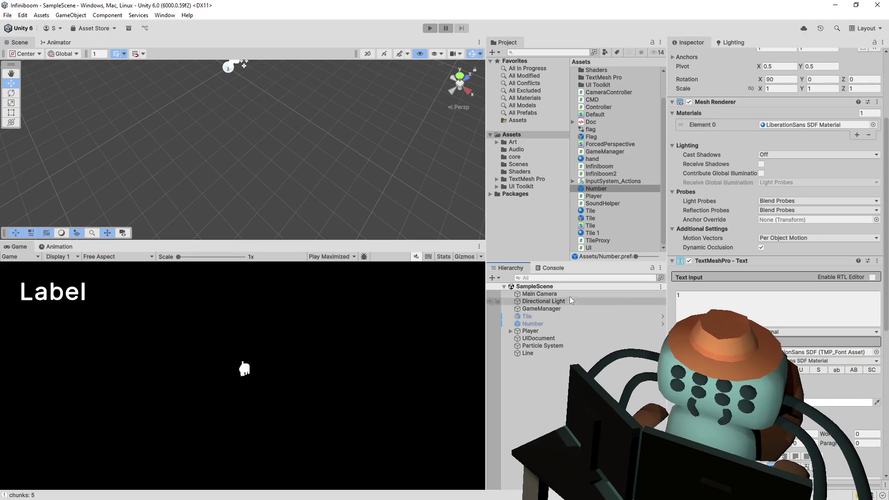
pyautogui.click(554, 267)
# Clear the Console log messages and start the game again
pyautogui.click(499, 278)
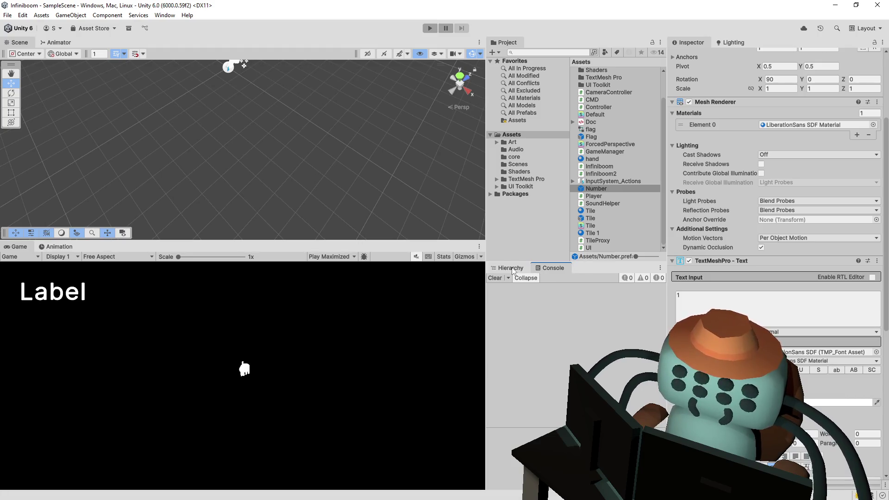
pyautogui.scroll(-2, 719, 292)
pyautogui.scroll(-1, 719, 293)
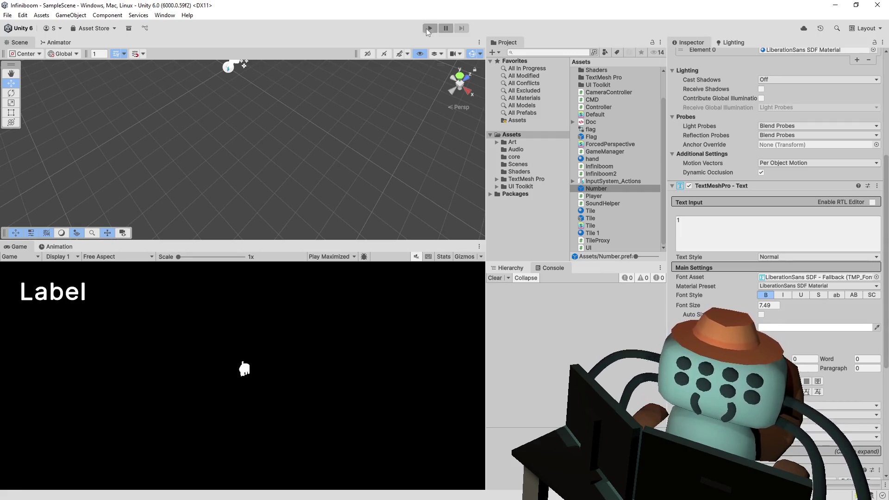
pyautogui.click(430, 28)
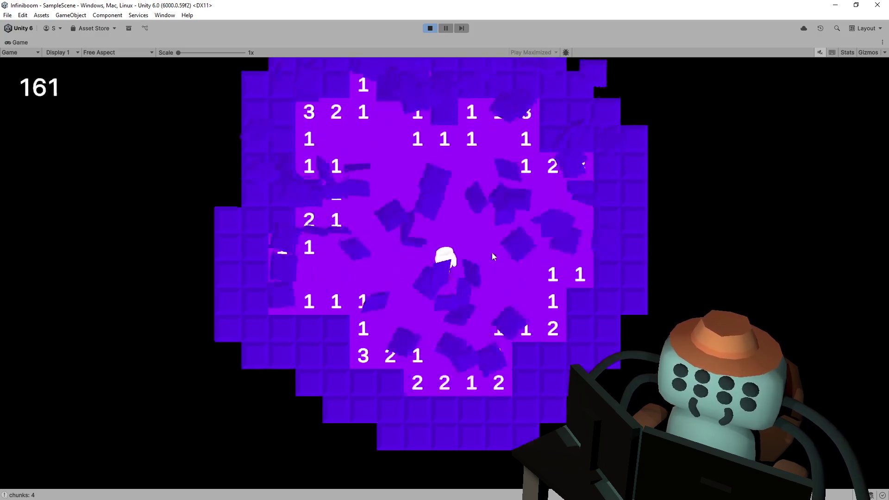
# Walk the character around the minefield with WASD until the flip counter shows 298
pyautogui.press('w')
pyautogui.press('d')
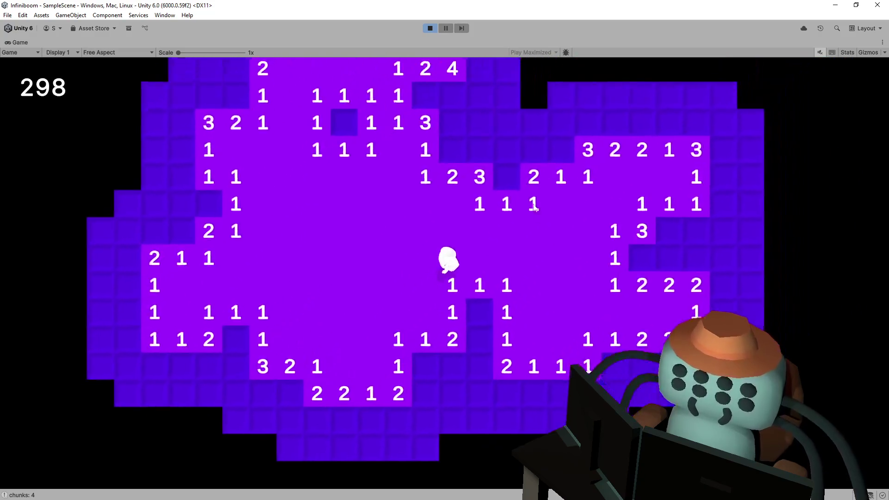
pyautogui.press('w')
pyautogui.press('a')
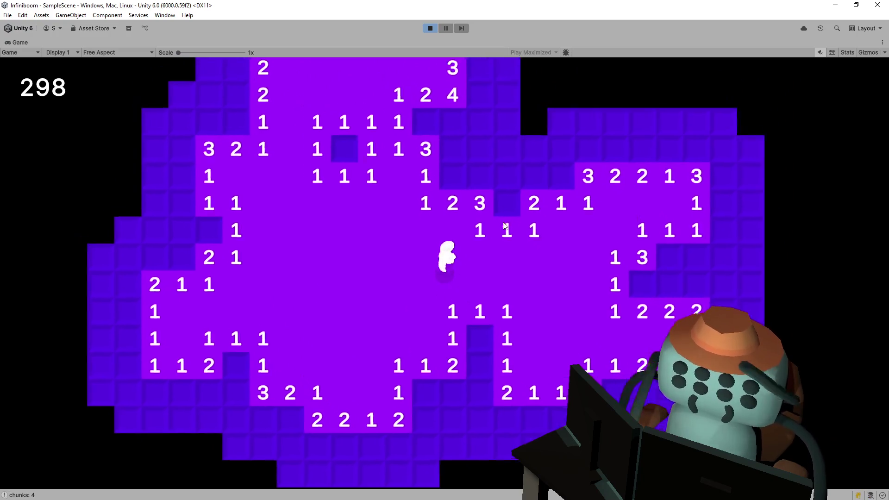
pyautogui.press('w')
pyautogui.press('a')
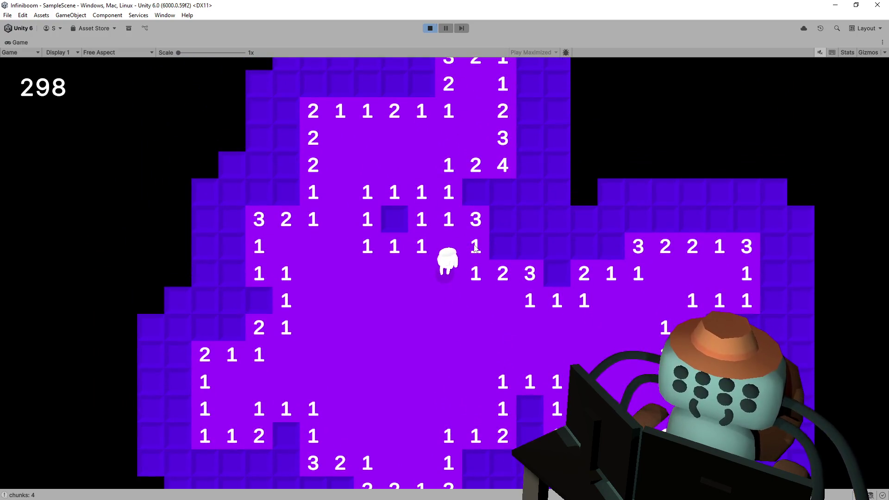
pyautogui.press('s')
pyautogui.press('d')
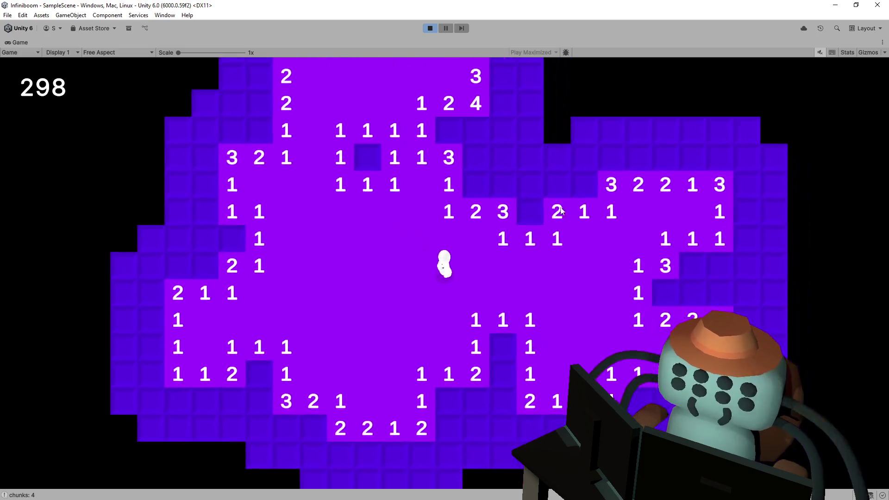
# Stop play, set the Number prefab's font asset to LiberationSans SDF instead of the fallback, and relaunch
pyautogui.click(431, 28)
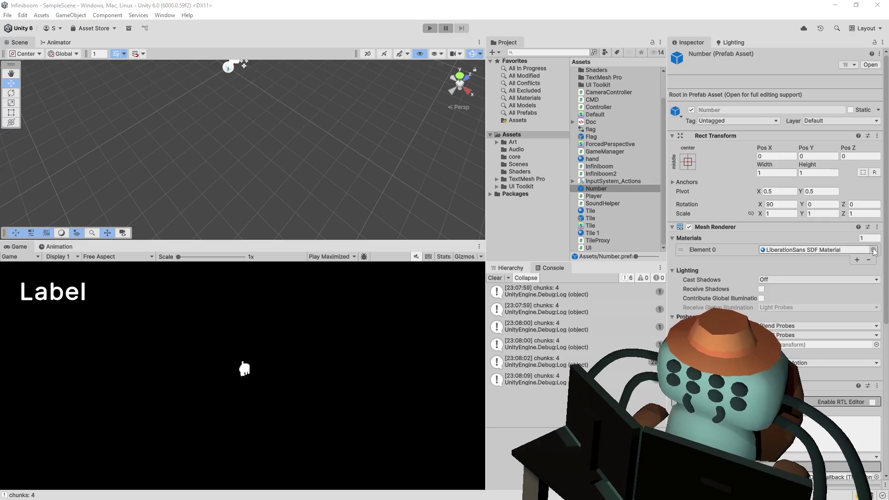
pyautogui.click(849, 251)
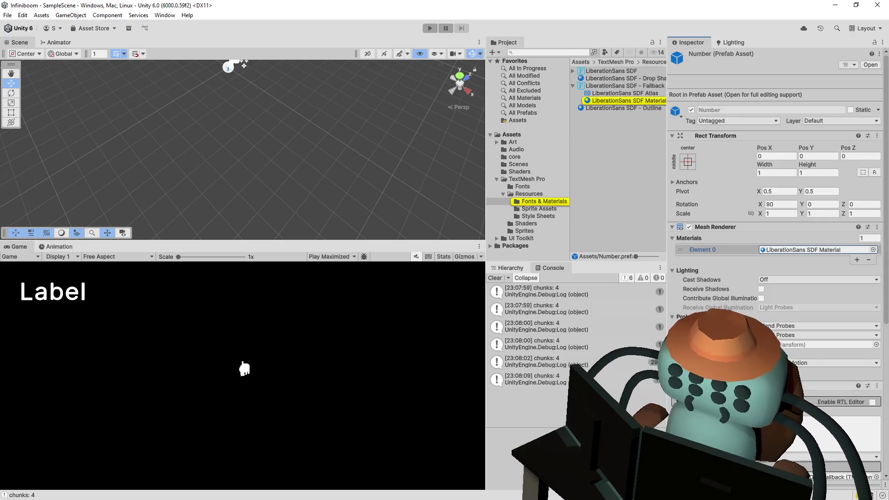
pyautogui.scroll(-3, 792, 301)
pyautogui.click(841, 376)
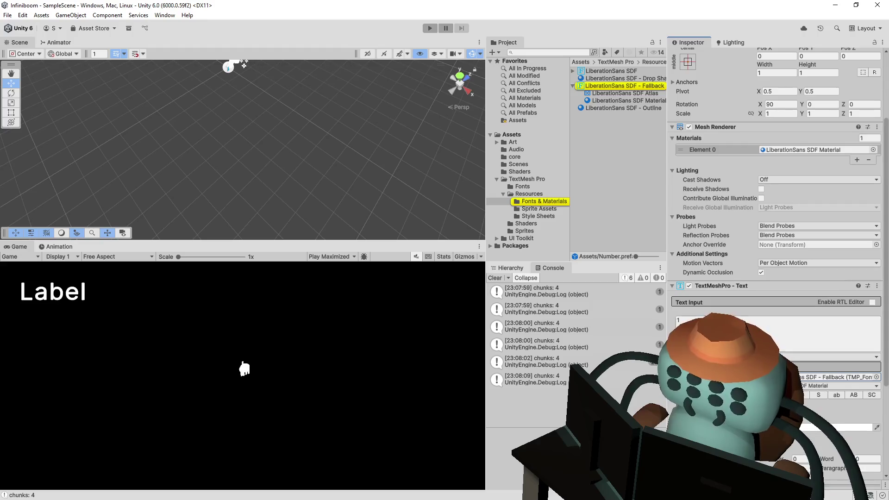
pyautogui.hotkey('ctrl', 'z')
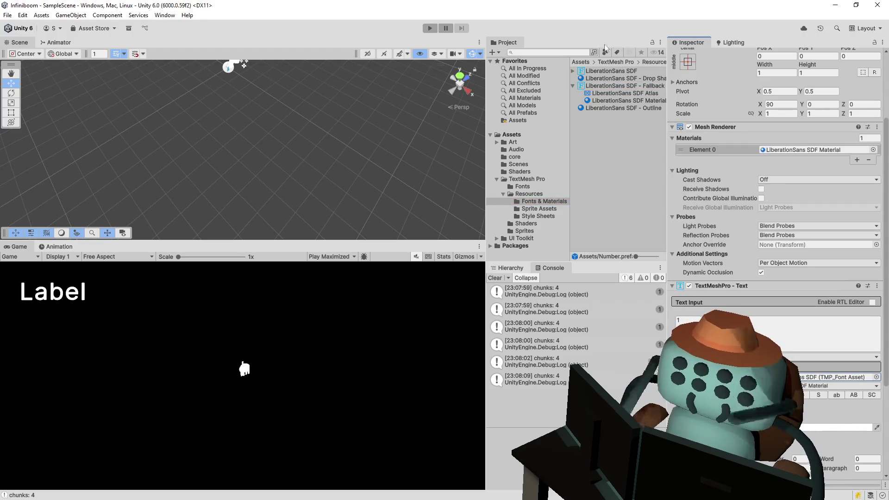
pyautogui.click(432, 28)
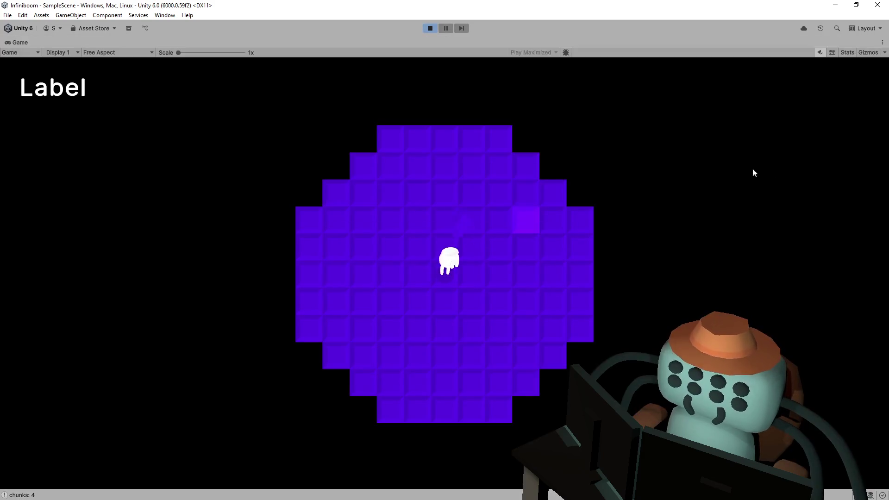
# Reveal the opening tiles and flag mines along the top and bottom rows of the board
pyautogui.click(508, 209)
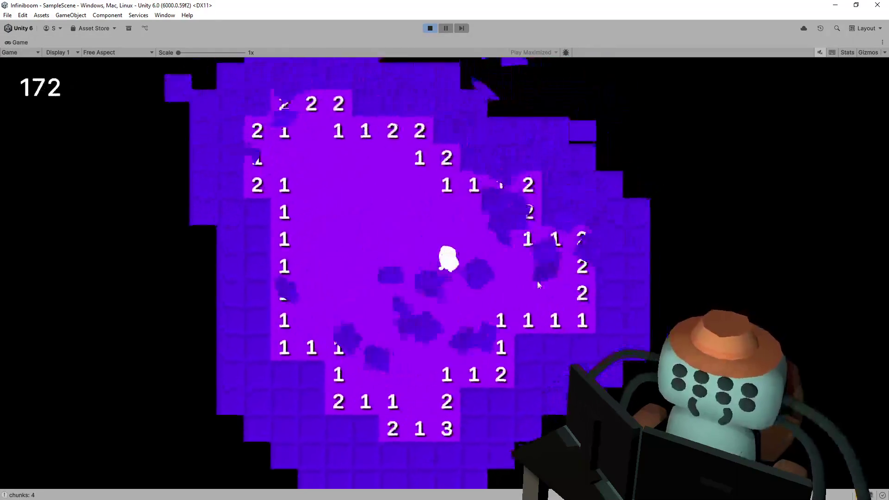
pyautogui.click(490, 204)
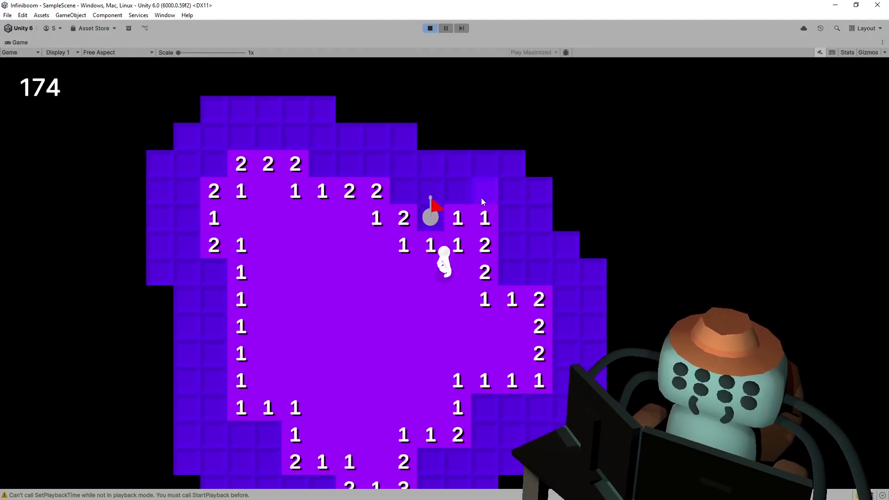
pyautogui.click(482, 198)
pyautogui.click(421, 186)
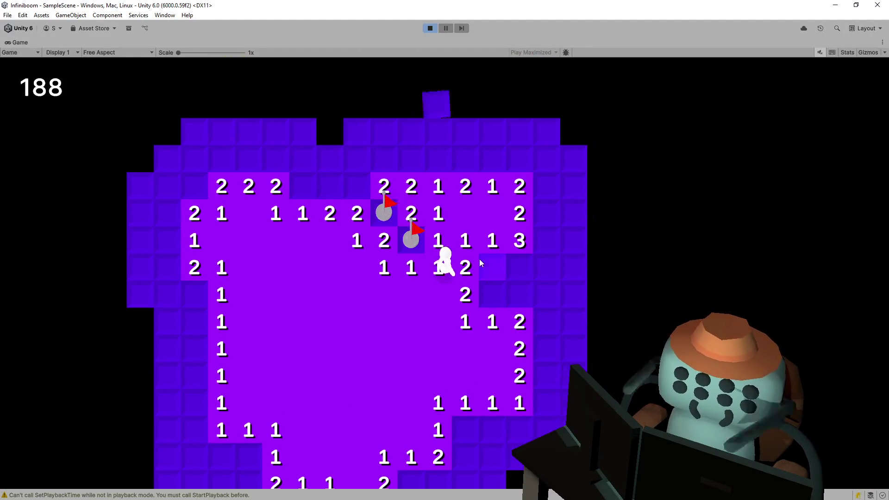
pyautogui.rightClick(481, 278)
pyautogui.click(502, 265)
pyautogui.click(512, 331)
pyautogui.click(457, 362)
pyautogui.rightClick(482, 387)
pyautogui.click(455, 386)
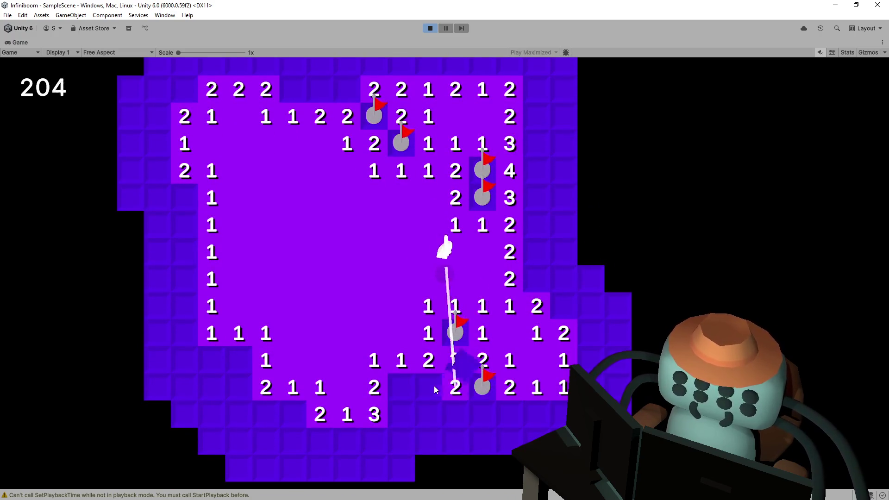
pyautogui.click(427, 387)
pyautogui.rightClick(401, 386)
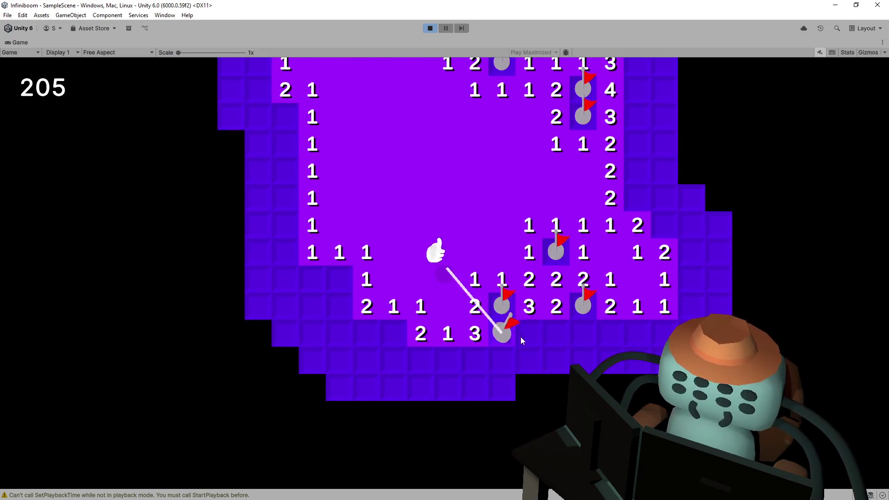
# Flag the mines up the right column and open the large area to the right
pyautogui.rightClick(500, 229)
pyautogui.rightClick(489, 269)
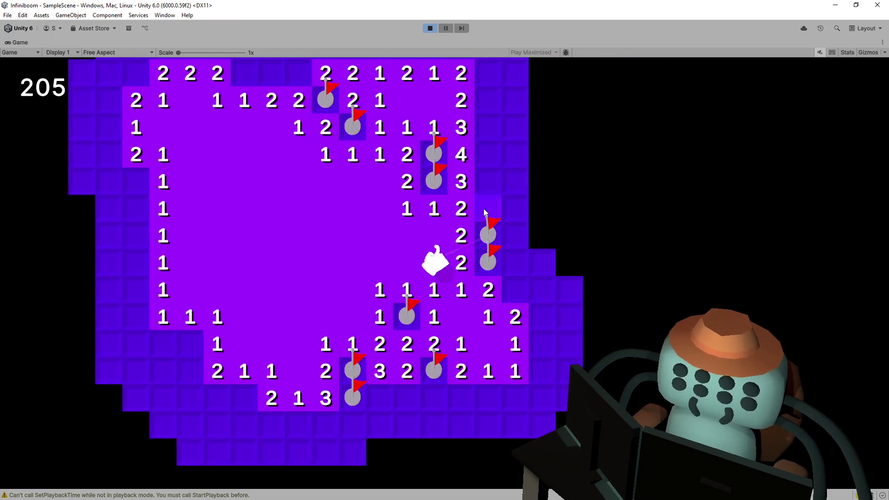
pyautogui.click(486, 213)
pyautogui.click(487, 195)
pyautogui.rightClick(488, 167)
pyautogui.rightClick(488, 140)
pyautogui.click(487, 115)
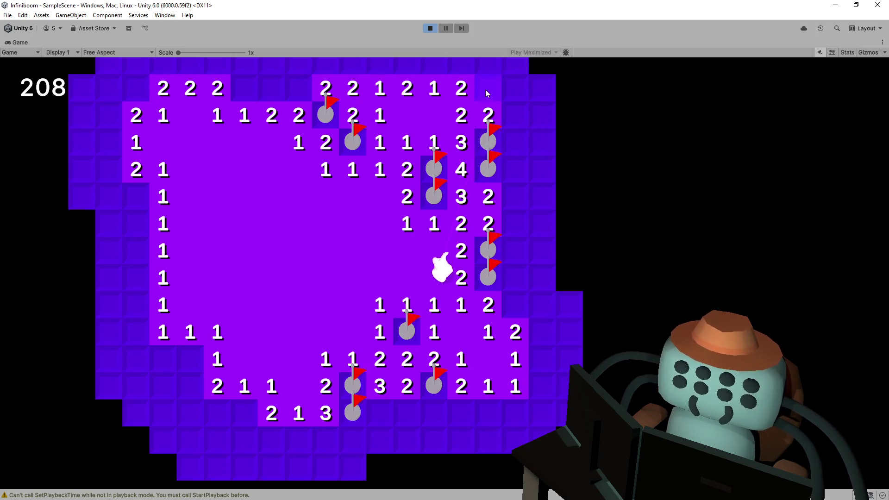
pyautogui.rightClick(486, 90)
pyautogui.click(515, 89)
pyautogui.click(518, 112)
pyautogui.click(515, 142)
pyautogui.click(542, 114)
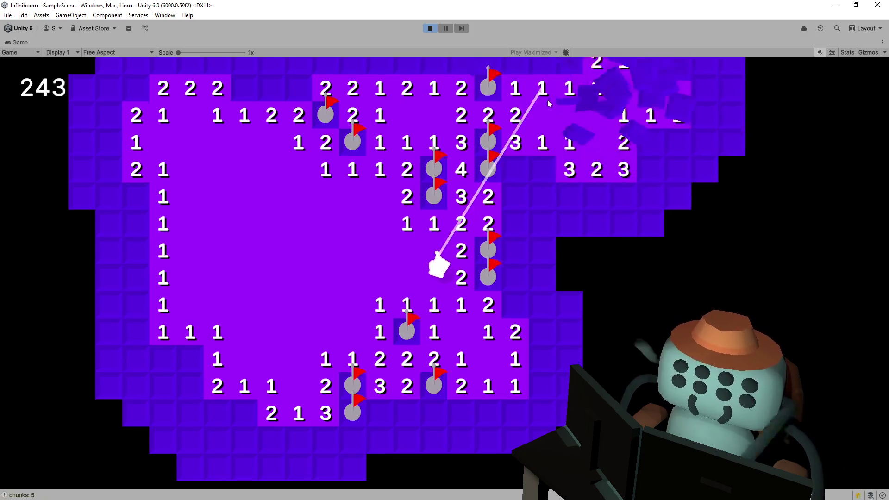
# Walk the character up-right, flag the tile beside it at counter 284, then stop play
pyautogui.press('Left')
pyautogui.press('Left')
pyautogui.press('Down')
pyautogui.press('space')
pyautogui.press('Up')
pyautogui.press('Right')
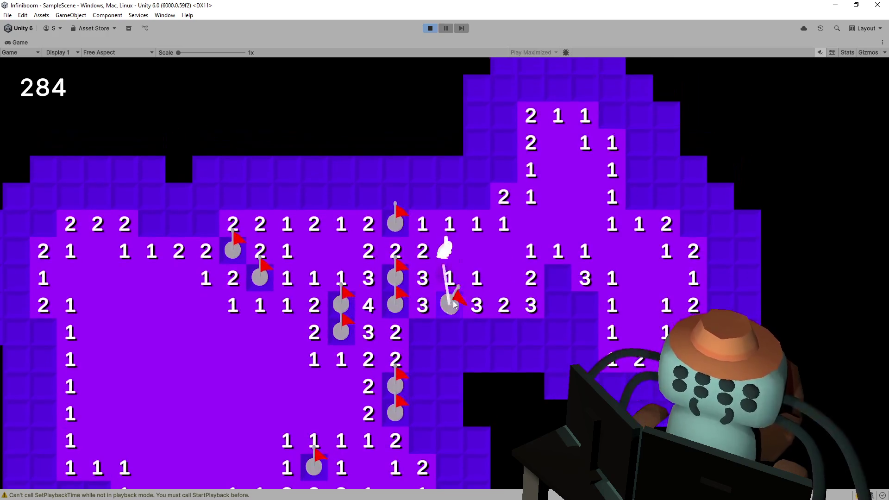
pyautogui.press('Right')
pyautogui.press('Right')
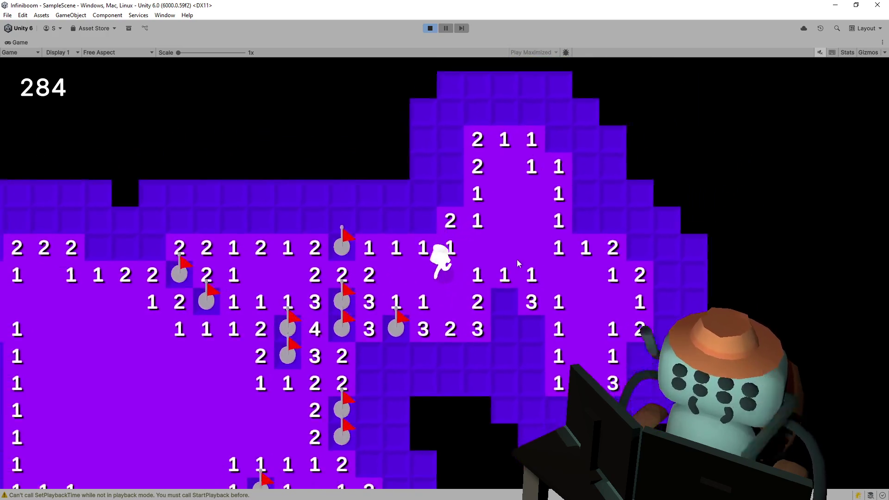
pyautogui.rightClick(514, 290)
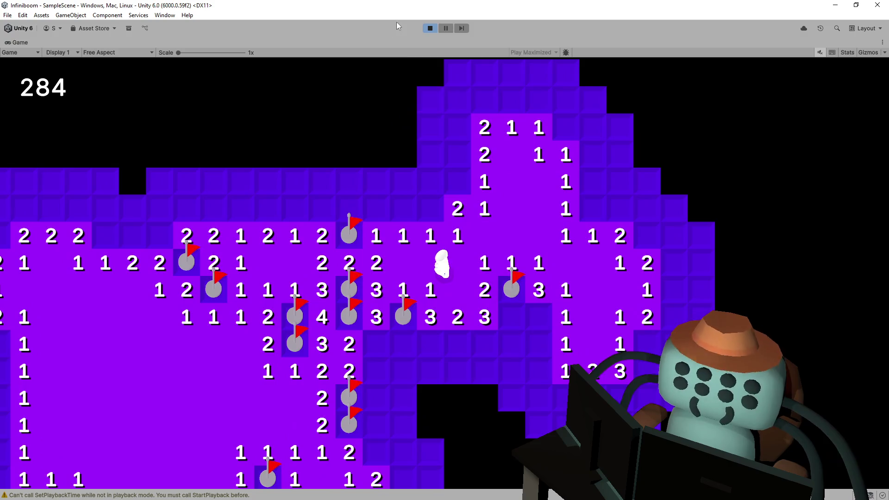
pyautogui.click(429, 28)
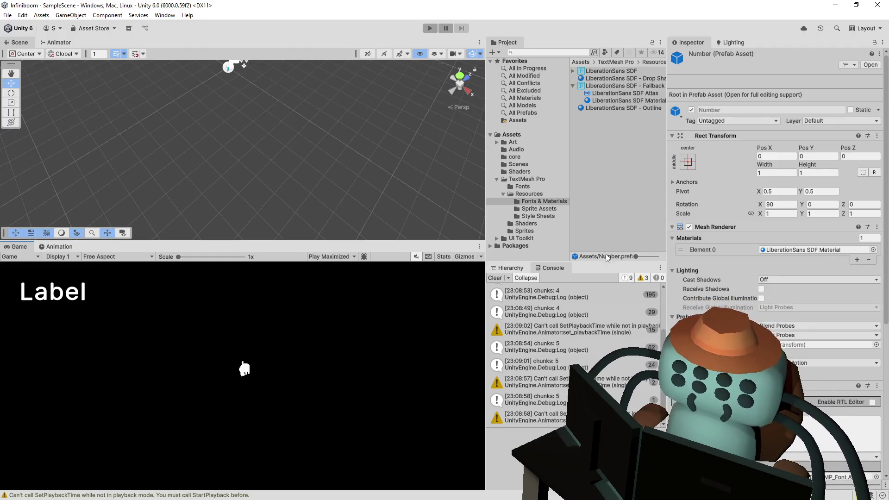
# Enlarge the Console and Project panels, play a round flood-revealing to 263, then stop
pyautogui.moveTo(601, 263); pyautogui.dragTo(601, 183)
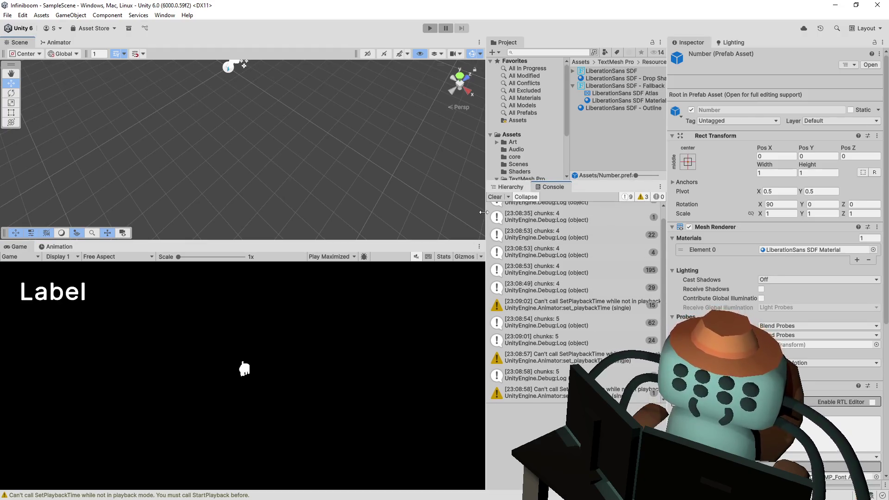
pyautogui.moveTo(484, 213); pyautogui.dragTo(423, 217)
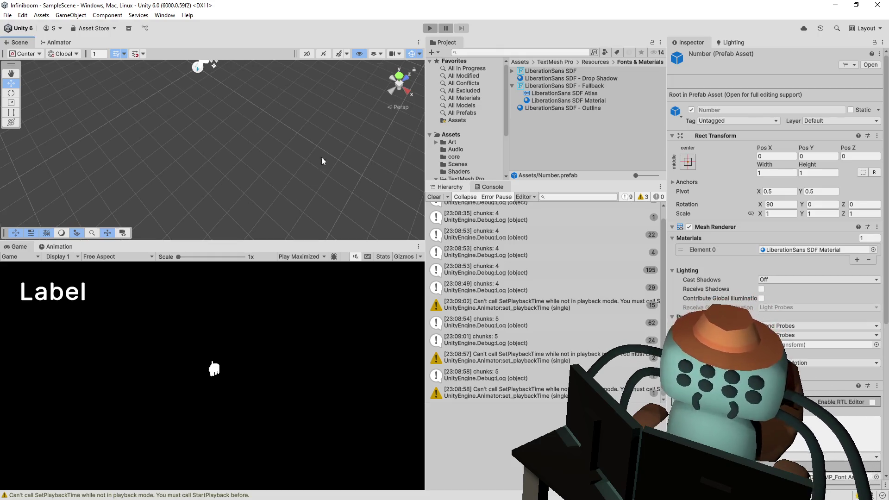
pyautogui.click(431, 29)
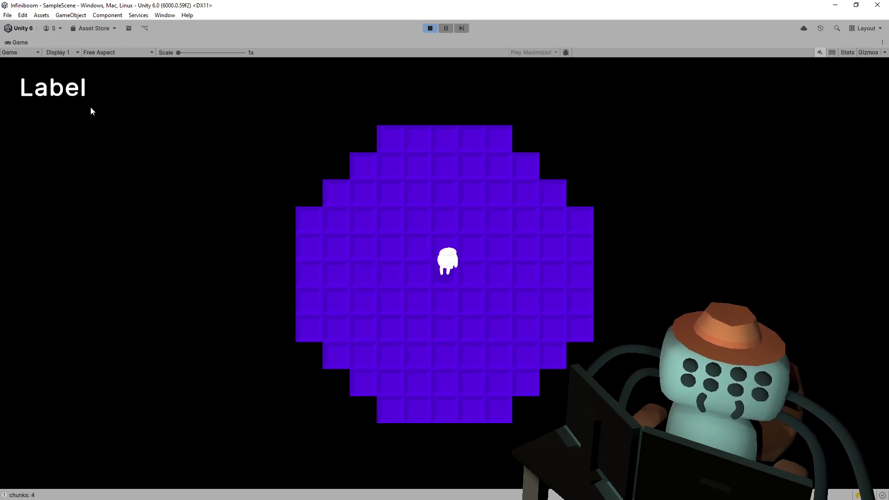
pyautogui.click(504, 221)
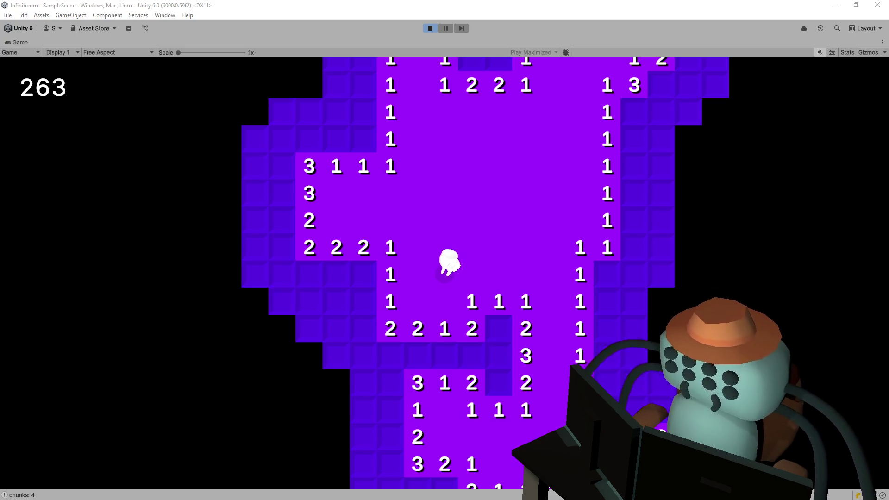
pyautogui.click(430, 28)
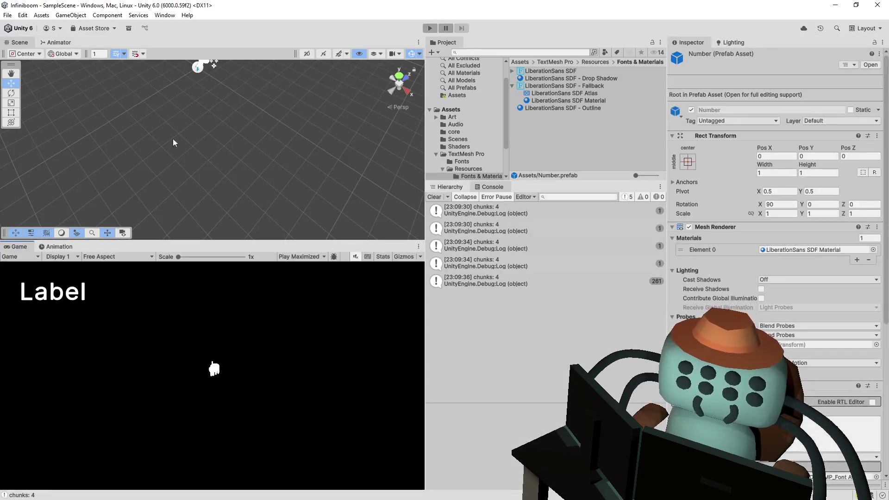
# Select the UIDocument object in the Hierarchy and delete it from SampleScene
pyautogui.moveTo(238, 172); pyautogui.dragTo(262, 135)
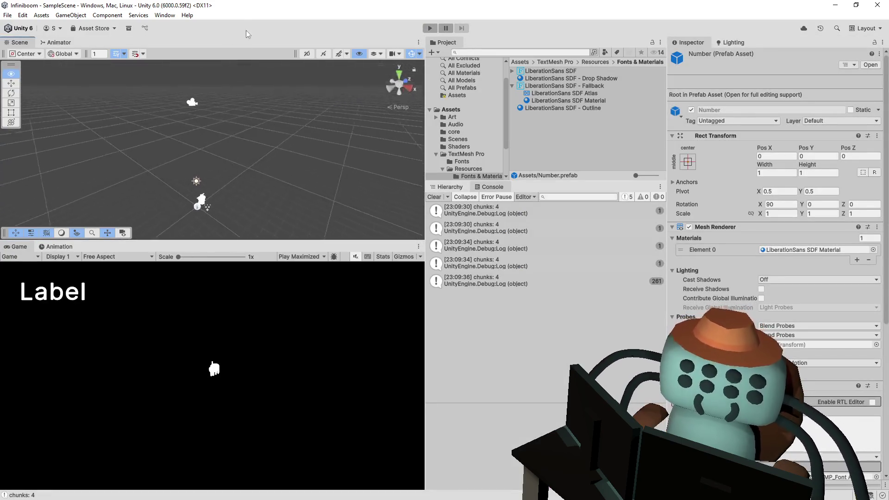
pyautogui.click(449, 187)
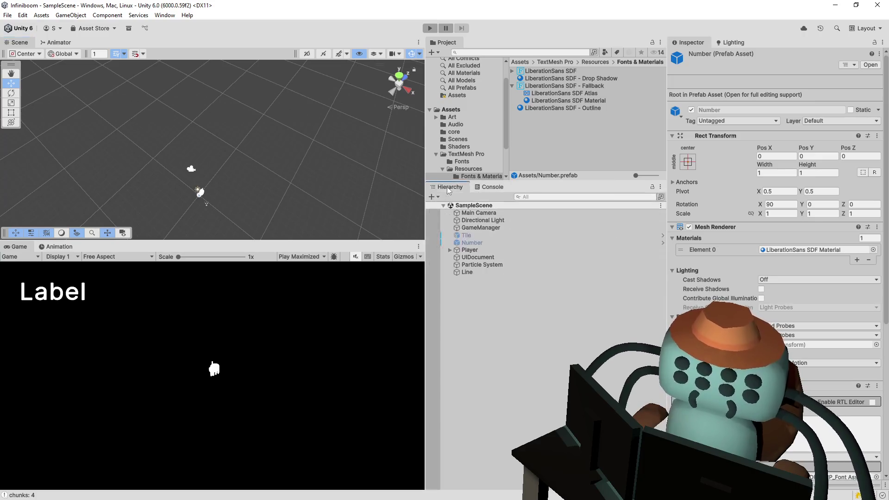
pyautogui.click(476, 257)
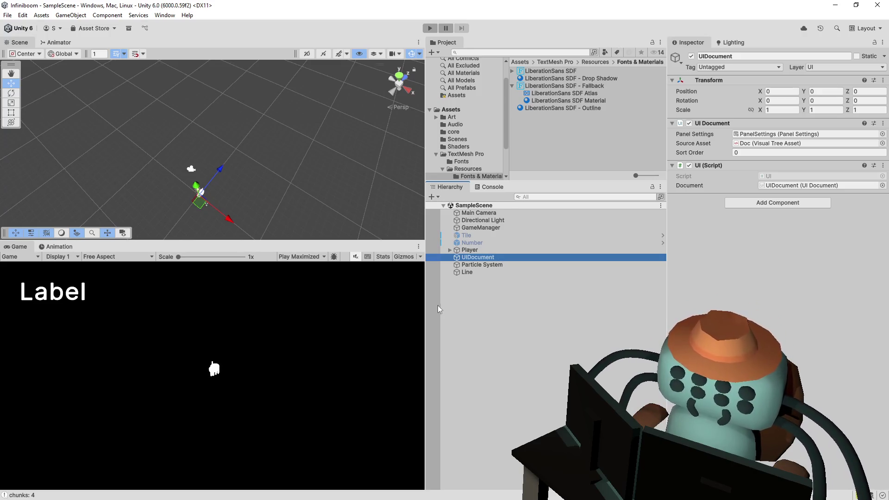
pyautogui.click(492, 249)
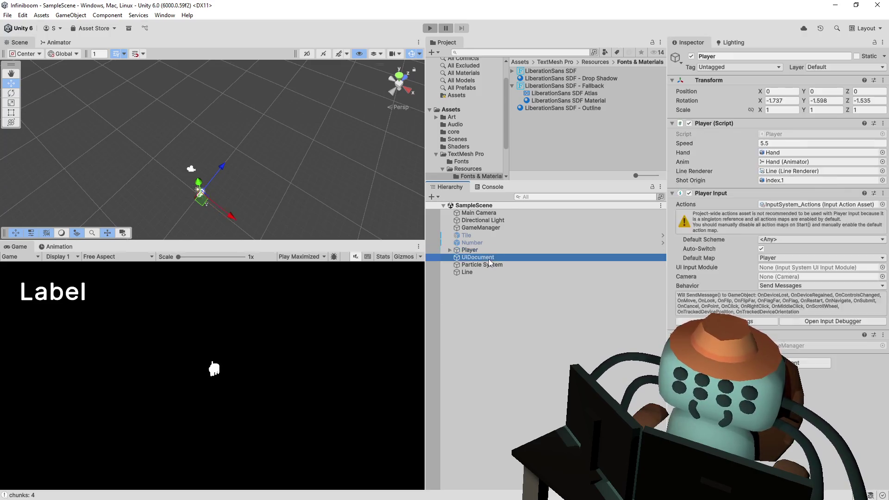
pyautogui.press('Delete')
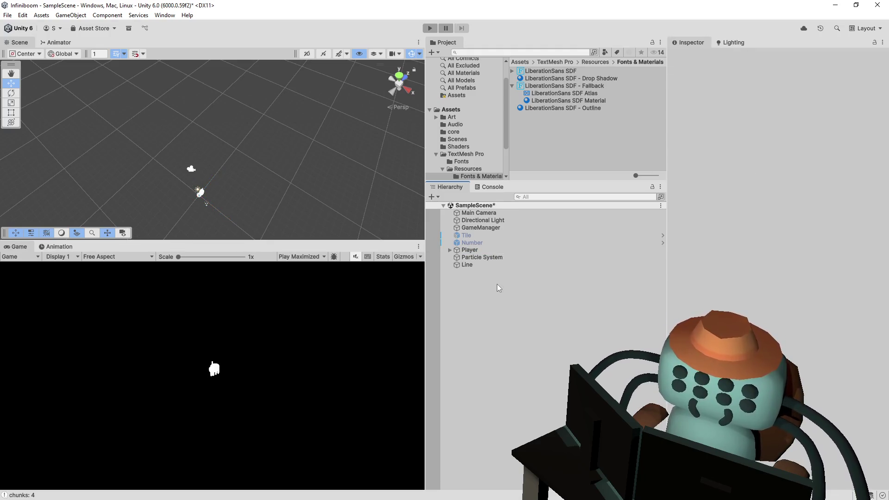
pyautogui.rightClick(513, 297)
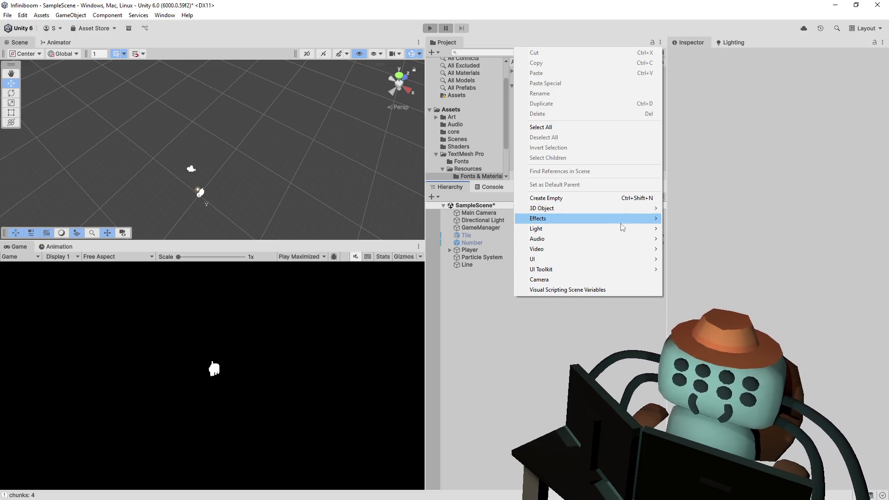
# Create a UI Text - TextMeshPro object and move it up toward the top-left of the screen
pyautogui.moveTo(532, 259)
pyautogui.click(721, 272)
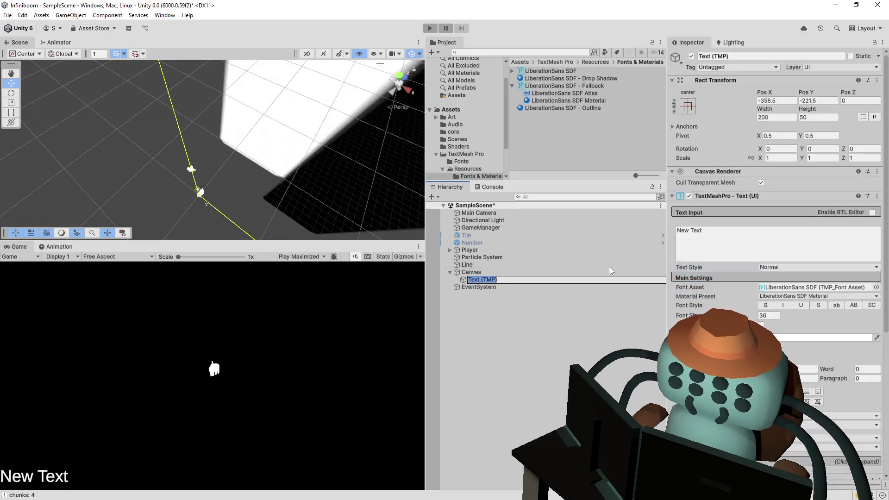
pyautogui.moveTo(293, 188)
pyautogui.mouseDown()
pyautogui.moveTo(310, 125)
pyautogui.moveTo(253, 105)
pyautogui.mouseUp()
pyautogui.press('f')
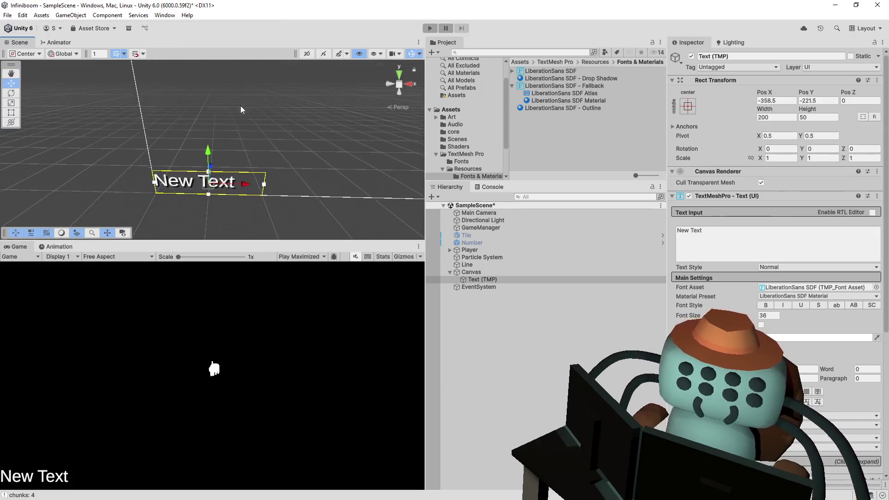
pyautogui.moveTo(207, 159); pyautogui.dragTo(216, 4)
pyautogui.moveTo(222, 175)
pyautogui.mouseDown()
pyautogui.moveTo(218, 219)
pyautogui.moveTo(227, 197)
pyautogui.moveTo(225, 97)
pyautogui.mouseUp()
# Select the Text (TMP) under the Canvas and set its Text Input to 10000
pyautogui.click(221, 217)
pyautogui.click(227, 202)
pyautogui.click(759, 232)
pyautogui.write('test')
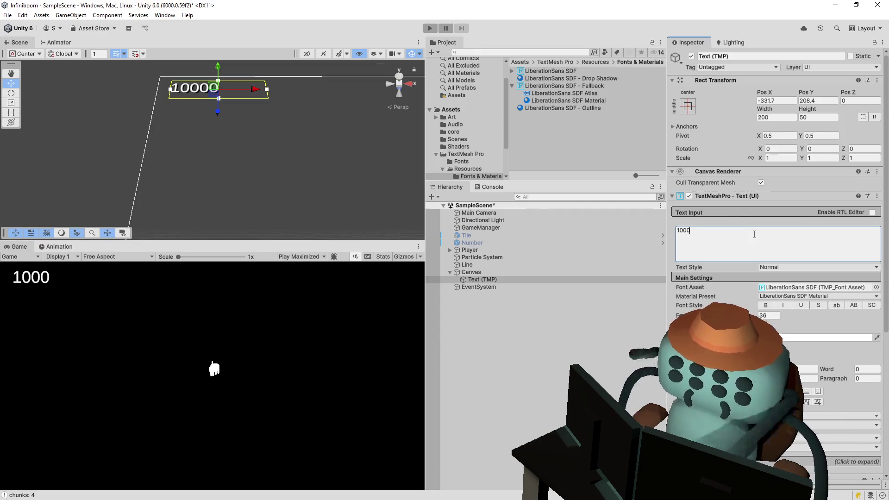
pyautogui.moveTo(287, 136)
pyautogui.mouseDown()
pyautogui.moveTo(249, 152)
pyautogui.moveTo(258, 232)
pyautogui.mouseUp()
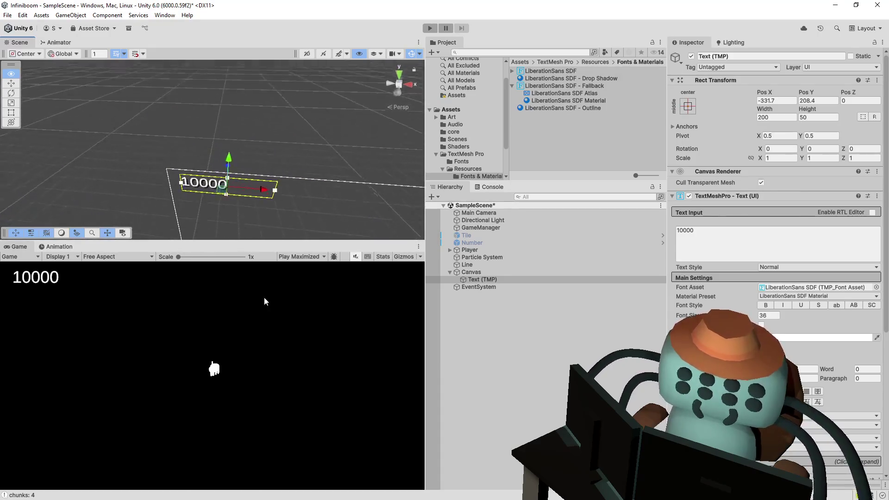
# Rotate the 10000 text to a jaunty angle about its pivot and nudge it left and down
pyautogui.moveTo(258, 232); pyautogui.dragTo(267, 303)
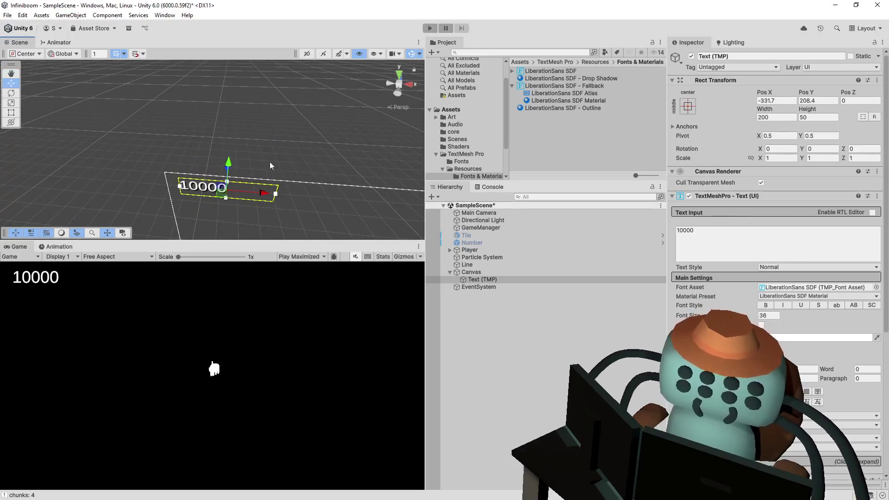
pyautogui.press('e')
pyautogui.press('z')
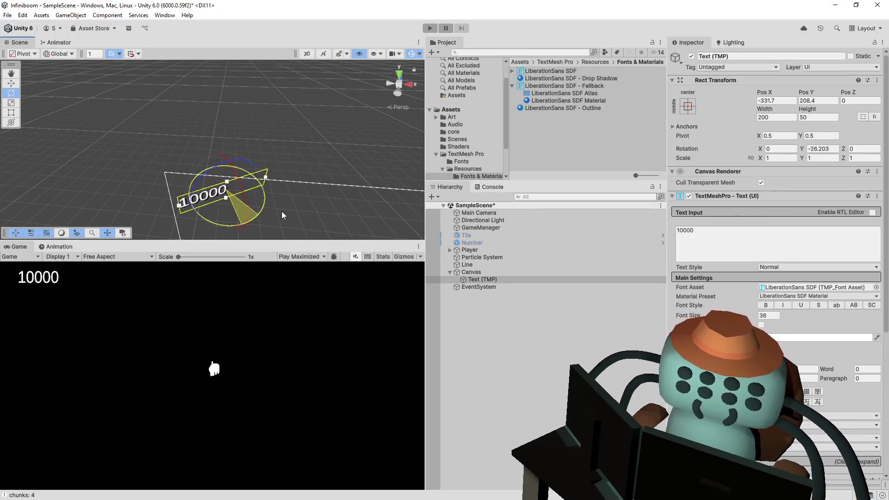
pyautogui.moveTo(245, 223)
pyautogui.mouseDown()
pyautogui.moveTo(236, 139)
pyautogui.moveTo(238, 232)
pyautogui.moveTo(254, 160)
pyautogui.moveTo(323, 129)
pyautogui.mouseUp()
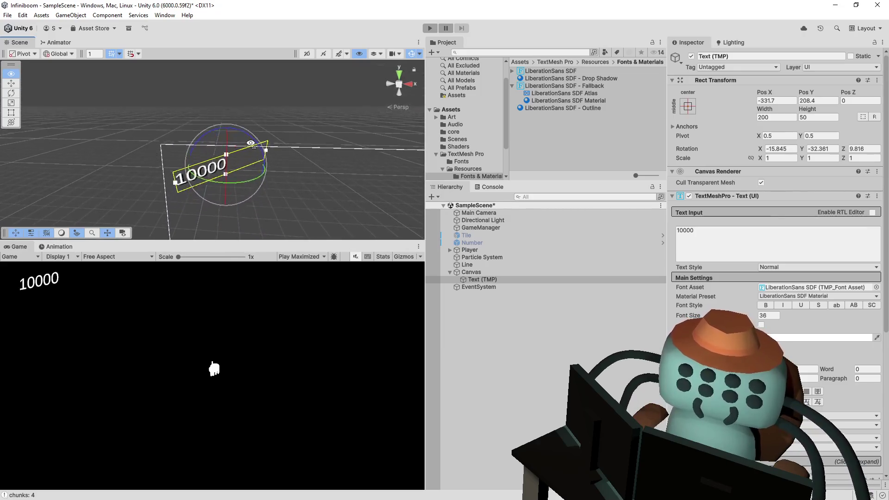
pyautogui.press('w')
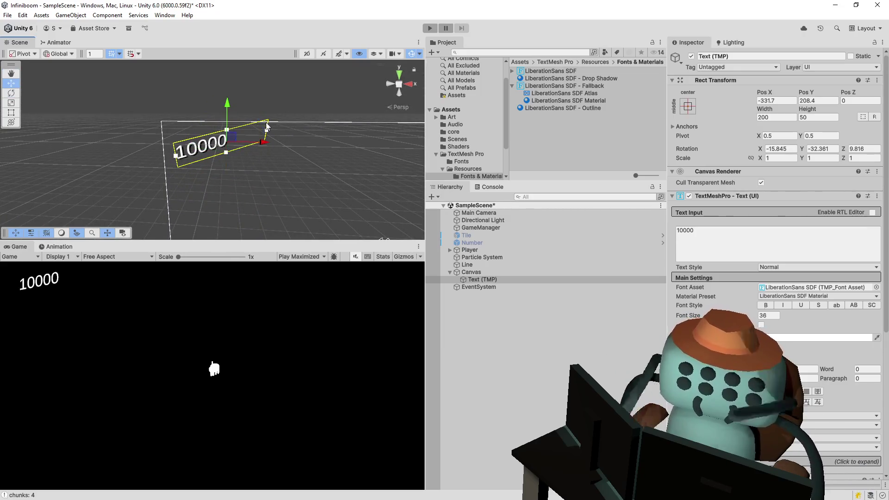
pyautogui.moveTo(261, 142); pyautogui.dragTo(252, 142)
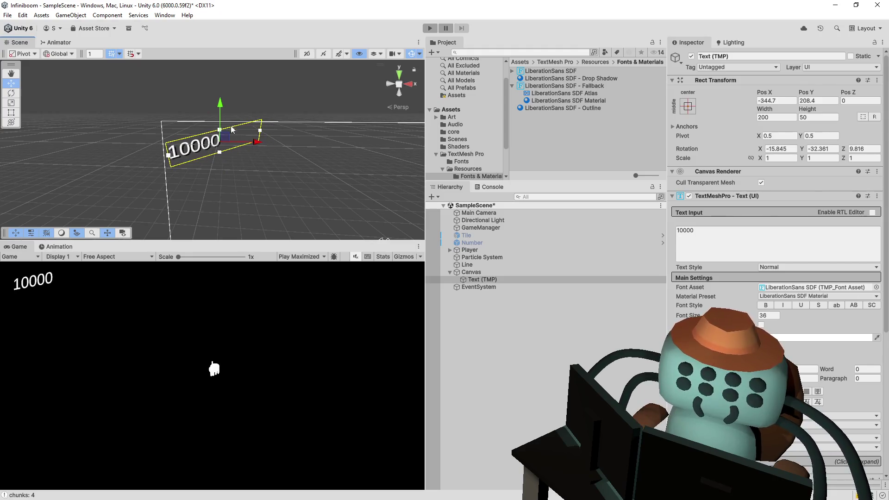
pyautogui.moveTo(219, 106); pyautogui.dragTo(220, 110)
# Add the UI script component to the Canvas and open UI.cs at the flipCount lookup line
pyautogui.click(466, 266)
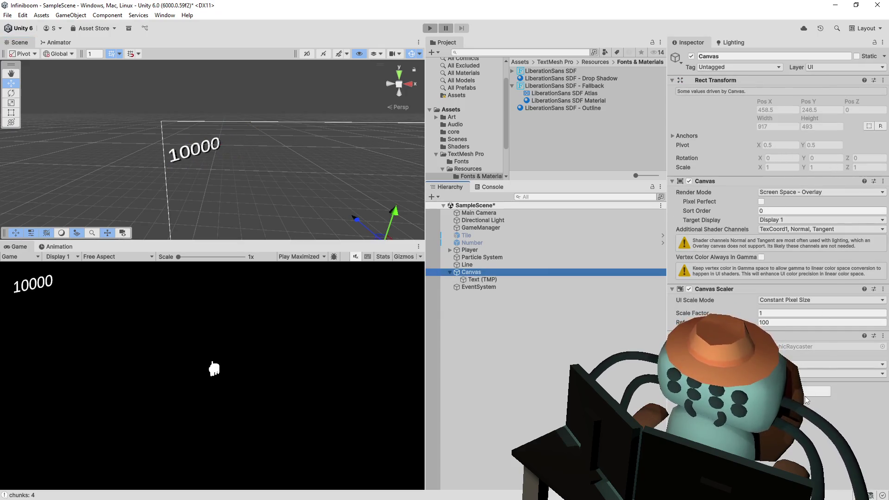
pyautogui.click(805, 395)
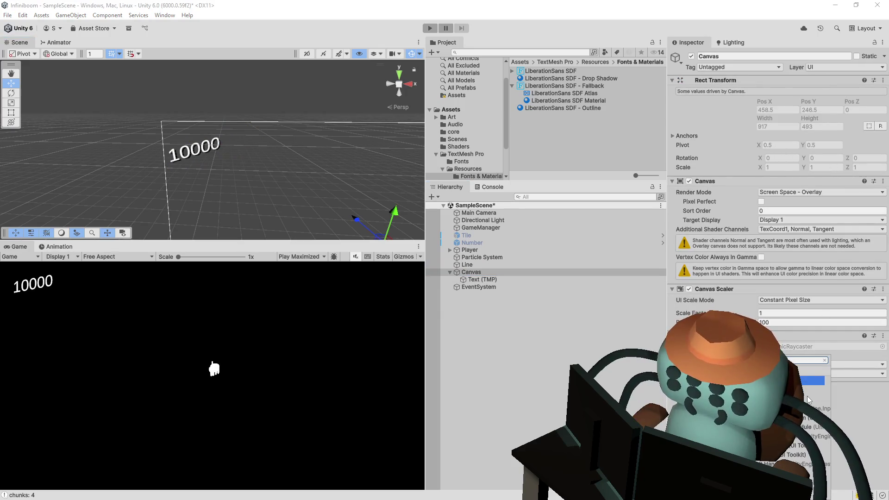
pyautogui.click(808, 401)
pyautogui.doubleClick(808, 401)
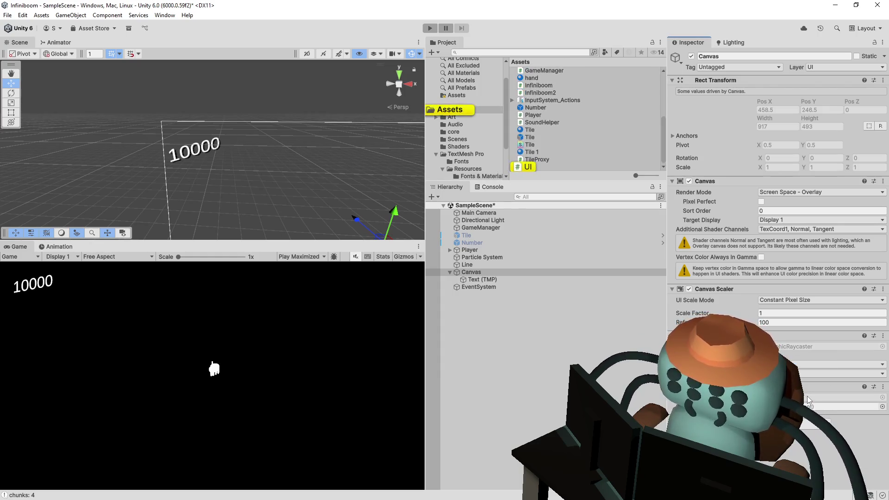
pyautogui.click(388, 200)
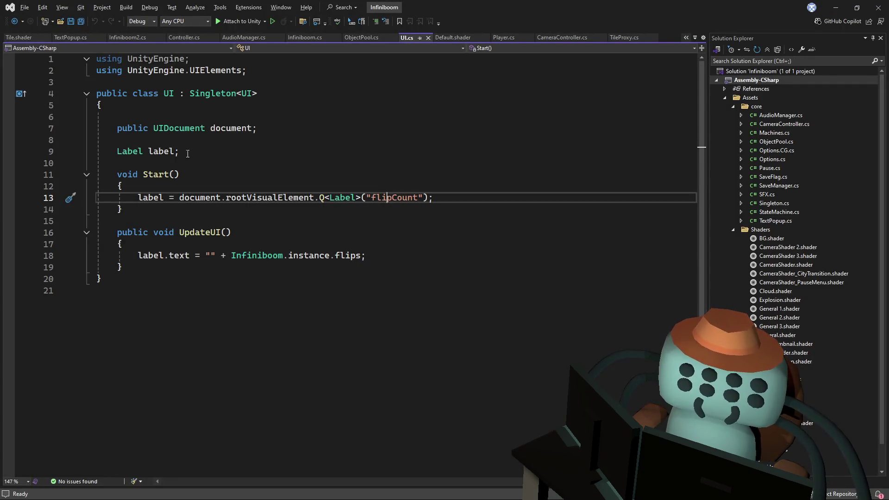
# Remove the UIDocument field and UIElements using, and change the label field's type to TMP_Text
pyautogui.moveTo(208, 141); pyautogui.dragTo(208, 105)
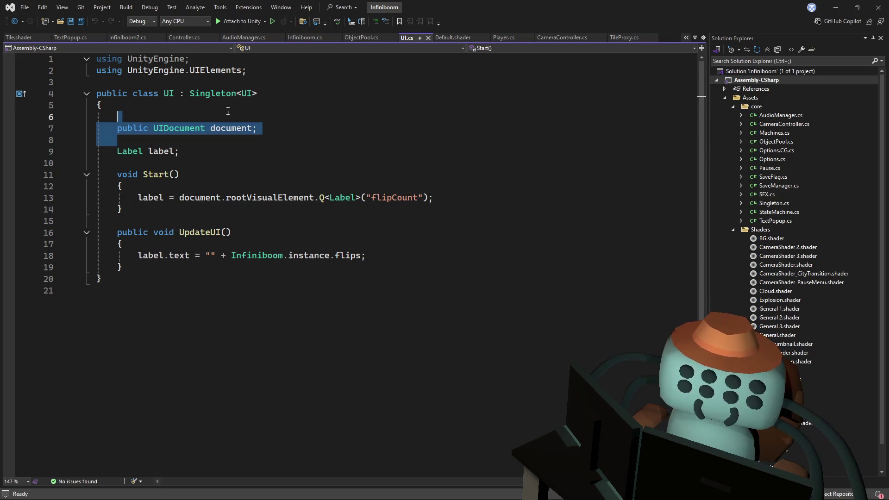
pyautogui.press('BackSpace')
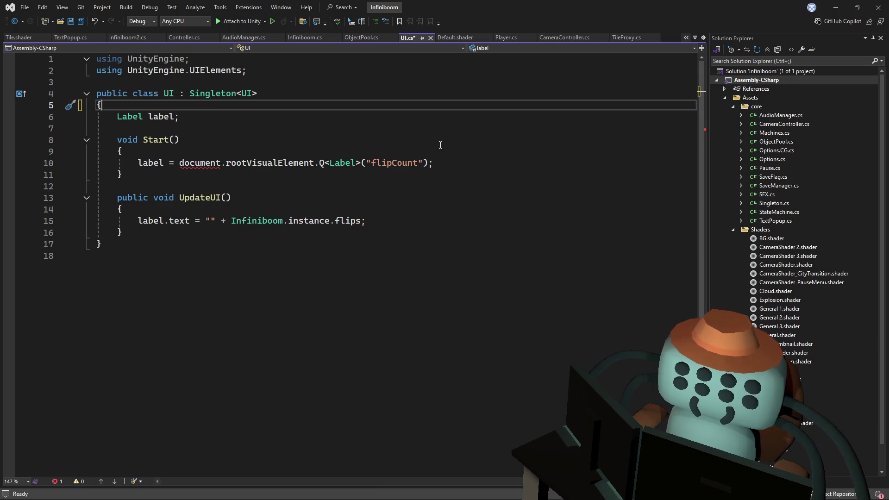
pyautogui.moveTo(455, 167); pyautogui.dragTo(317, 162)
pyautogui.click(130, 116)
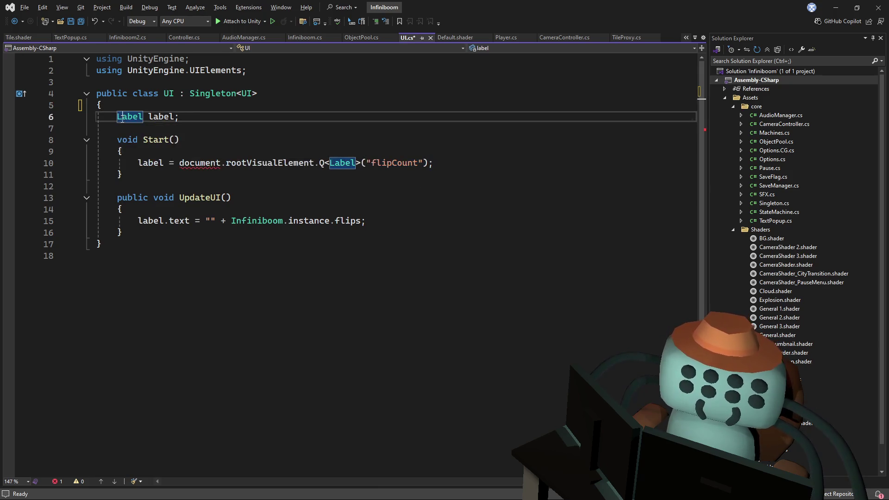
pyautogui.click(277, 71)
pyautogui.hotkey('ctrl', 'x')
pyautogui.click(131, 105)
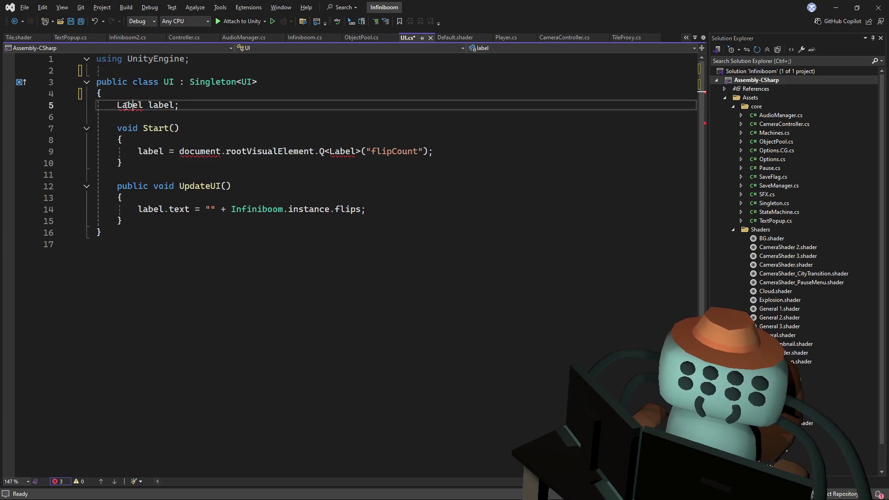
pyautogui.write('Textmeshp')
pyautogui.press('Tab')
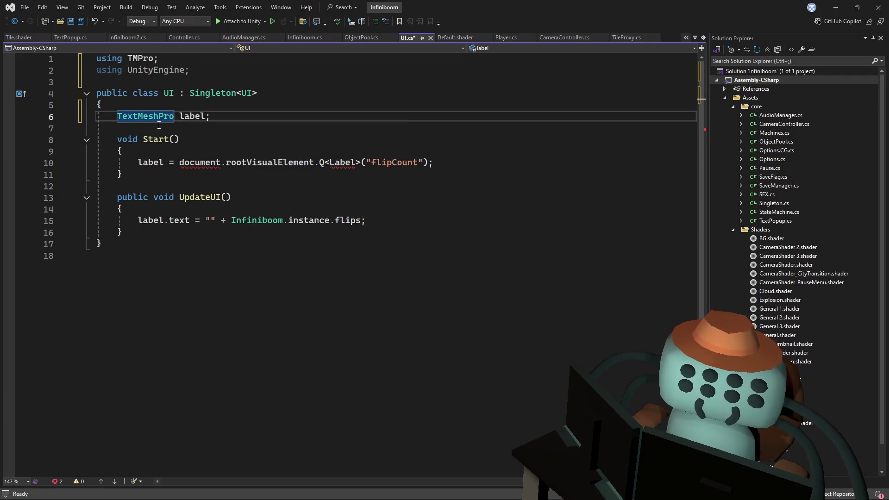
pyautogui.press('BackSpace')
pyautogui.press('BackSpace')
pyautogui.press('BackSpace')
pyautogui.press('BackSpace')
pyautogui.press('BackSpace')
pyautogui.write('TMP_Text')
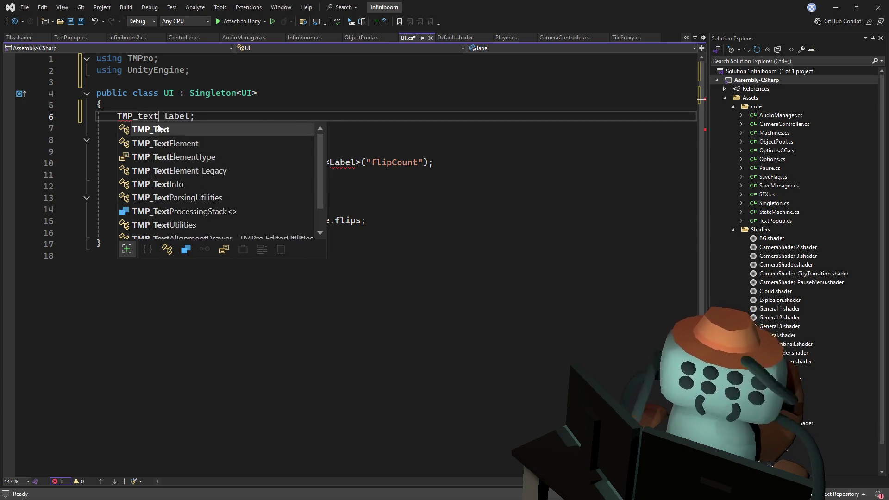
pyautogui.press('Tab')
pyautogui.press('Up')
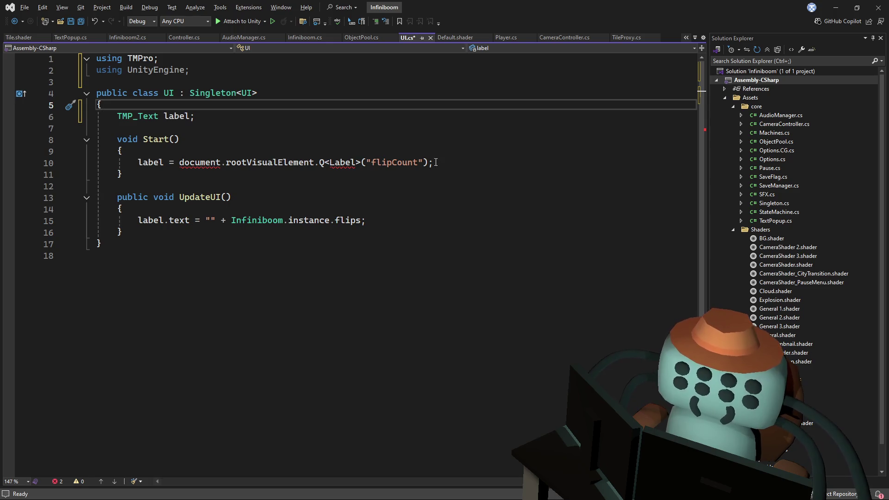
# Replace the Start query with label.text = "0";, make label public, save and switch to Unity
pyautogui.moveTo(436, 163); pyautogui.dragTo(184, 164)
pyautogui.write('.text = "')
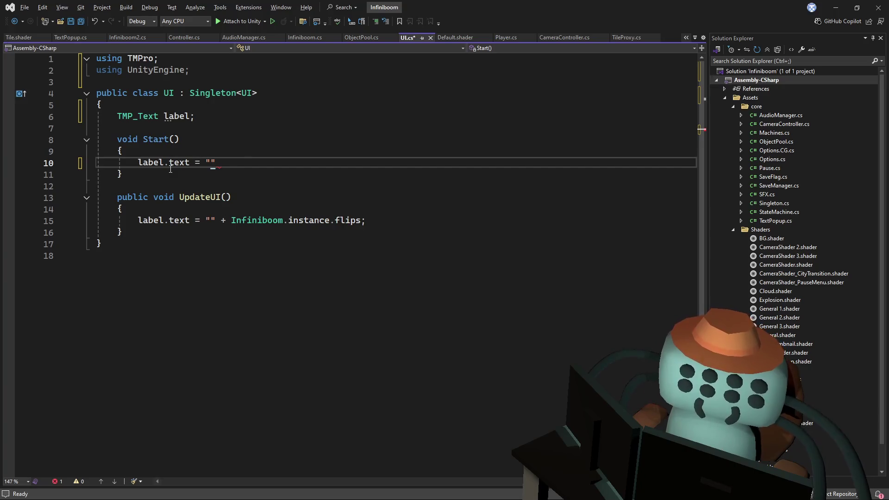
pyautogui.write('0";')
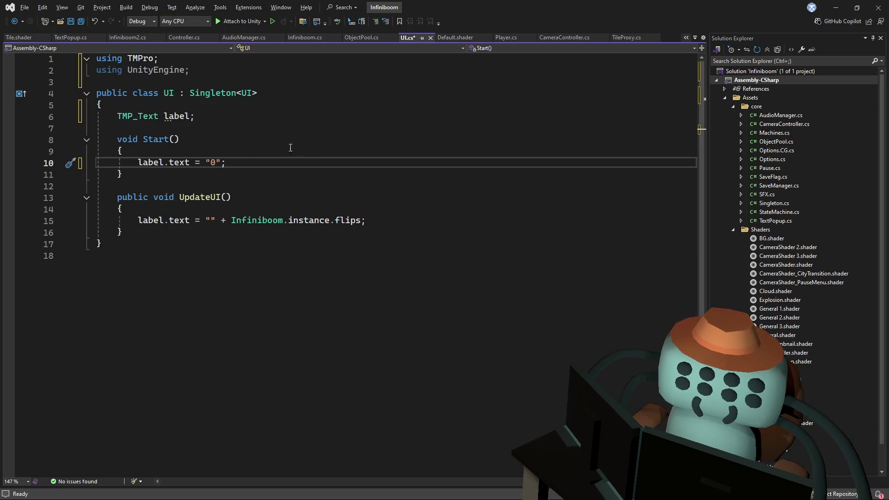
pyautogui.moveTo(254, 163); pyautogui.dragTo(290, 155)
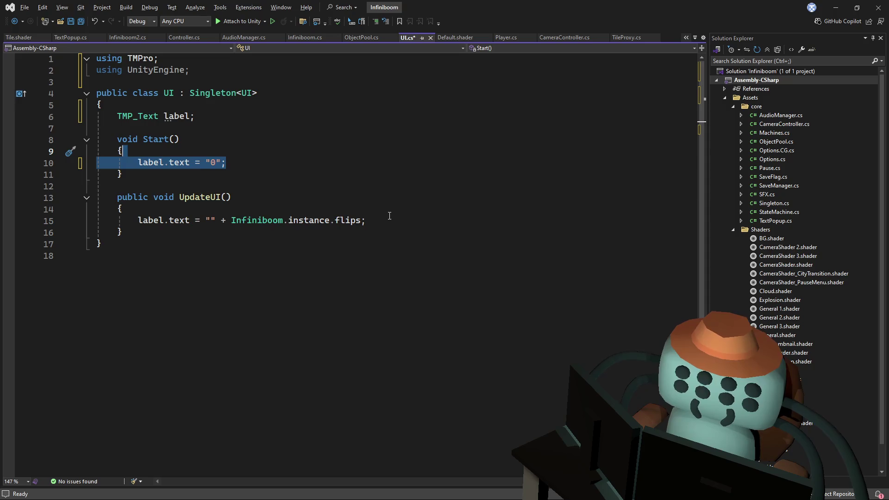
pyautogui.click(313, 198)
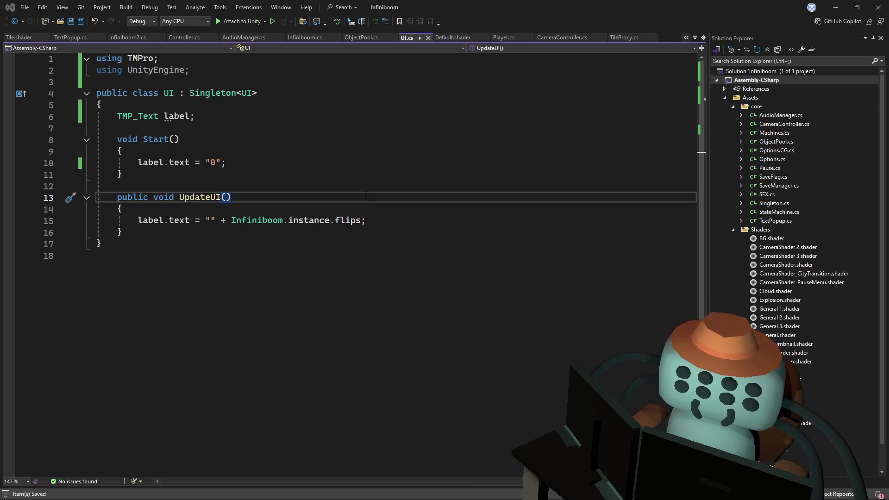
pyautogui.click(263, 151)
pyautogui.click(118, 116)
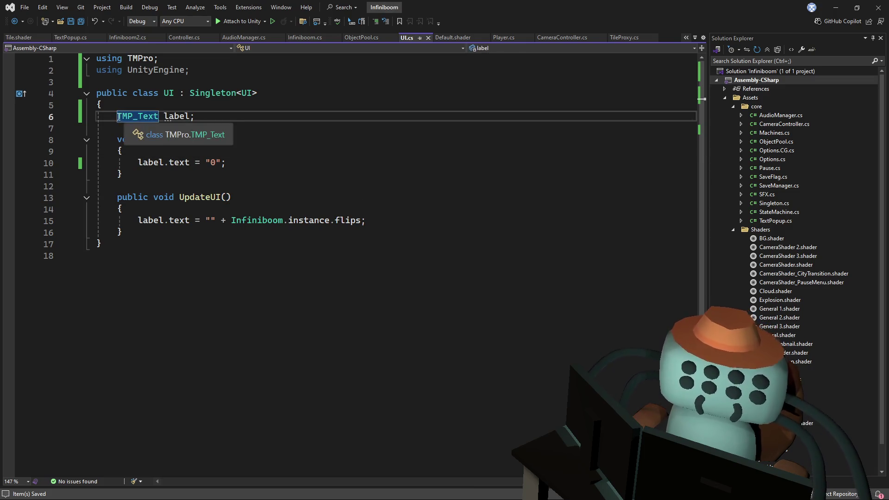
pyautogui.write('publ')
pyautogui.write('ic')
pyautogui.hotkey('ctrl', 's')
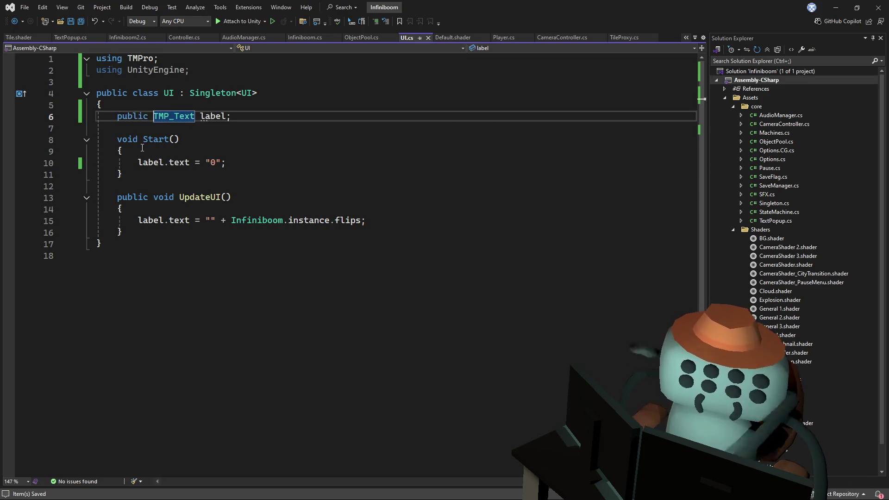
pyautogui.hotkey('alt', 'Tab')
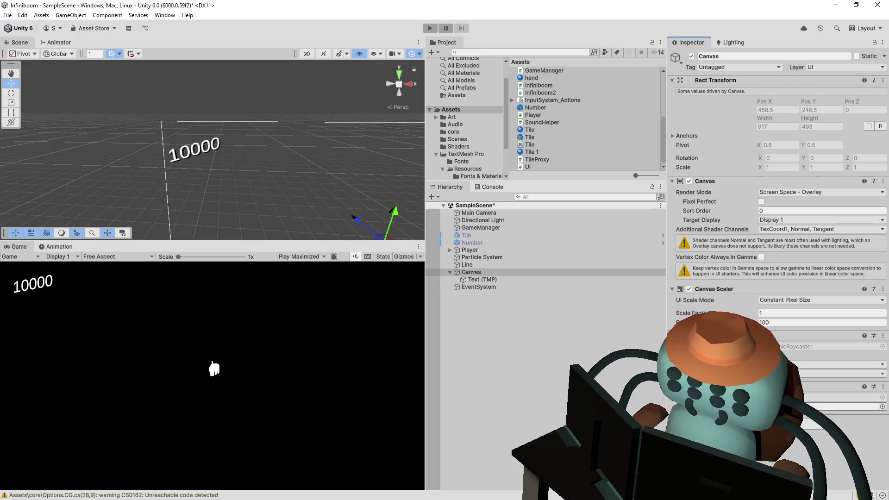
pyautogui.hotkey('ctrl', 'p')
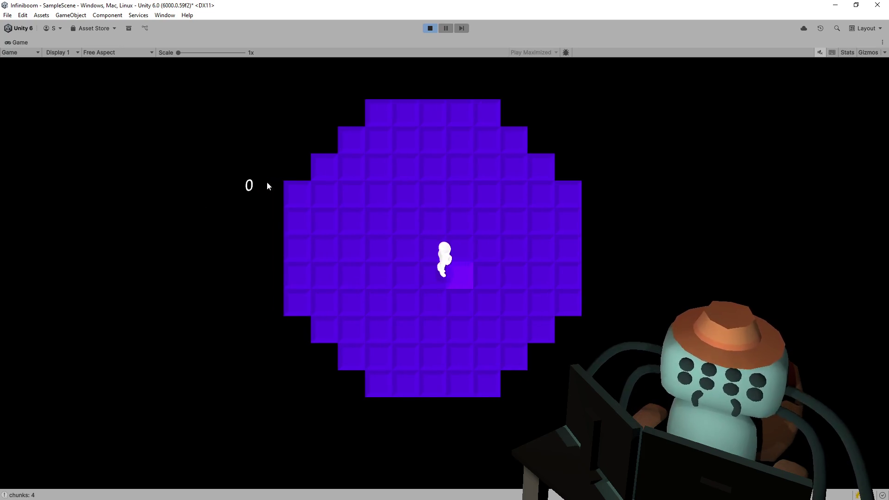
pyautogui.click(536, 209)
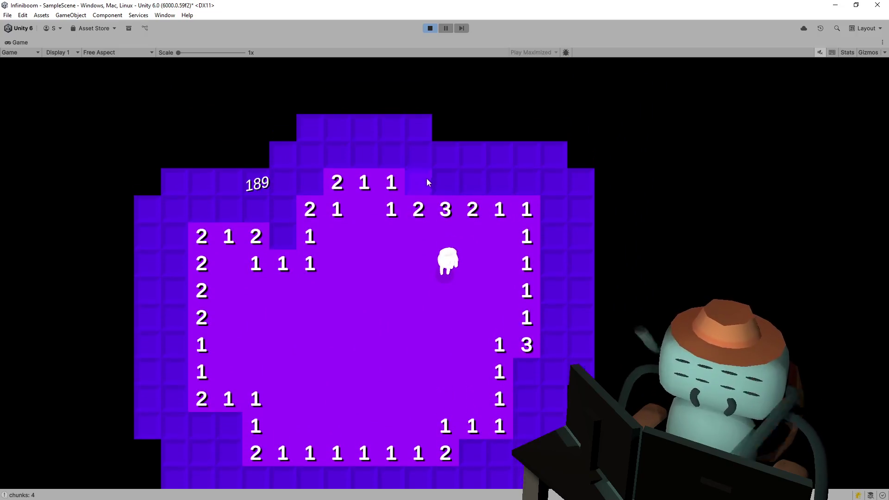
pyautogui.rightClick(427, 182)
pyautogui.click(430, 29)
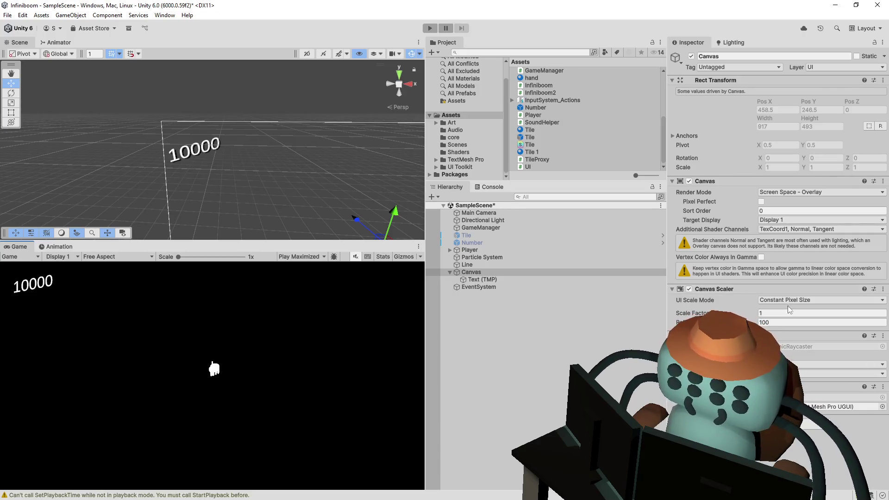
# Set the Canvas Scaler to Scale With Screen Size at the 800 × 600 reference resolution
pyautogui.click(794, 301)
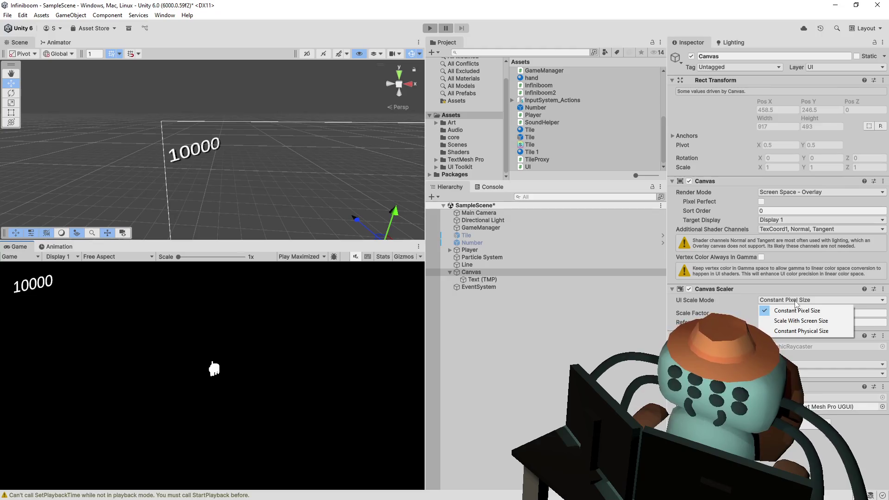
pyautogui.click(800, 321)
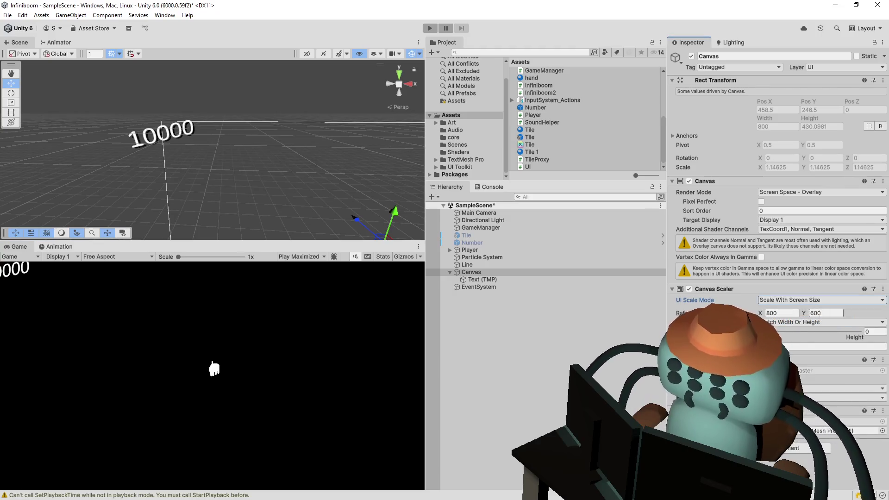
pyautogui.write('800')
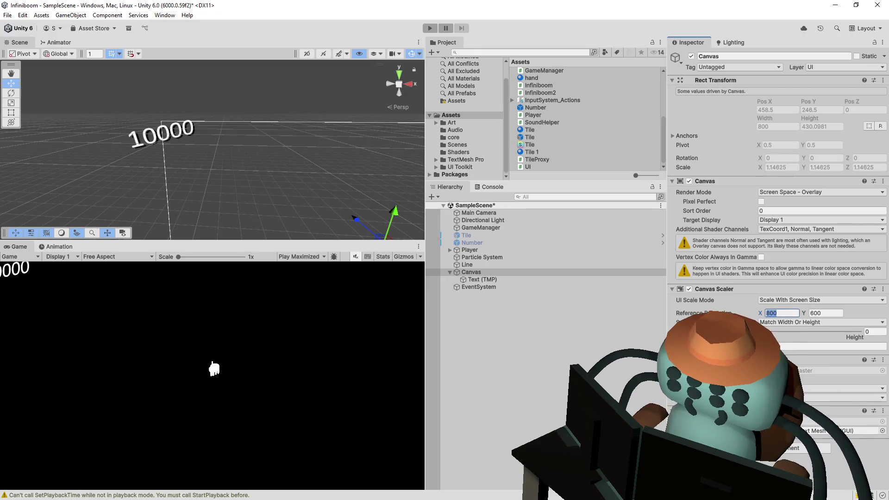
pyautogui.click(526, 278)
pyautogui.click(485, 272)
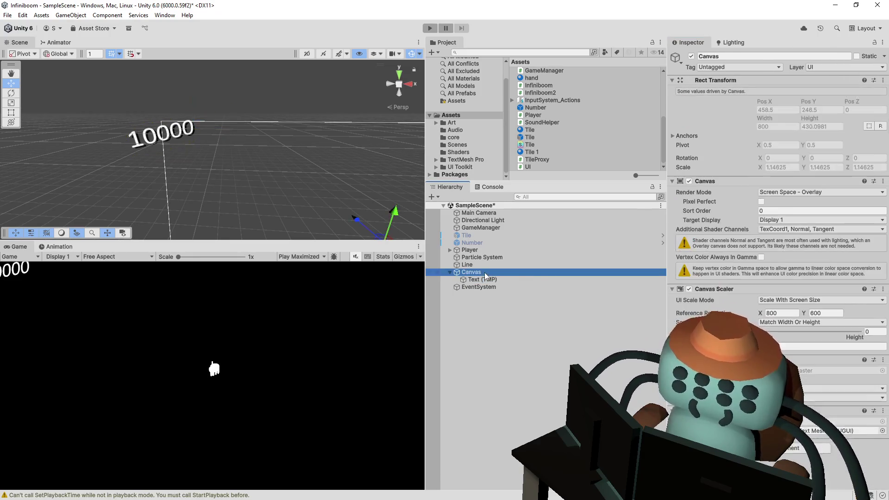
# Create an imageless Panel under Canvas, nest Text (TMP) in it and move the counter text right and down
pyautogui.rightClick(485, 273)
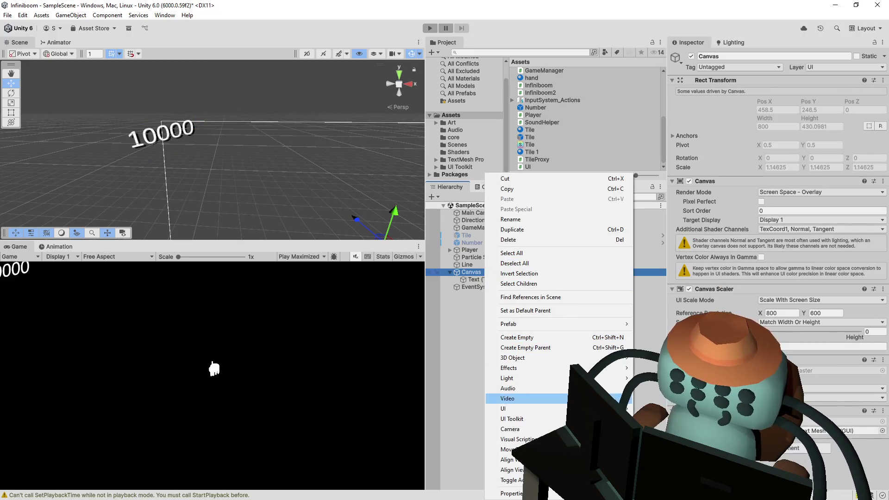
pyautogui.moveTo(504, 409)
pyautogui.click(660, 296)
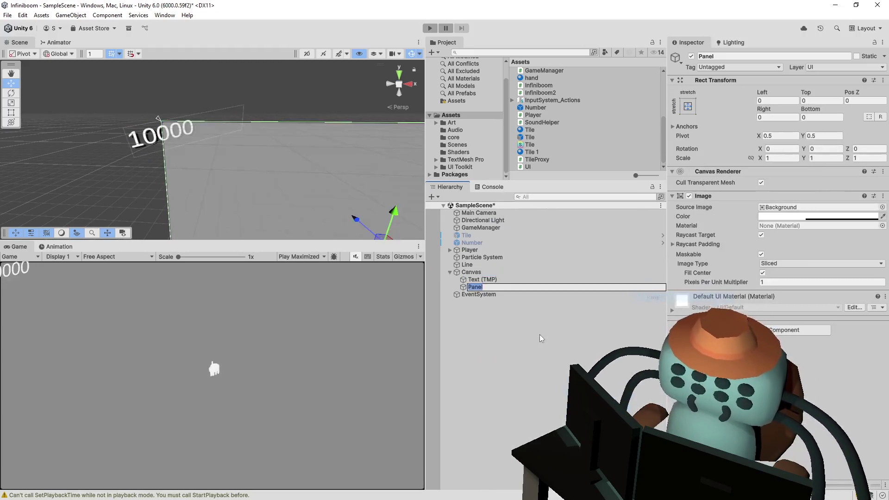
pyautogui.click(504, 279)
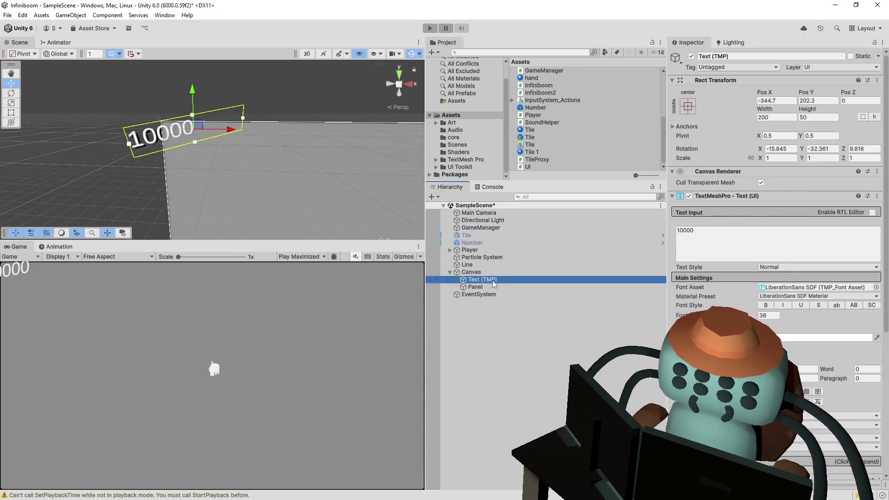
pyautogui.moveTo(486, 288); pyautogui.dragTo(494, 289)
pyautogui.click(500, 280)
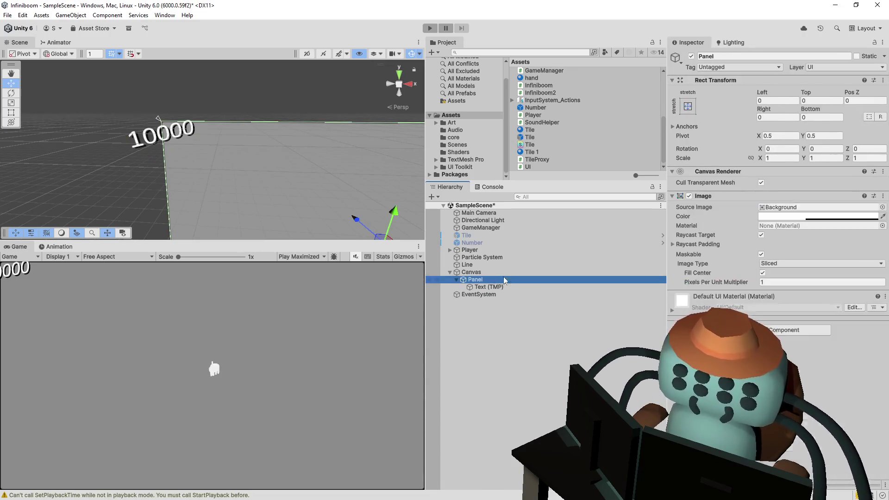
pyautogui.click(690, 196)
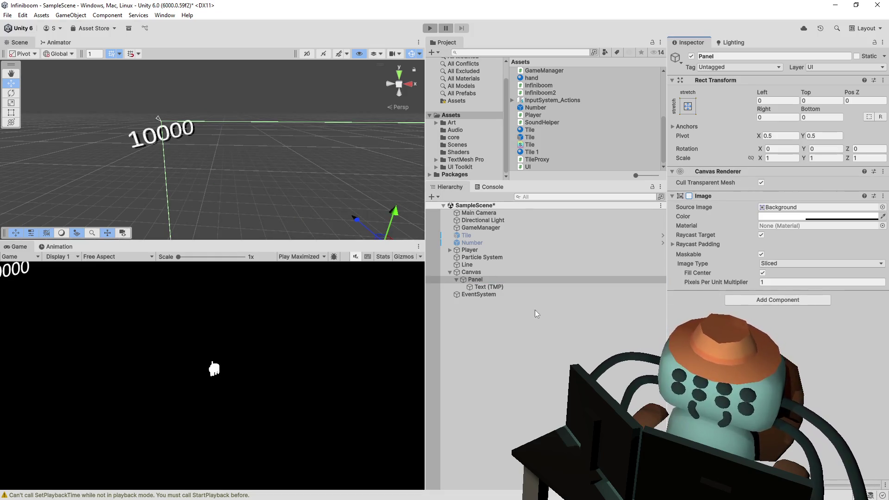
pyautogui.click(509, 285)
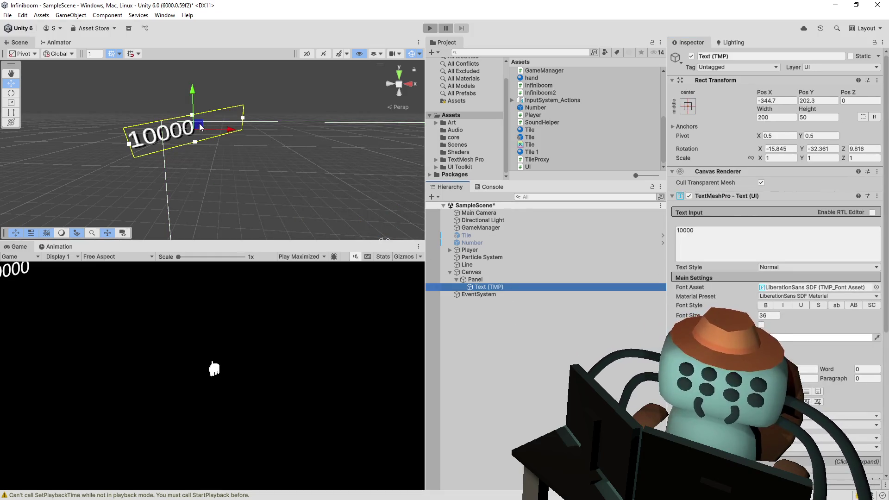
pyautogui.moveTo(199, 123); pyautogui.dragTo(241, 146)
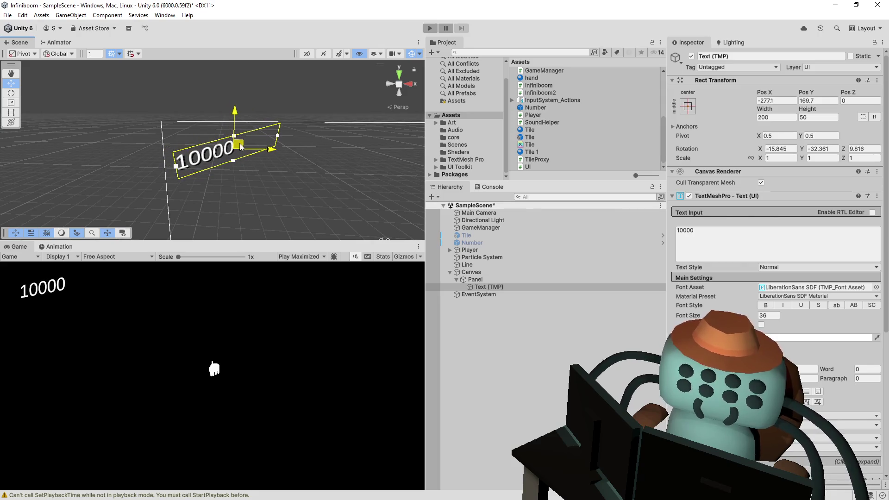
# Set the Canvas reference resolution to 1920 × 1080
pyautogui.click(492, 278)
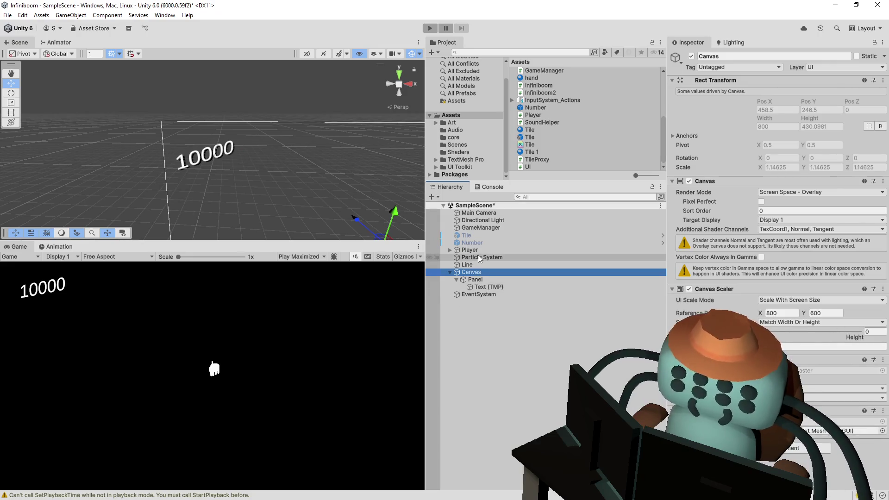
pyautogui.click(832, 314)
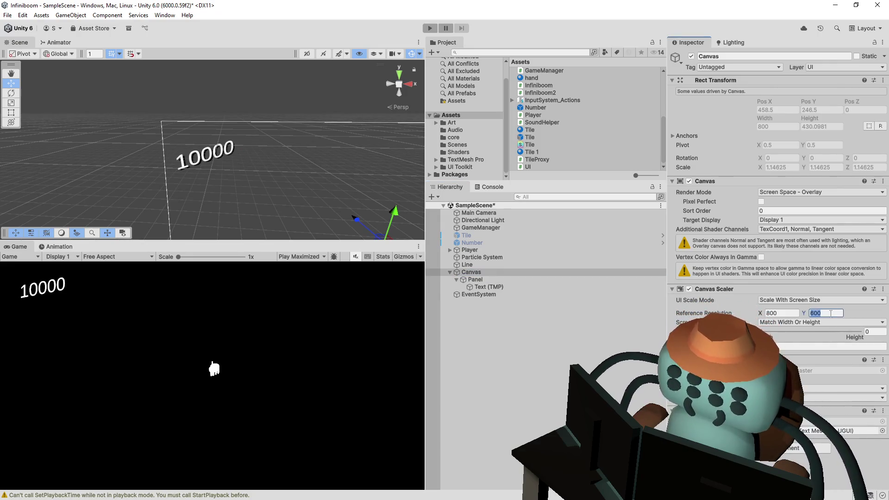
pyautogui.write('1080')
pyautogui.hotkey('shift', 'Tab')
pyautogui.write('1920')
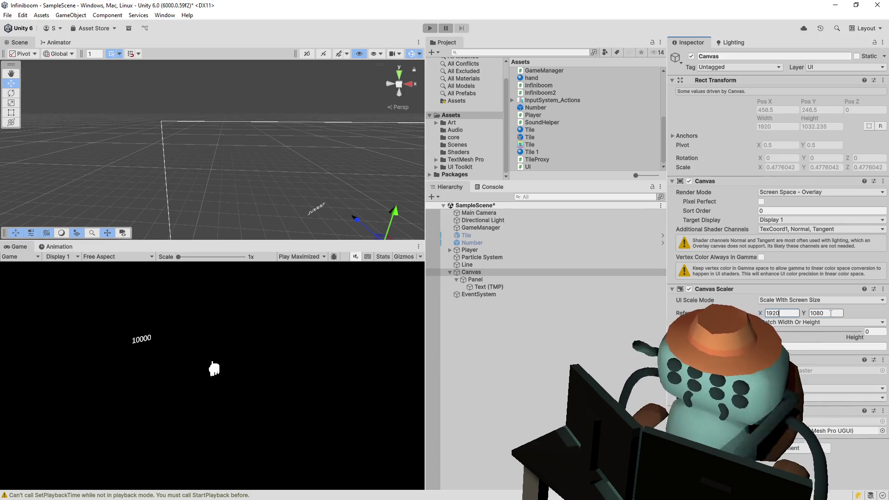
pyautogui.click(491, 286)
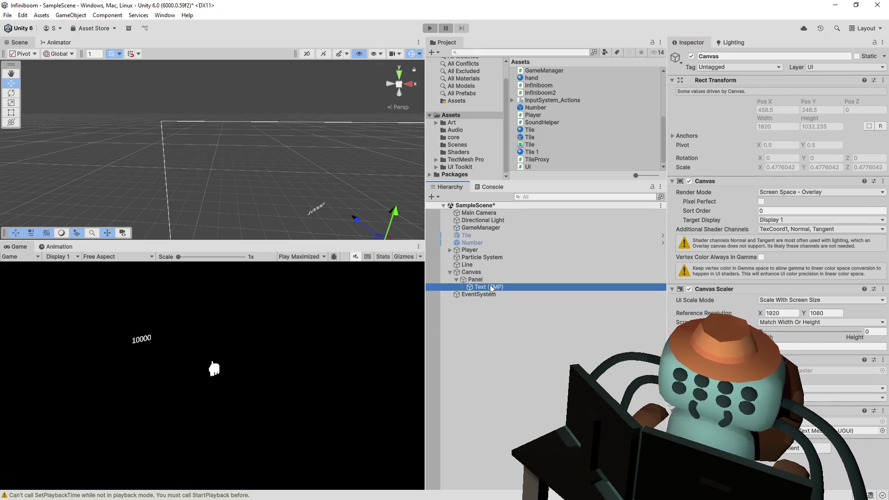
# Set the counter text font size to 80, widen its box so 10000 fits one line and nudge it left
pyautogui.moveTo(309, 200)
pyautogui.mouseDown()
pyautogui.moveTo(209, 168)
pyautogui.moveTo(211, 149)
pyautogui.mouseUp()
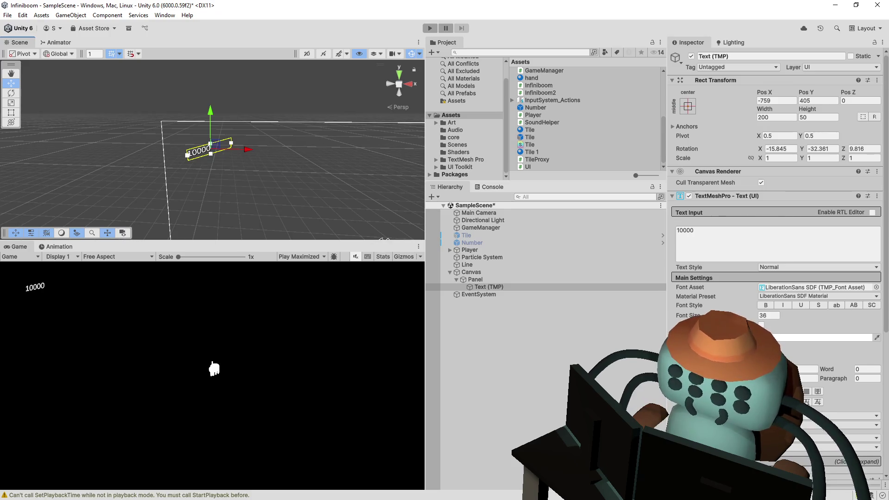
pyautogui.moveTo(764, 318); pyautogui.dragTo(465, 436)
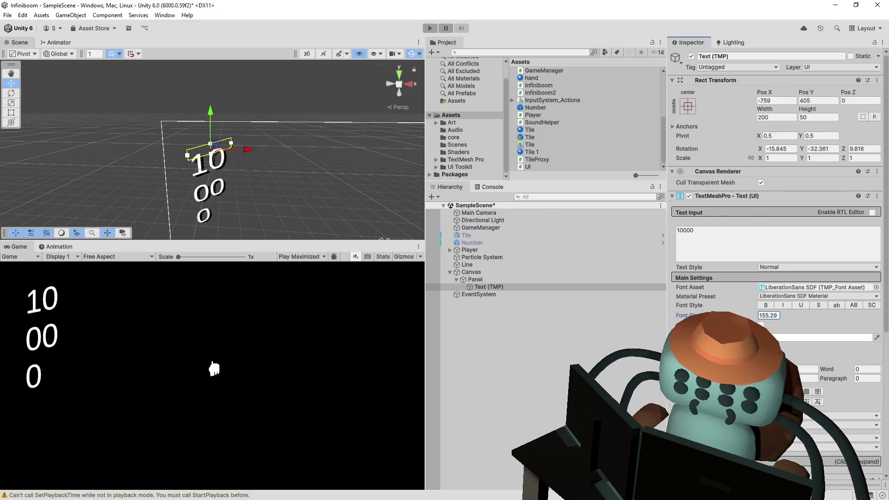
pyautogui.moveTo(465, 436)
pyautogui.mouseDown()
pyautogui.moveTo(553, 395)
pyautogui.moveTo(597, 393)
pyautogui.mouseUp()
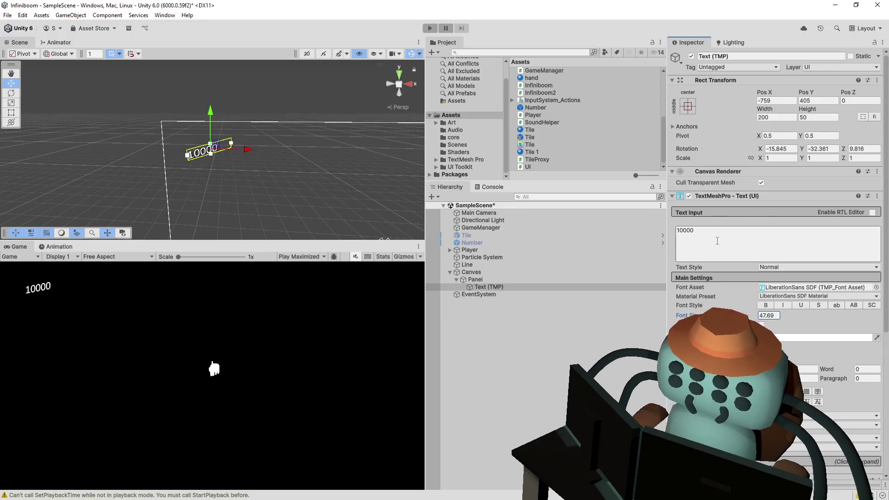
pyautogui.click(775, 317)
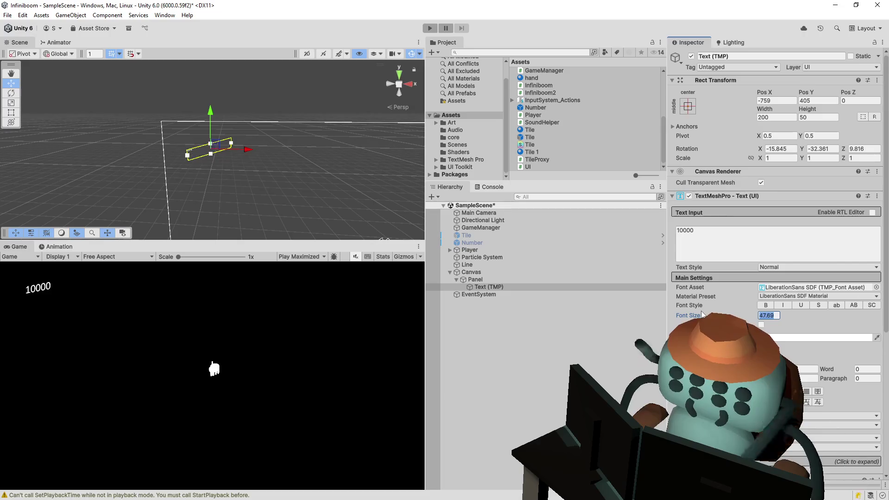
pyautogui.write('80')
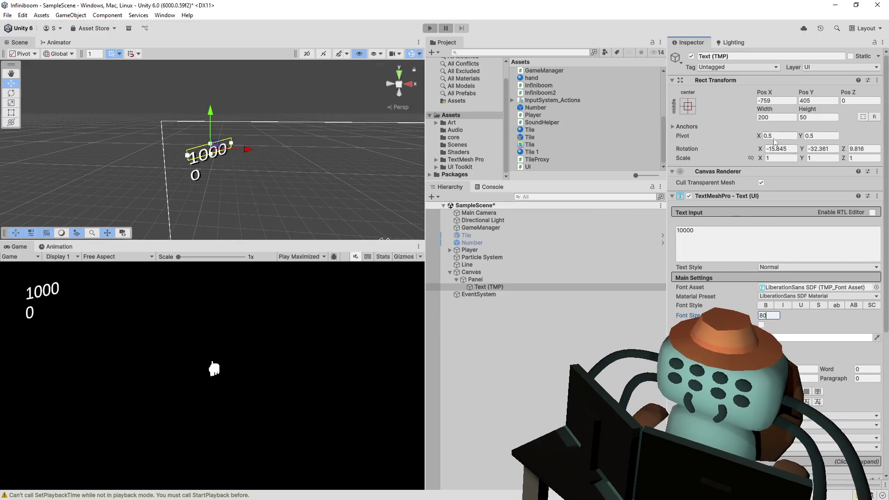
pyautogui.scroll(-2, 738, 245)
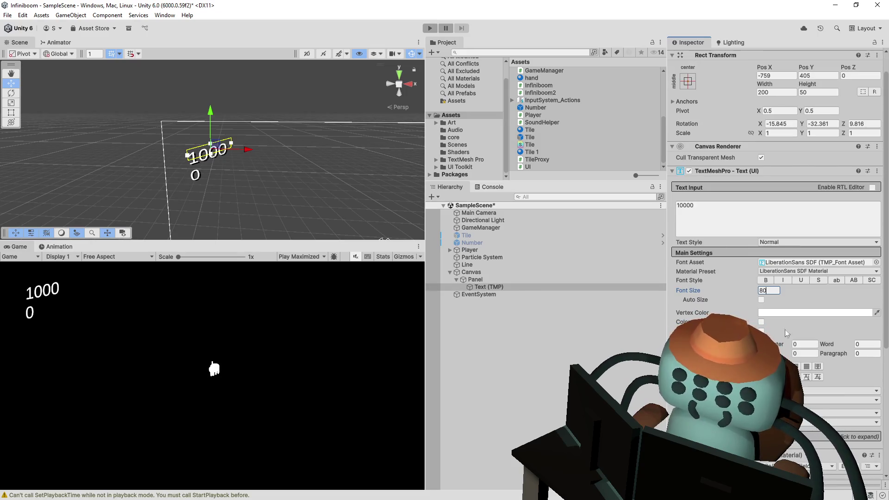
pyautogui.scroll(-3, 751, 277)
pyautogui.scroll(-2, 749, 276)
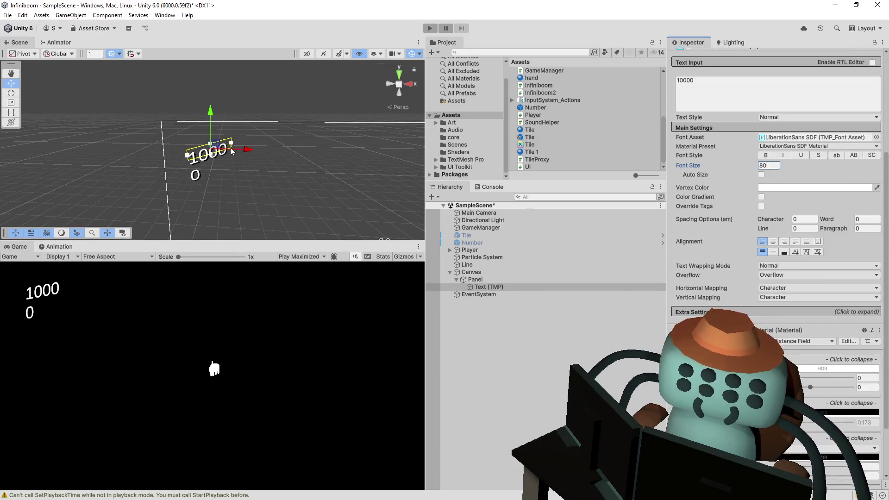
pyautogui.moveTo(237, 145); pyautogui.dragTo(308, 141)
pyautogui.moveTo(216, 146); pyautogui.dragTo(207, 144)
# Start the game, open the first area and flag the mines around the 2, 4 and 3
pyautogui.click(430, 28)
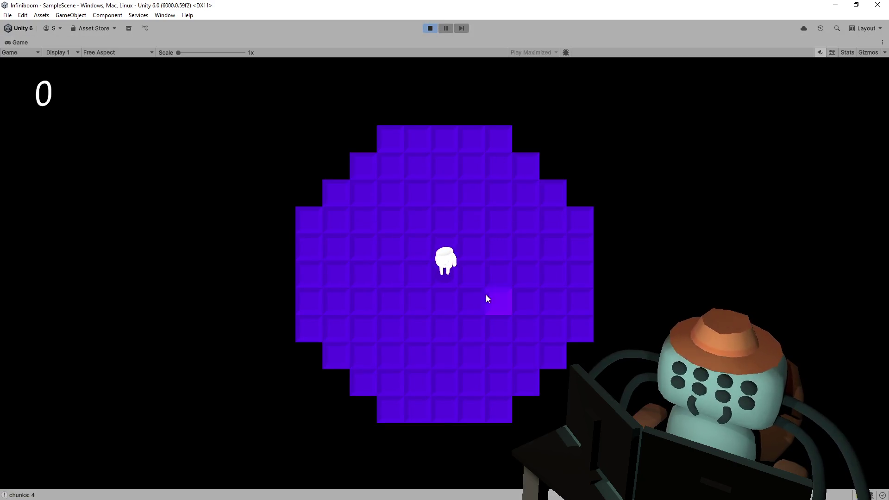
pyautogui.click(486, 299)
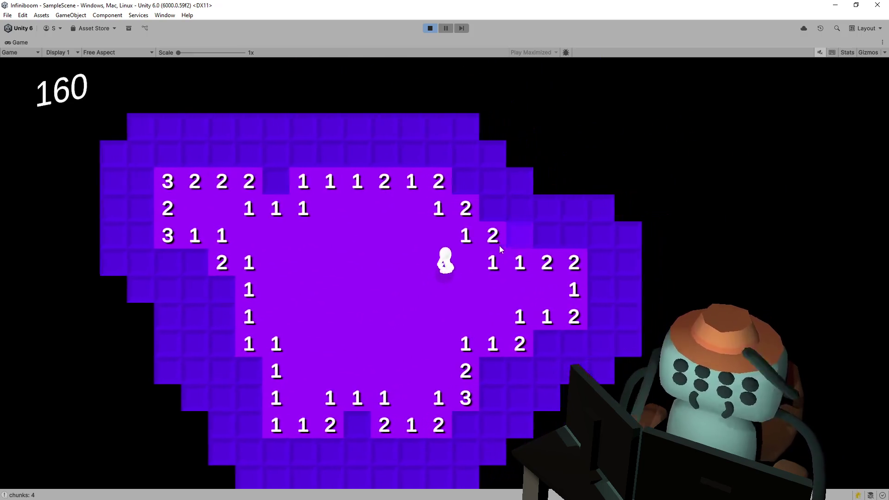
pyautogui.rightClick(502, 243)
pyautogui.click(493, 205)
pyautogui.rightClick(432, 179)
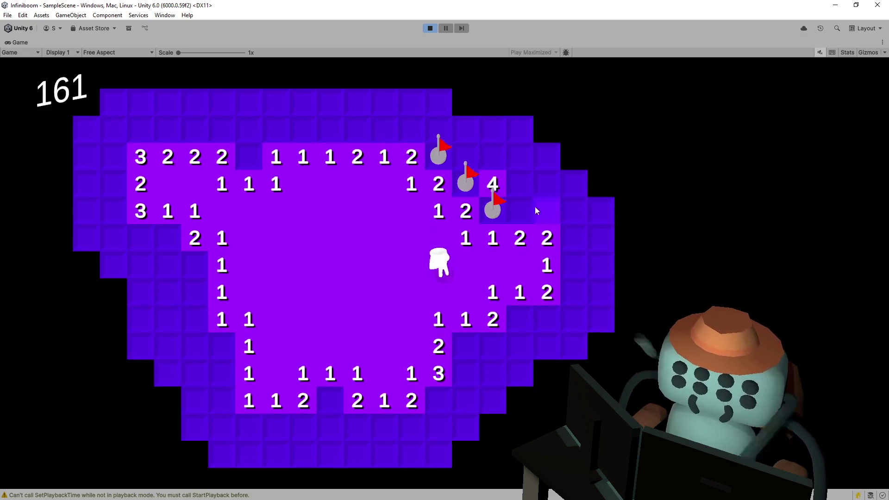
pyautogui.click(502, 221)
pyautogui.rightClick(528, 216)
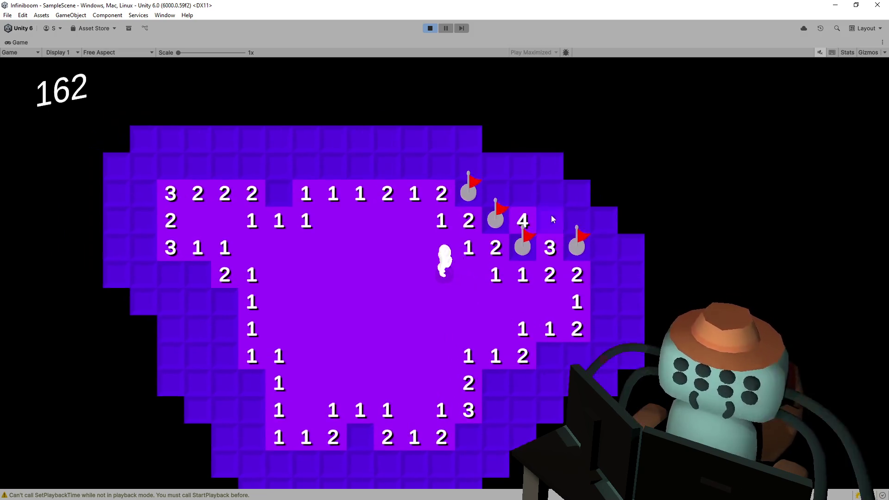
# Reveal and cascade open the tiles above the top row, flagging the suspected mines there
pyautogui.rightClick(352, 220)
pyautogui.click(353, 193)
pyautogui.click(406, 193)
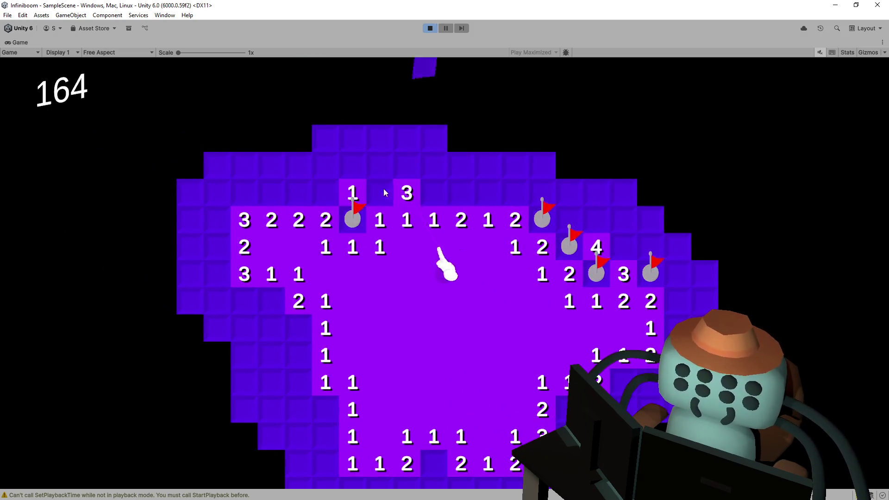
pyautogui.click(380, 184)
pyautogui.click(352, 187)
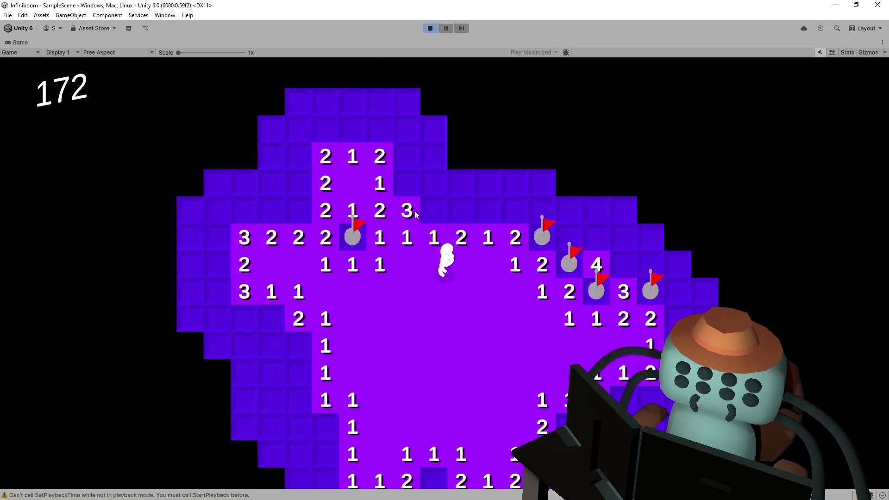
pyautogui.rightClick(440, 184)
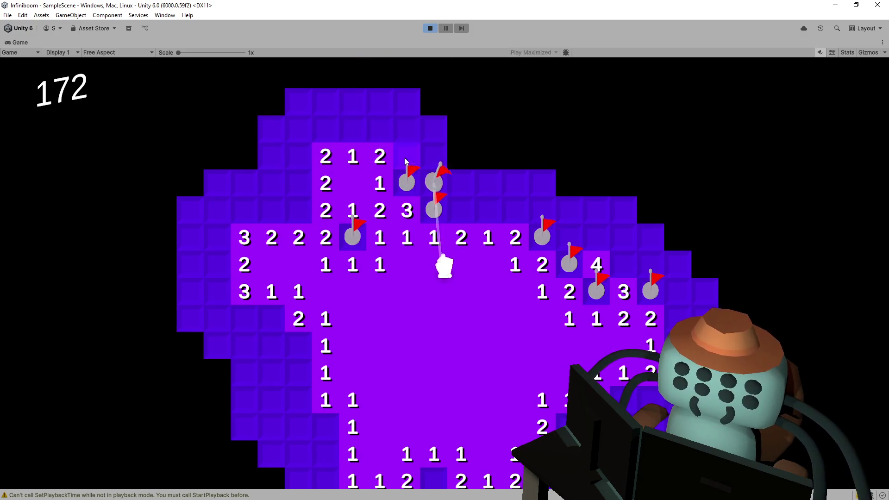
pyautogui.click(407, 156)
pyautogui.click(443, 214)
pyautogui.rightClick(468, 213)
# Walk the character across the board, reveal the two 2s and the 3 1 1 row, then hop
pyautogui.press('d')
pyautogui.press('s')
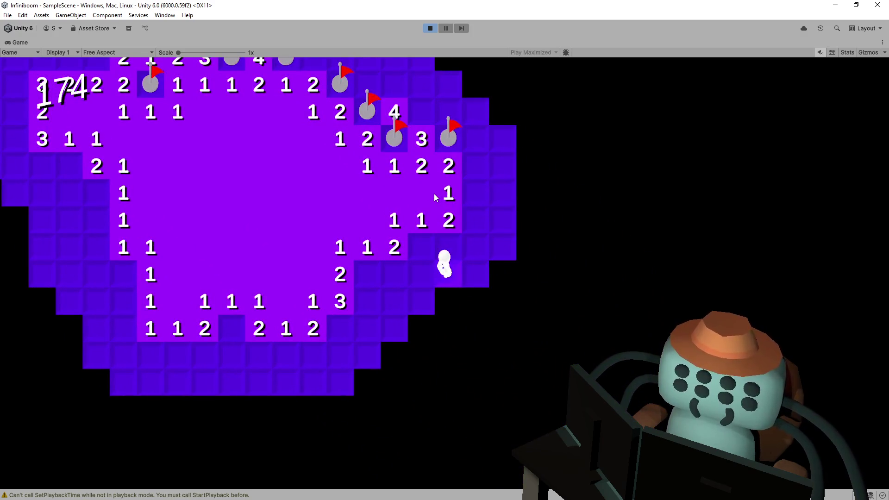
pyautogui.press('w')
pyautogui.press('a')
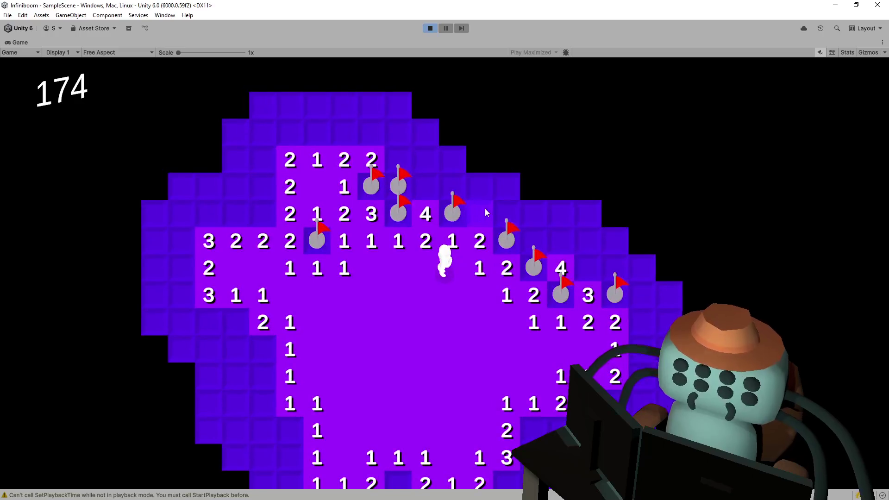
pyautogui.press('d')
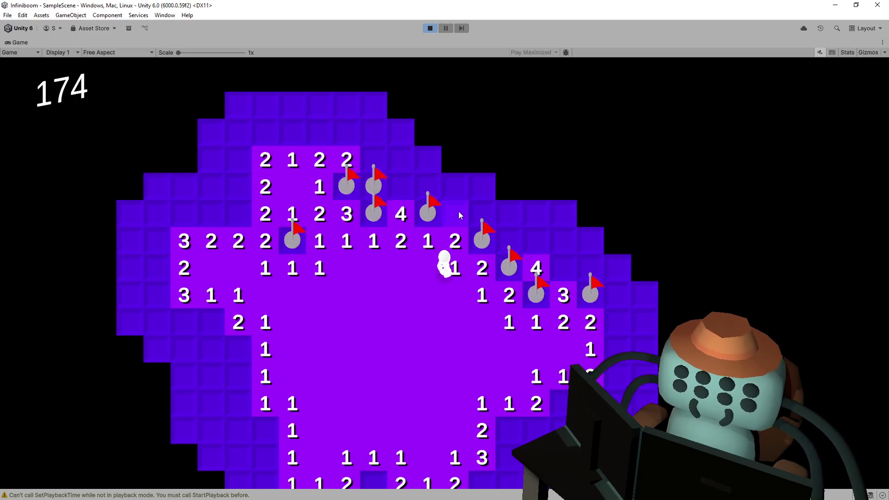
pyautogui.click(457, 212)
pyautogui.click(428, 187)
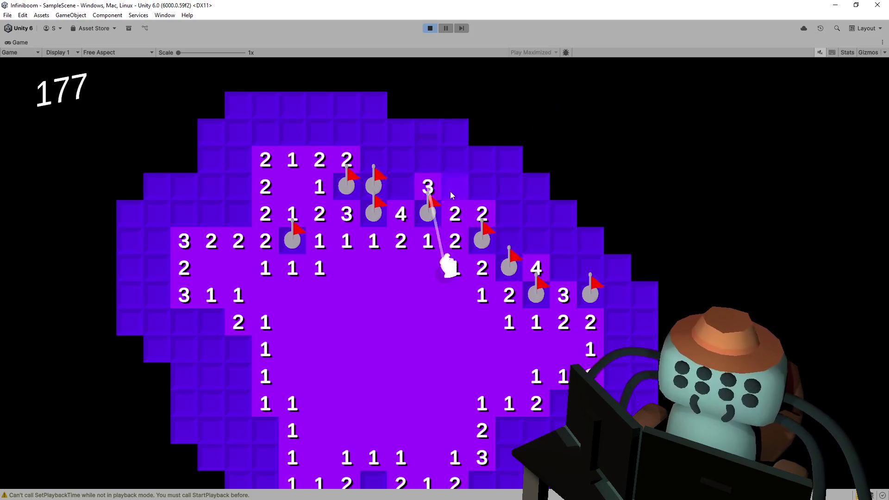
pyautogui.click(455, 186)
pyautogui.click(482, 187)
pyautogui.press('space')
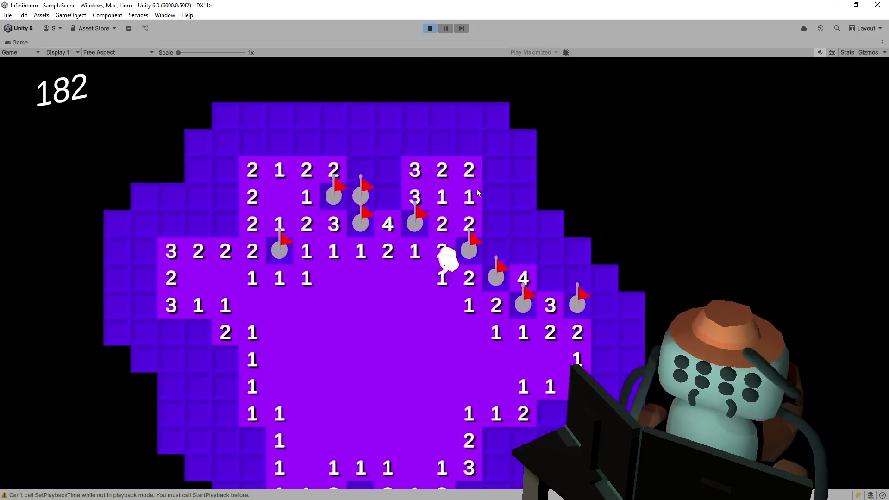
# Flag mines and reveal the 4 and surrounding tiles on the right side of the board
pyautogui.rightClick(412, 197)
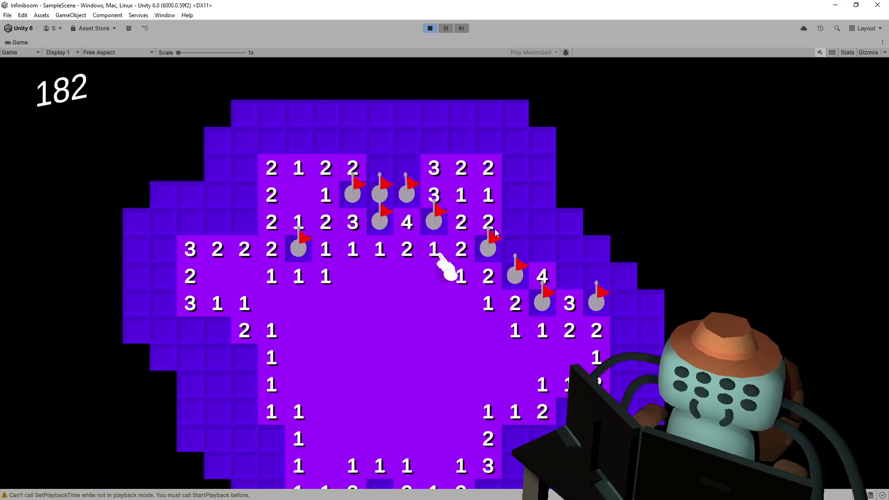
pyautogui.click(515, 247)
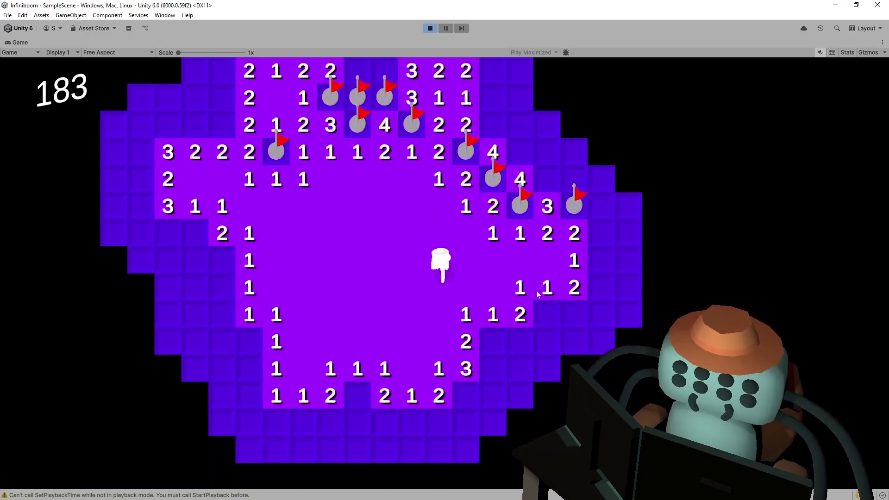
pyautogui.rightClick(502, 296)
pyautogui.click(495, 317)
pyautogui.click(524, 319)
pyautogui.click(546, 287)
pyautogui.rightClick(467, 340)
pyautogui.rightClick(443, 372)
pyautogui.click(465, 368)
# Reveal the tiles along the right edge and flag the mine at the bottom right
pyautogui.click(557, 321)
pyautogui.click(577, 316)
pyautogui.click(577, 295)
pyautogui.click(580, 270)
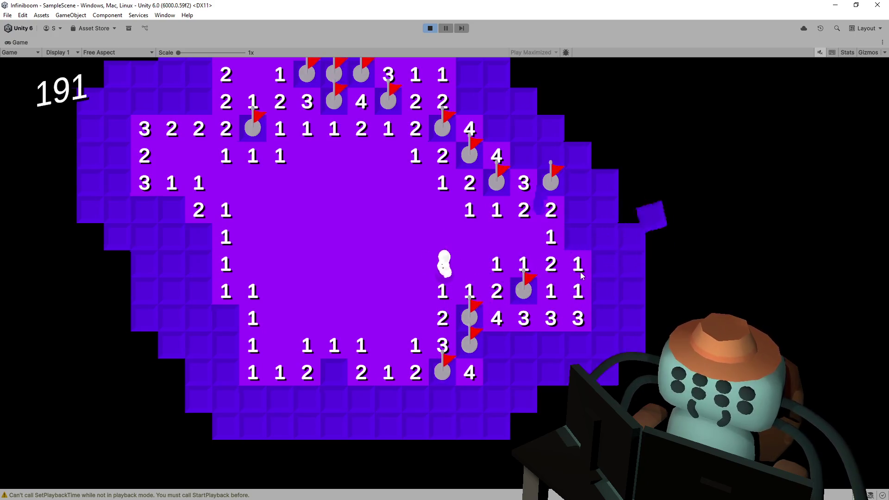
pyautogui.click(520, 243)
pyautogui.click(558, 282)
pyautogui.click(554, 299)
pyautogui.click(553, 324)
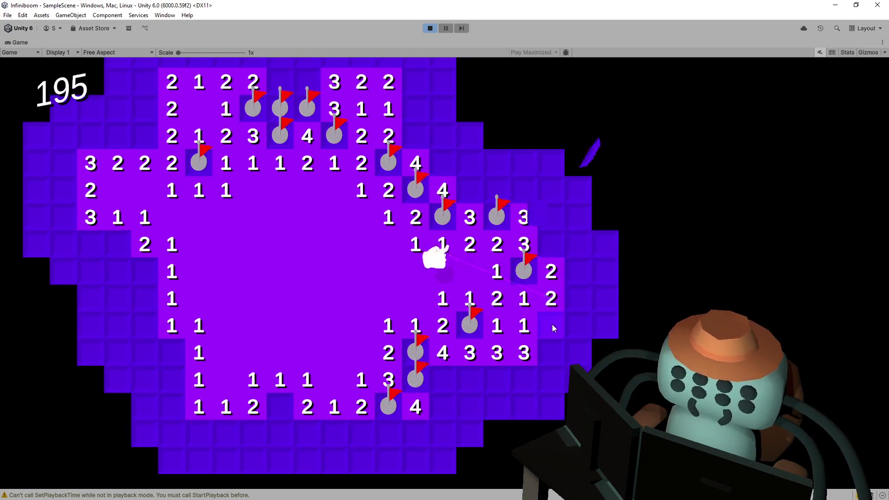
pyautogui.rightClick(547, 348)
# Walk left and down, reveal the left column and the two 3s, flagging two mines on the left
pyautogui.press('a')
pyautogui.press('s')
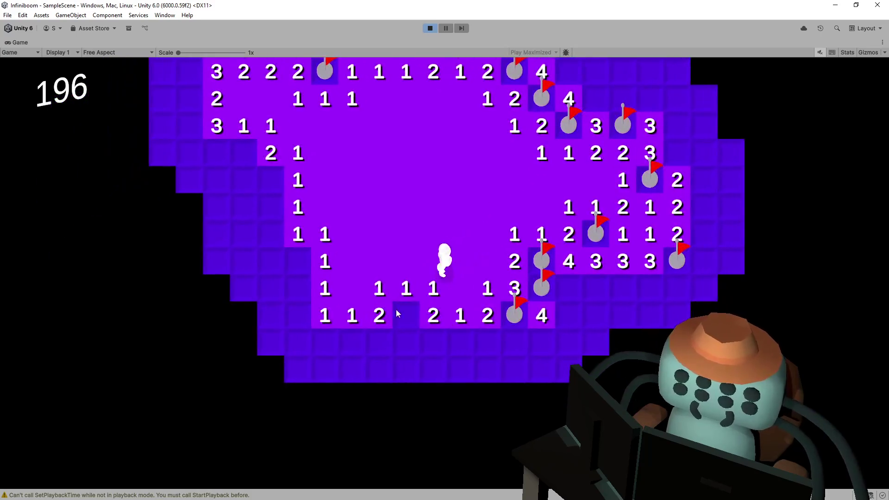
pyautogui.click(385, 296)
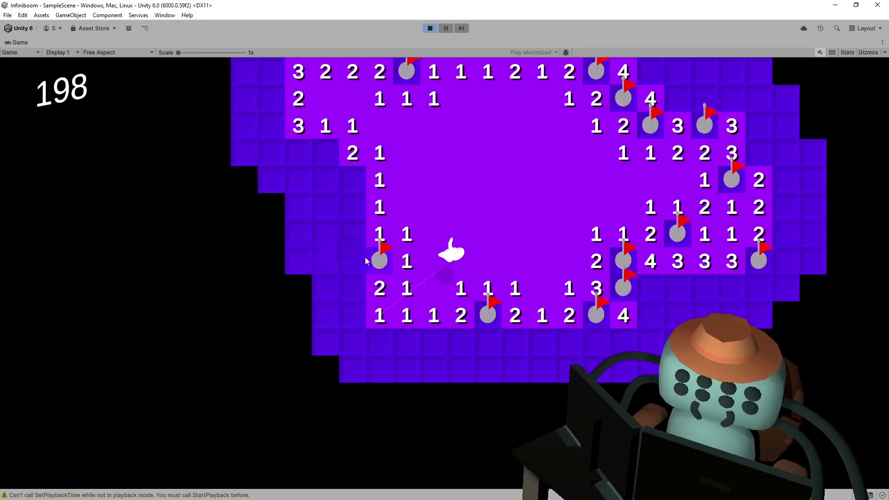
pyautogui.click(362, 261)
pyautogui.click(355, 234)
pyautogui.click(353, 212)
pyautogui.rightClick(341, 180)
pyautogui.rightClick(323, 155)
pyautogui.click(302, 153)
pyautogui.click(325, 180)
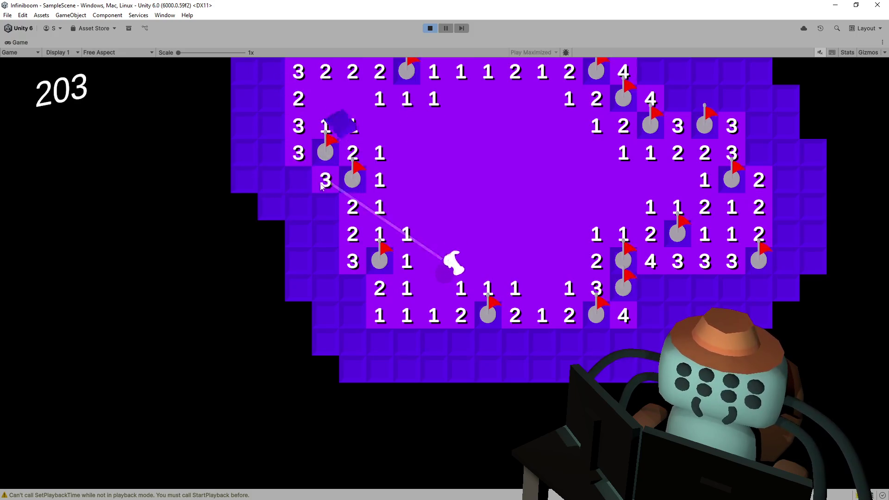
# Move to the upper left, flag three mines there and reveal the 3s and the 1
pyautogui.press('w')
pyautogui.press('a')
pyautogui.rightClick(379, 178)
pyautogui.rightClick(355, 170)
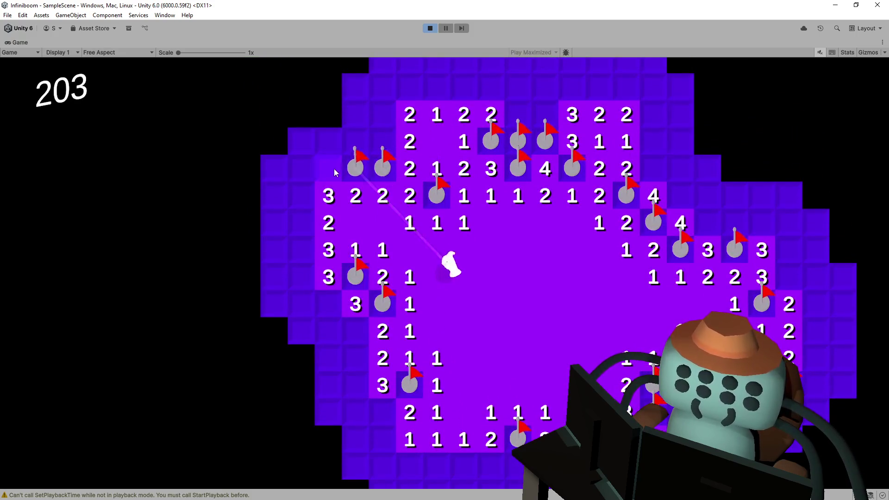
pyautogui.click(334, 169)
pyautogui.click(355, 142)
pyautogui.rightClick(391, 119)
pyautogui.click(381, 141)
pyautogui.click(359, 121)
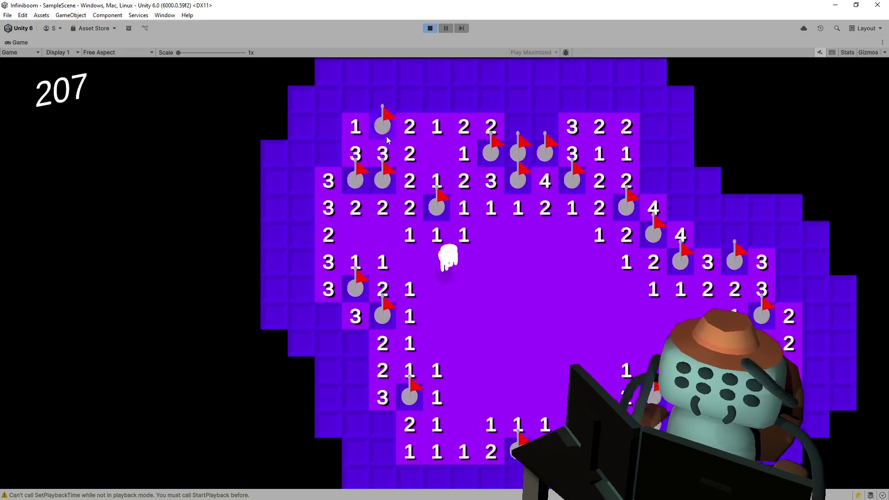
pyautogui.press('w')
# Open the large upper-left area, reveal the 2s and 3s and flag the mine between the two 3s
pyautogui.click(329, 187)
pyautogui.click(403, 181)
pyautogui.click(415, 169)
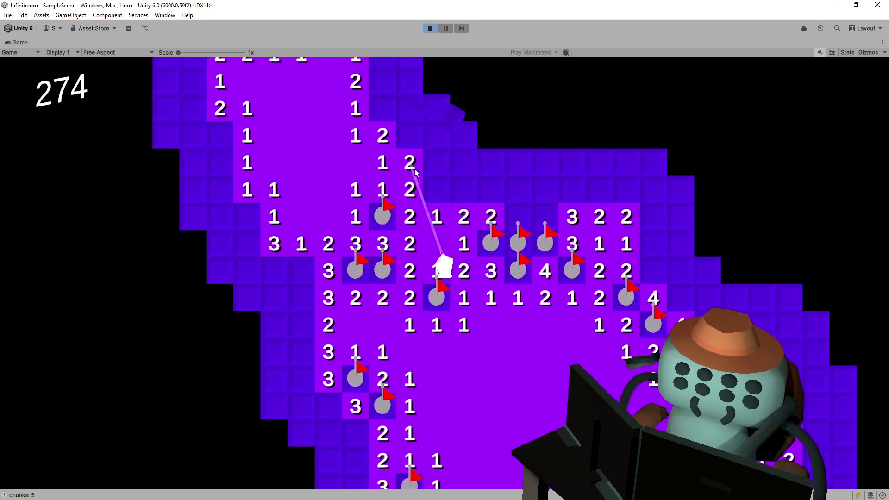
pyautogui.press('w')
pyautogui.press('a')
pyautogui.click(467, 181)
pyautogui.rightClick(472, 159)
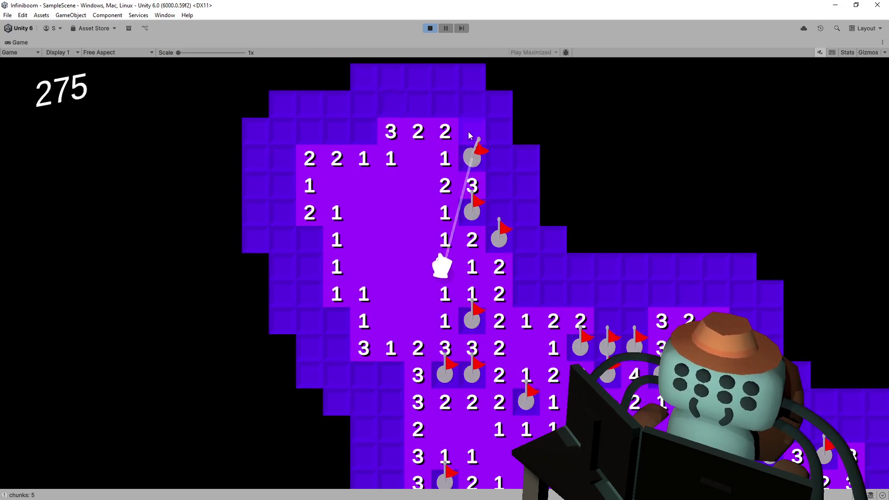
pyautogui.click(468, 131)
# Reveal the 2, 3s and 1, open a large area of the board and flag two mines in it
pyautogui.click(499, 217)
pyautogui.rightClick(529, 290)
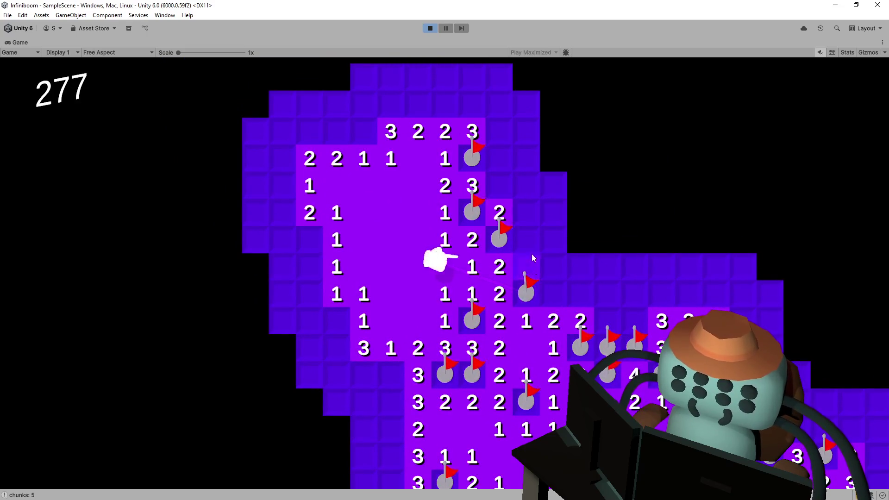
pyautogui.click(528, 240)
pyautogui.click(528, 267)
pyautogui.click(555, 299)
pyautogui.click(585, 302)
pyautogui.rightClick(554, 239)
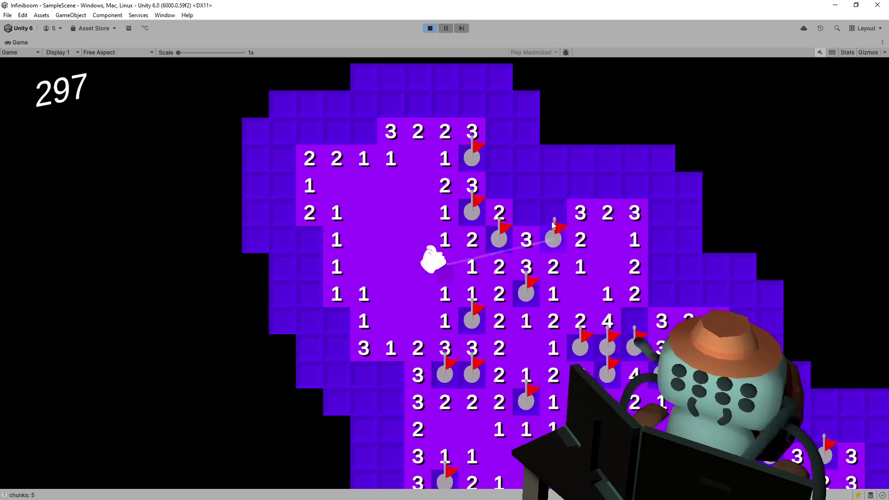
pyautogui.rightClick(554, 212)
# Open the large empty area above, flag its mines and reveal the cell beside the two flags
pyautogui.click(509, 208)
pyautogui.click(482, 186)
pyautogui.click(511, 179)
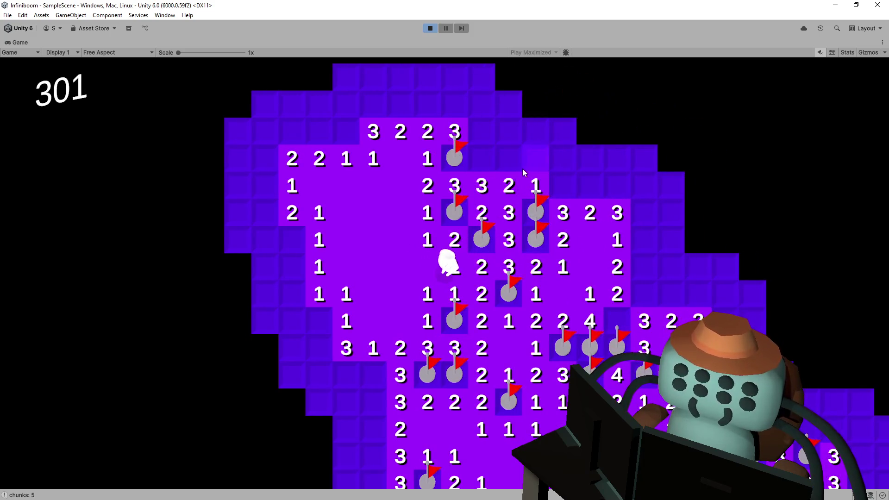
pyautogui.click(525, 167)
pyautogui.rightClick(589, 186)
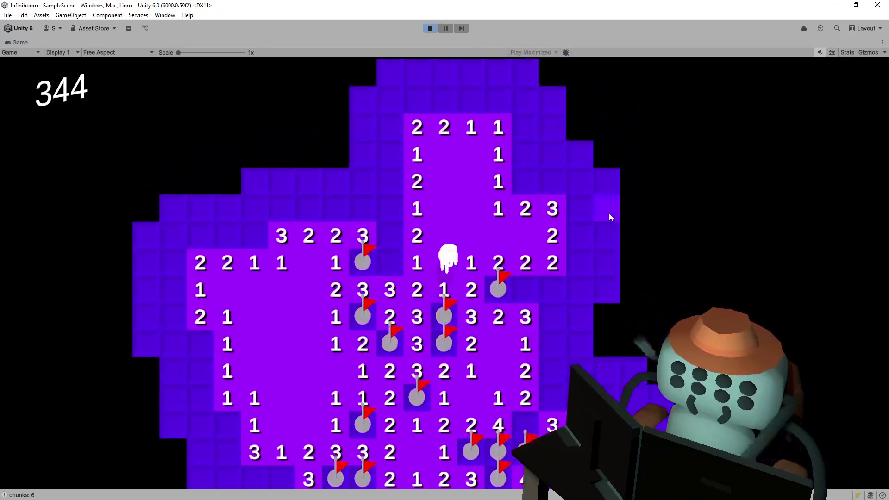
pyautogui.rightClick(505, 310)
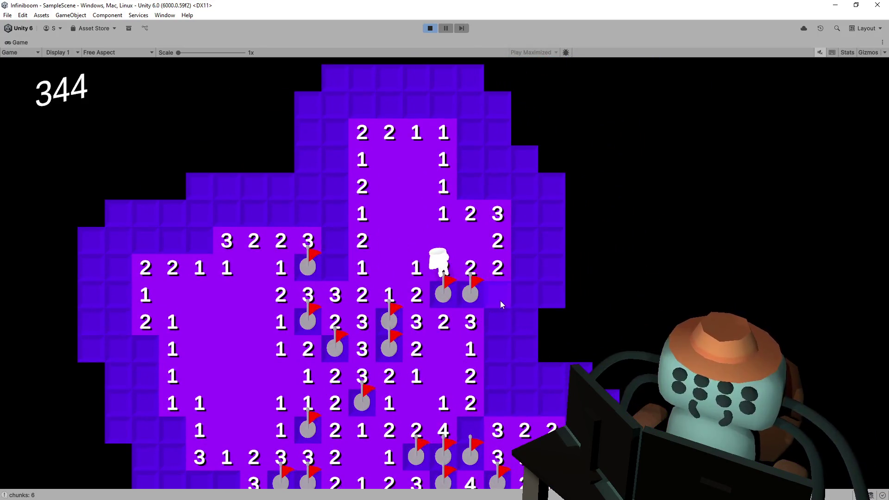
pyautogui.click(500, 300)
# Reveal more safe cells in the newly opened area and flag three mine cells among them
pyautogui.click(470, 229)
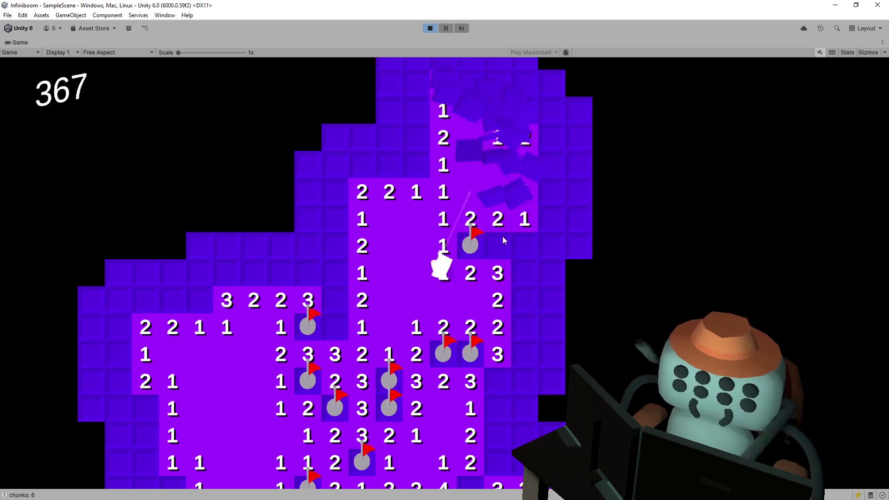
pyautogui.rightClick(525, 234)
pyautogui.click(564, 235)
pyautogui.click(578, 193)
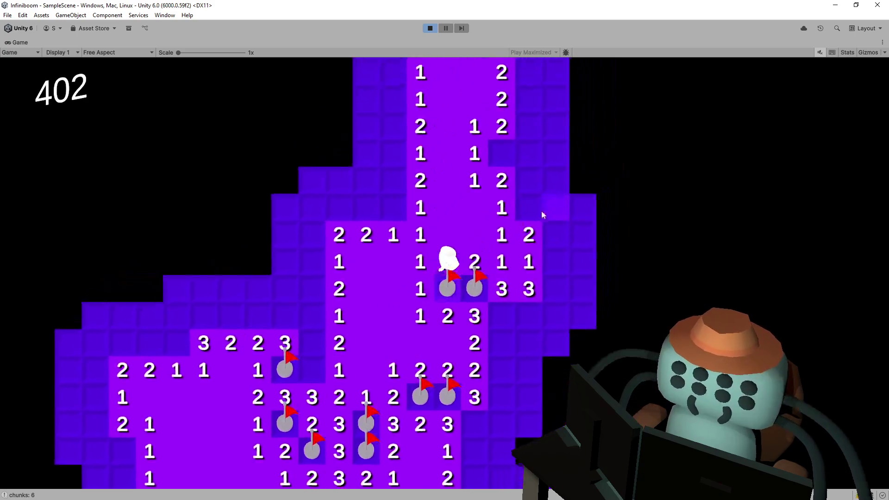
pyautogui.rightClick(490, 250)
pyautogui.rightClick(472, 198)
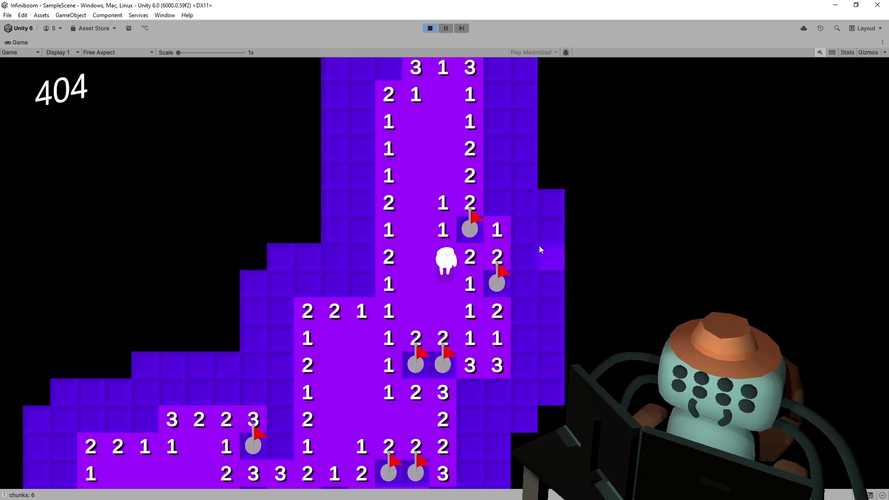
pyautogui.click(534, 240)
pyautogui.click(525, 275)
pyautogui.click(547, 286)
# Reveal the 3, 2 and 5 cells and flag the mines between the new numbers
pyautogui.click(548, 315)
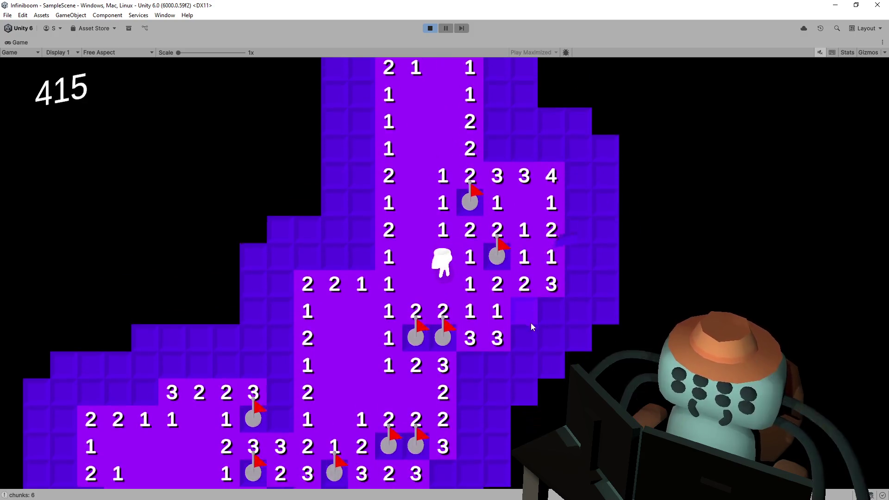
pyautogui.rightClick(526, 313)
pyautogui.click(523, 337)
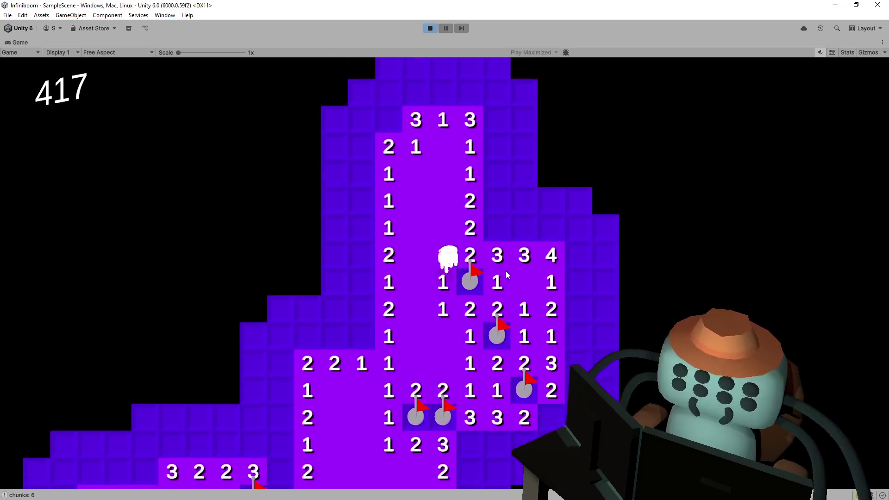
pyautogui.rightClick(508, 270)
pyautogui.rightClick(507, 250)
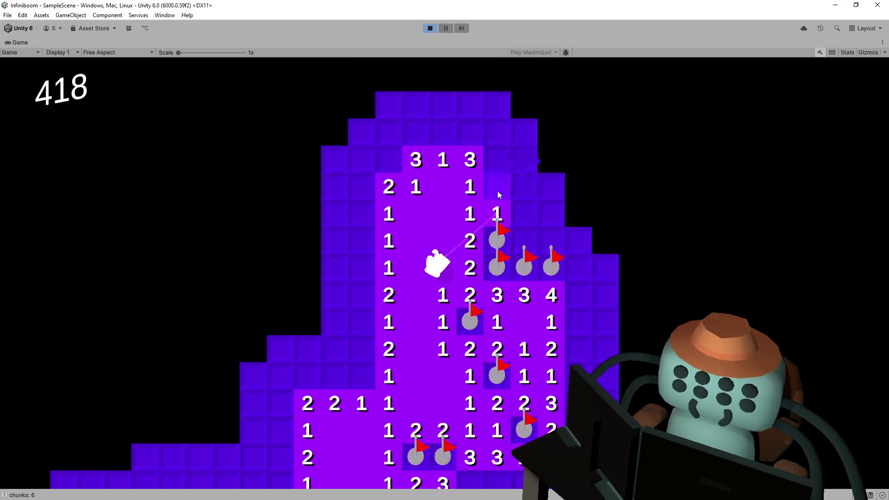
pyautogui.click(521, 257)
pyautogui.click(526, 261)
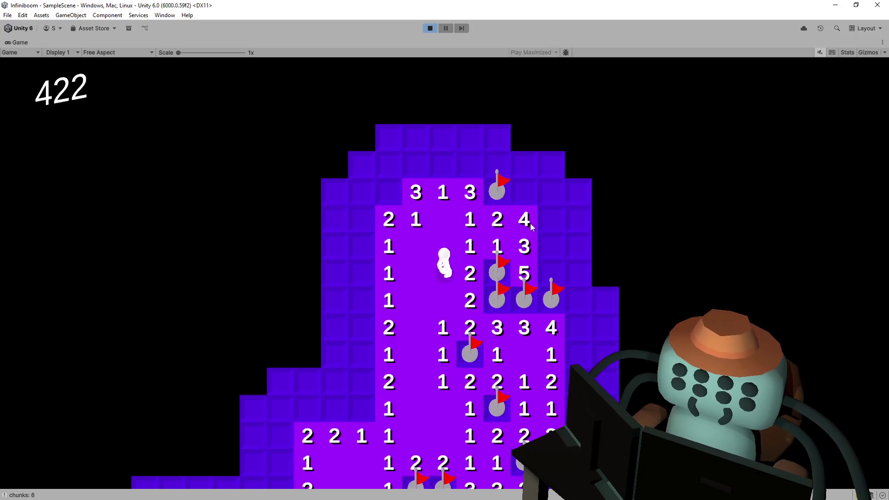
# Move the character down and around, revealing the 2 and 9 tiles to its left
pyautogui.press('s')
pyautogui.press('s')
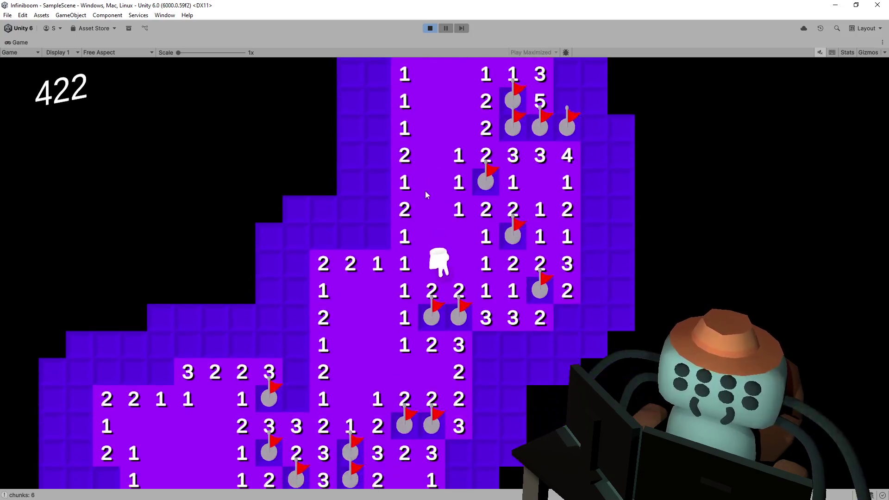
pyautogui.press('a')
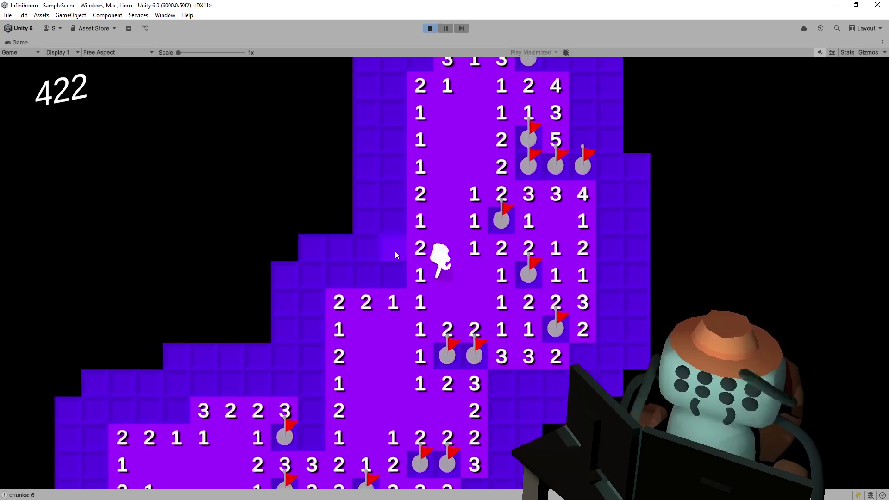
pyautogui.click(397, 253)
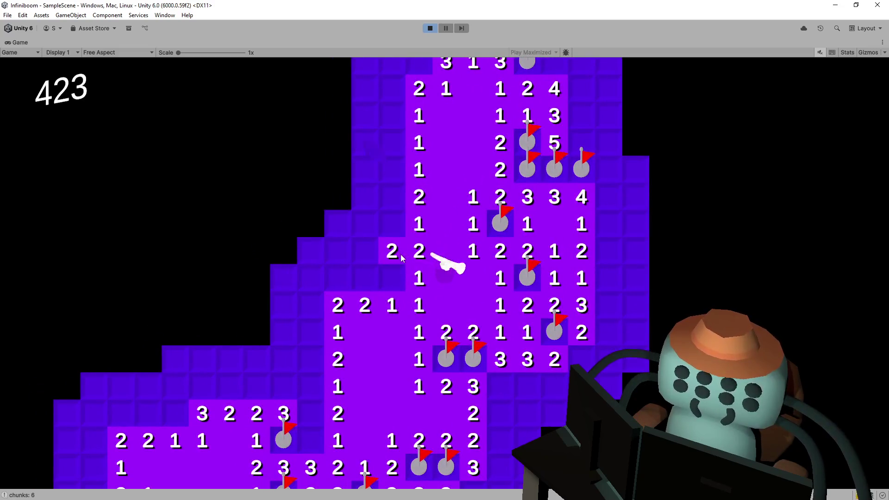
pyautogui.press('s')
pyautogui.press('s')
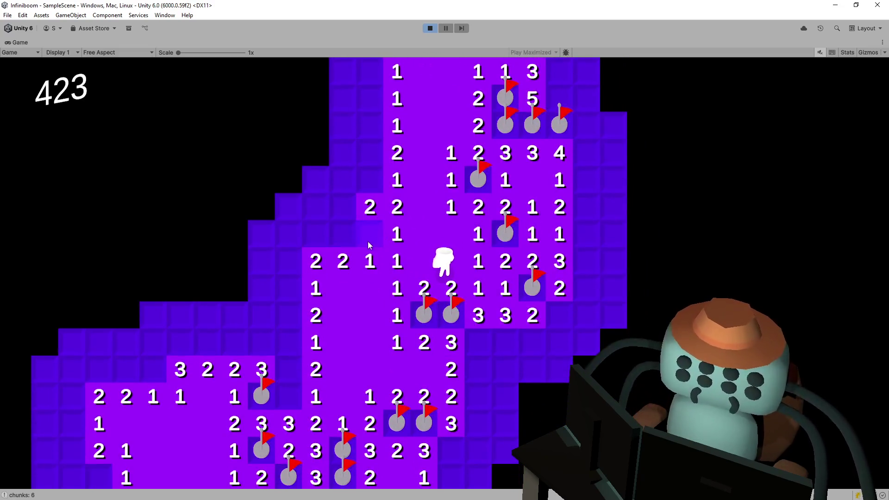
pyautogui.press('d')
pyautogui.click(385, 242)
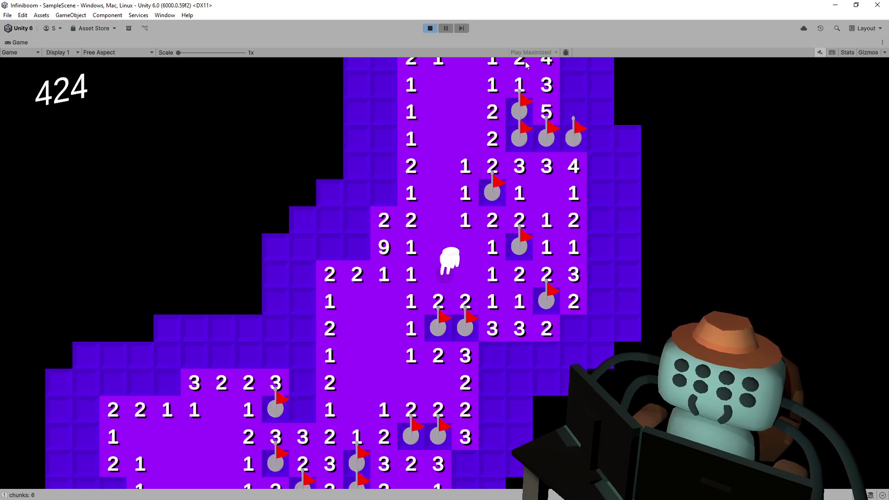
# Move the character one tile down and right, then stop the game to return to the editor
pyautogui.press('s')
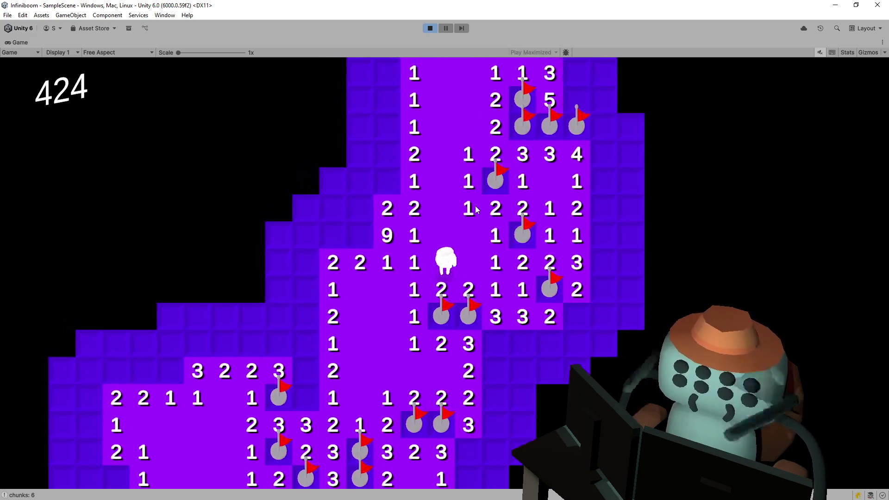
pyautogui.press('d')
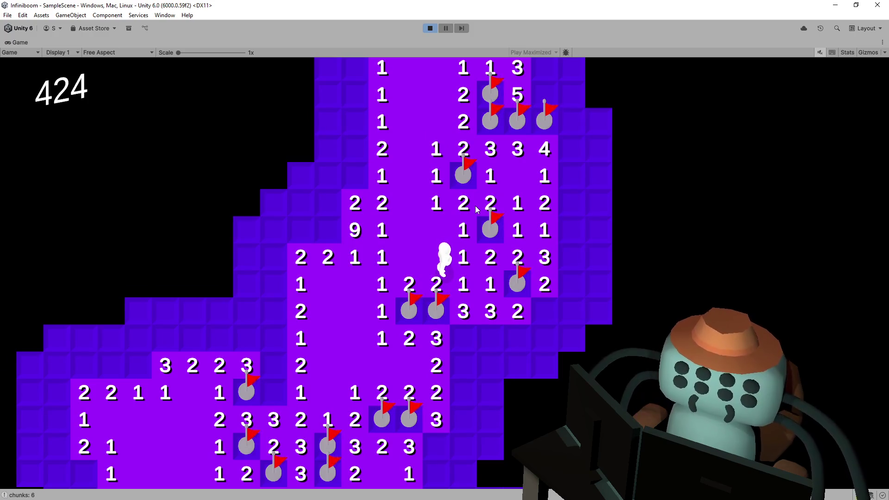
pyautogui.click(430, 29)
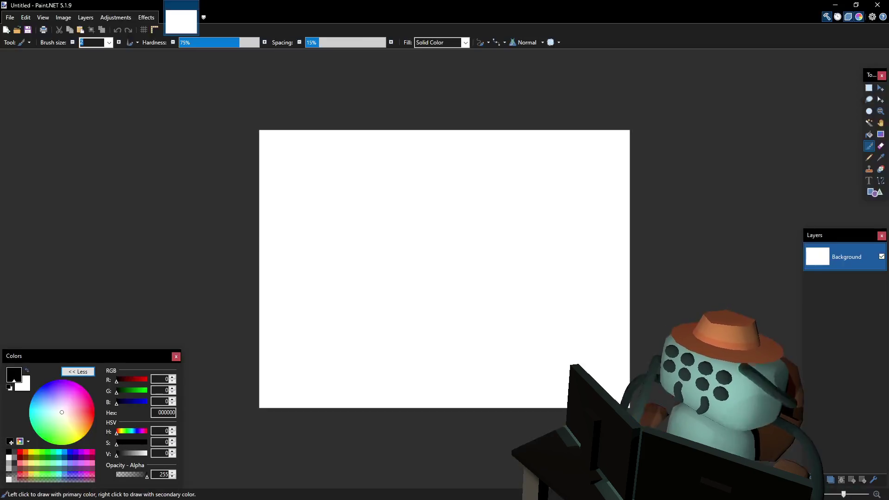
# Paste the game screenshot with Expand canvas so the whole 424 board fits
pyautogui.hotkey('ctrl', 'v')
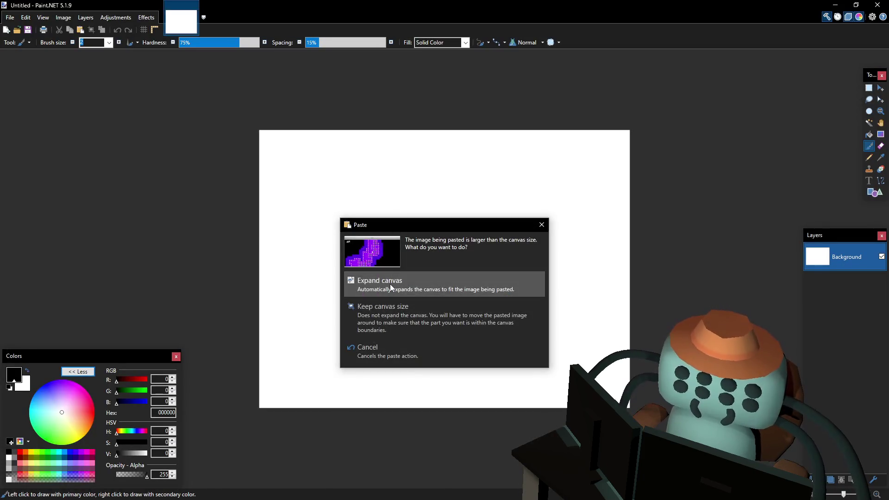
pyautogui.click(390, 285)
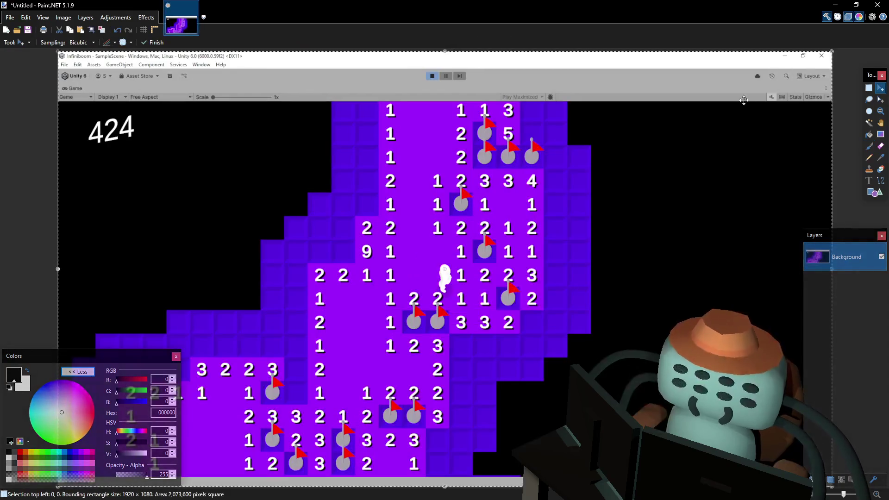
pyautogui.click(871, 89)
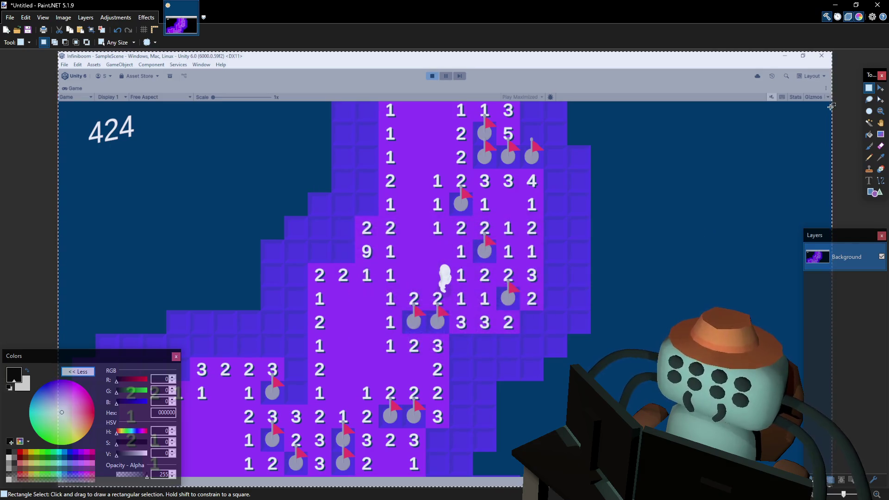
# Crop the screenshot to the game view below the editor toolbars with Ctrl+Shift+X
pyautogui.moveTo(833, 102); pyautogui.dragTo(49, 478)
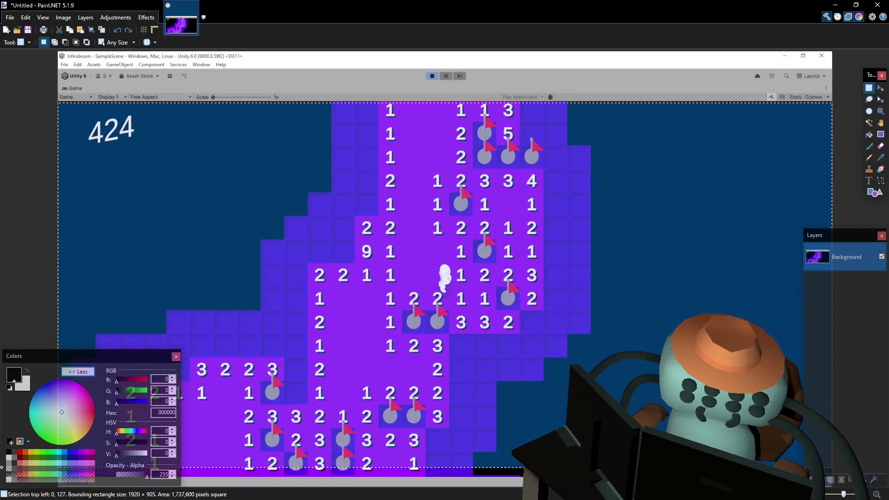
pyautogui.hotkey('ctrl', 'shift', 'x')
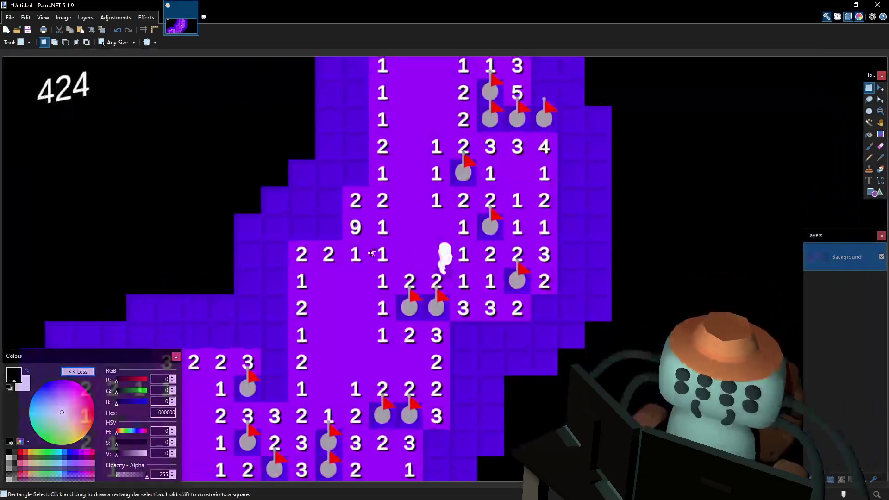
pyautogui.click(870, 146)
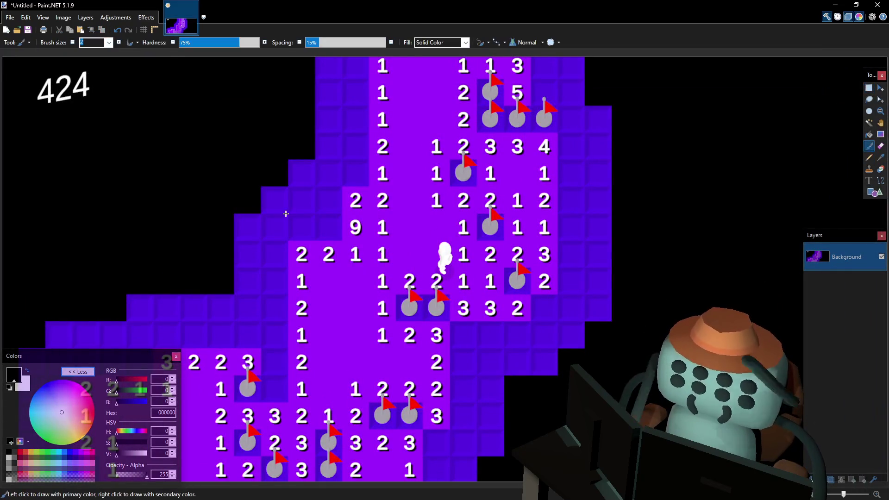
pyautogui.scroll(-2, 349, 219)
pyautogui.hscroll(-2, 456, 228)
pyautogui.scroll(-1, 455, 228)
pyautogui.scroll(1, 456, 227)
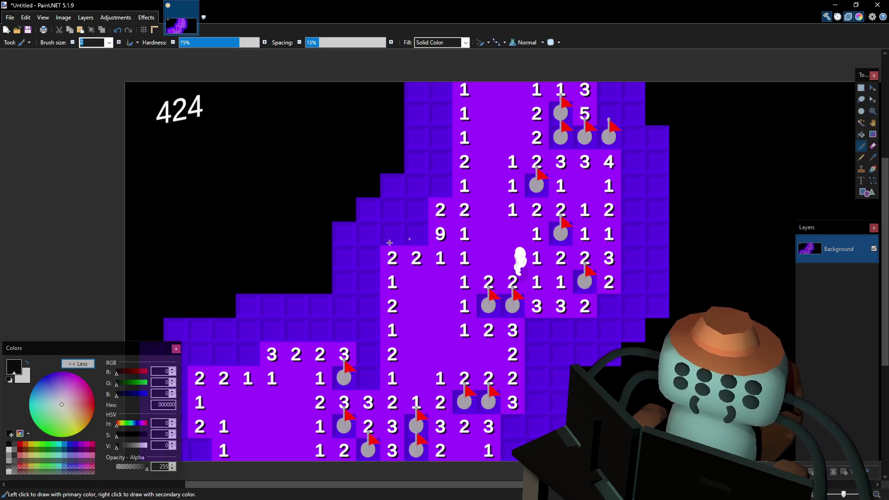
# Switch to the Pencil tool for one-pixel black freehand lines
pyautogui.press('p')
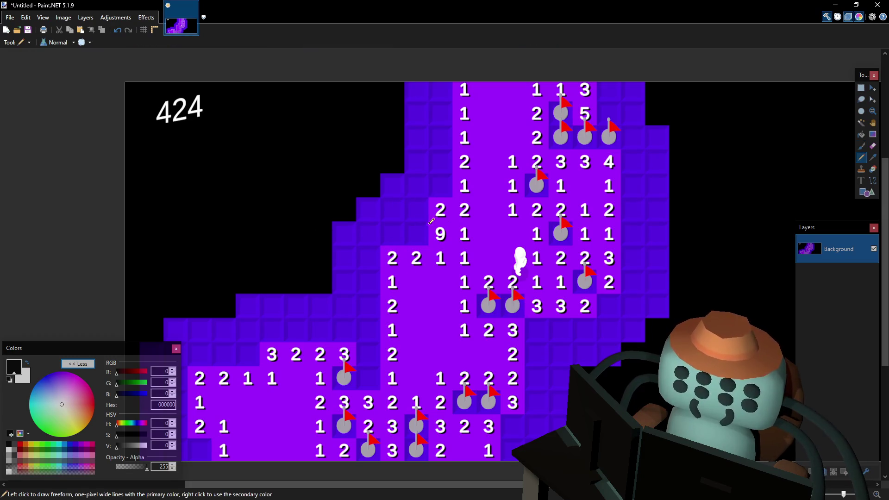
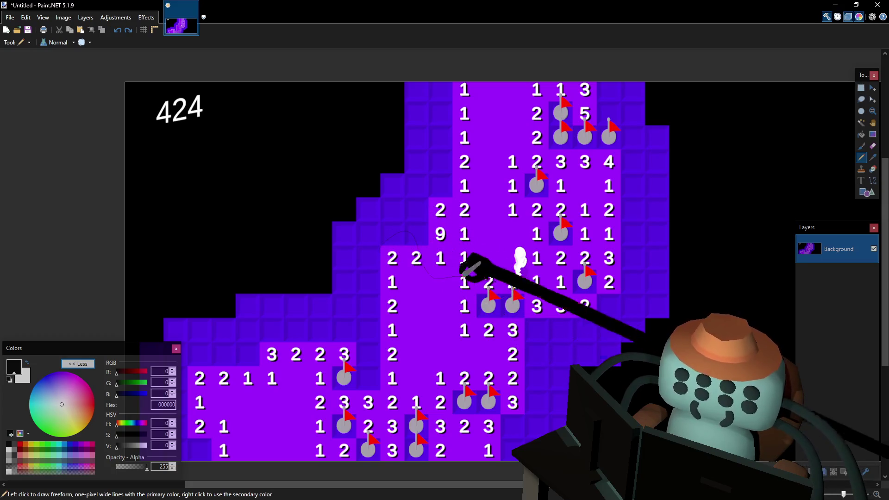
# Brush an orange blob beside the 424 and bucket-fill it yellow-orange
pyautogui.press('b')
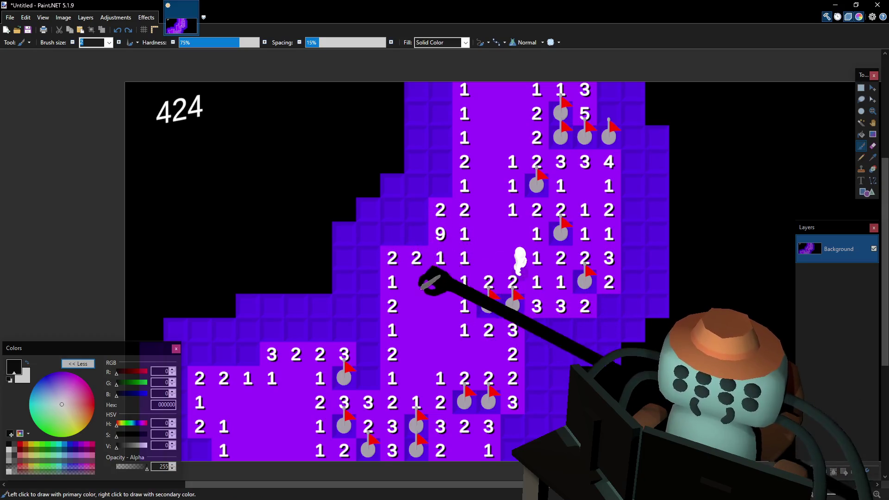
pyautogui.write('32')
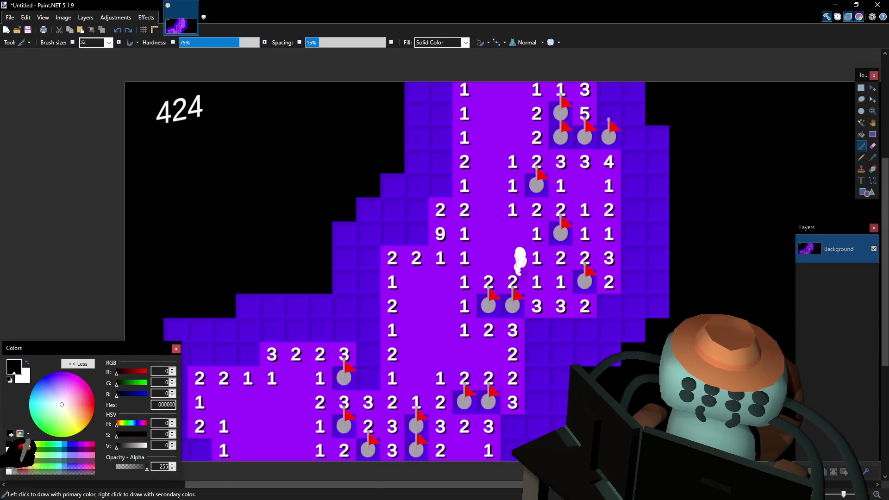
pyautogui.click(44, 445)
pyautogui.moveTo(263, 191); pyautogui.dragTo(289, 202)
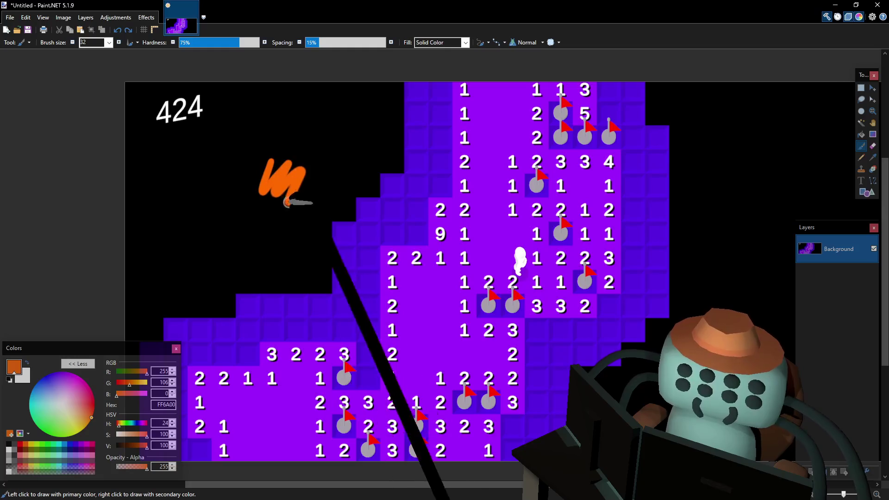
pyautogui.hotkey('ctrl', 'z')
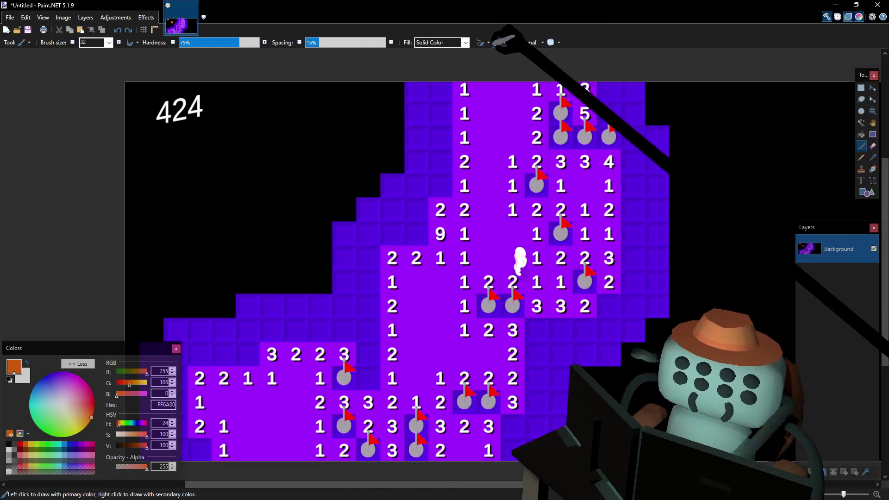
pyautogui.moveTo(267, 160)
pyautogui.mouseDown()
pyautogui.moveTo(288, 149)
pyautogui.moveTo(292, 174)
pyautogui.mouseUp()
pyautogui.moveTo(285, 132)
pyautogui.mouseDown()
pyautogui.moveTo(278, 170)
pyautogui.moveTo(299, 160)
pyautogui.mouseUp()
pyautogui.press('f')
pyautogui.moveTo(129, 383); pyautogui.dragTo(142, 383)
pyautogui.click(293, 165)
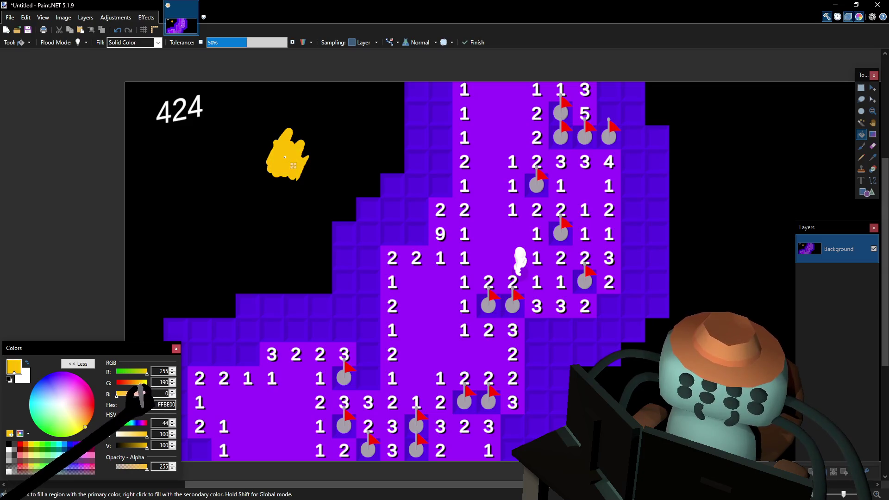
# Paint a second blob below, fill it orange, and refill the upper blob saturated yellow
pyautogui.press('b')
pyautogui.moveTo(267, 207); pyautogui.dragTo(260, 214)
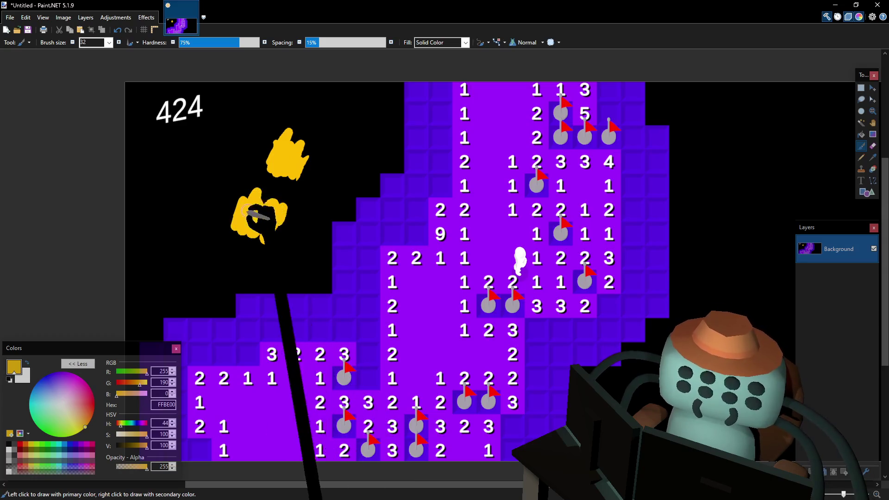
pyautogui.moveTo(136, 383); pyautogui.dragTo(123, 384)
pyautogui.press('f')
pyautogui.click(273, 220)
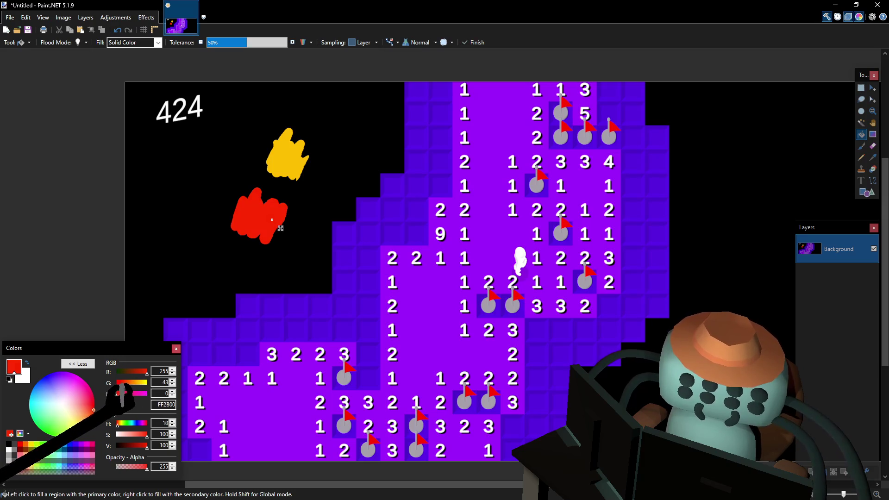
pyautogui.click(285, 167)
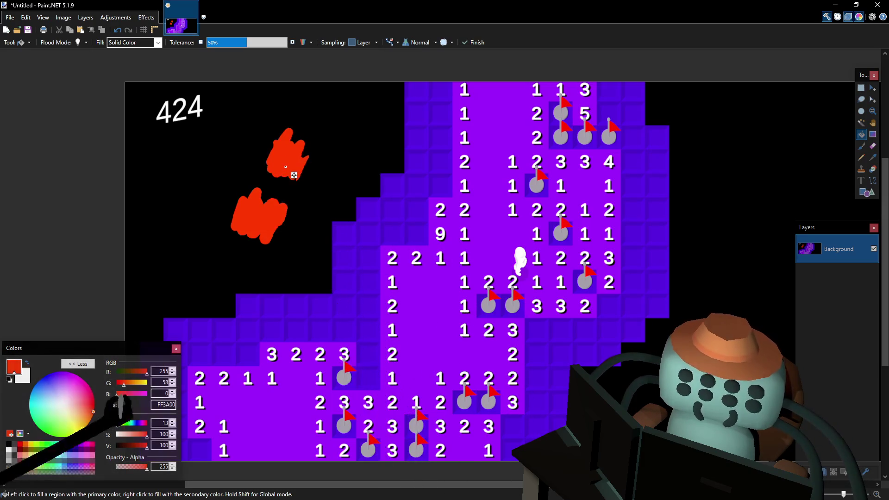
pyautogui.moveTo(124, 383); pyautogui.dragTo(146, 383)
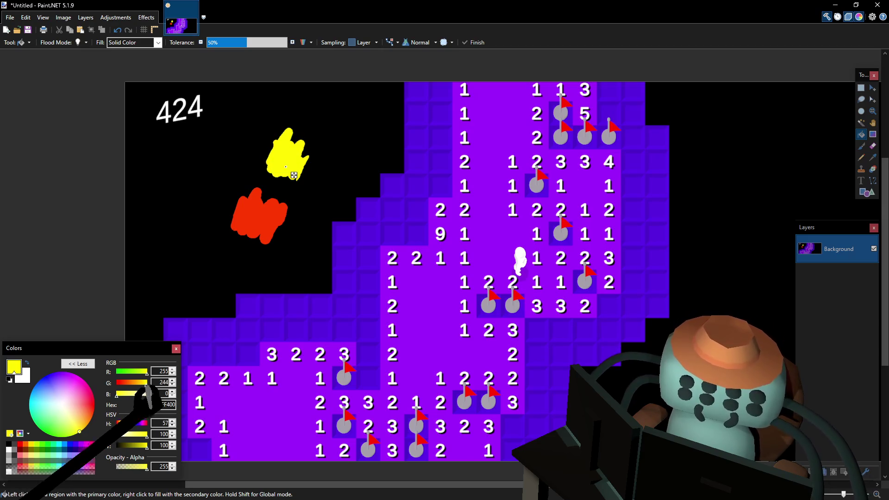
pyautogui.moveTo(132, 394)
pyautogui.mouseDown()
pyautogui.moveTo(117, 394)
pyautogui.moveTo(144, 383)
pyautogui.mouseUp()
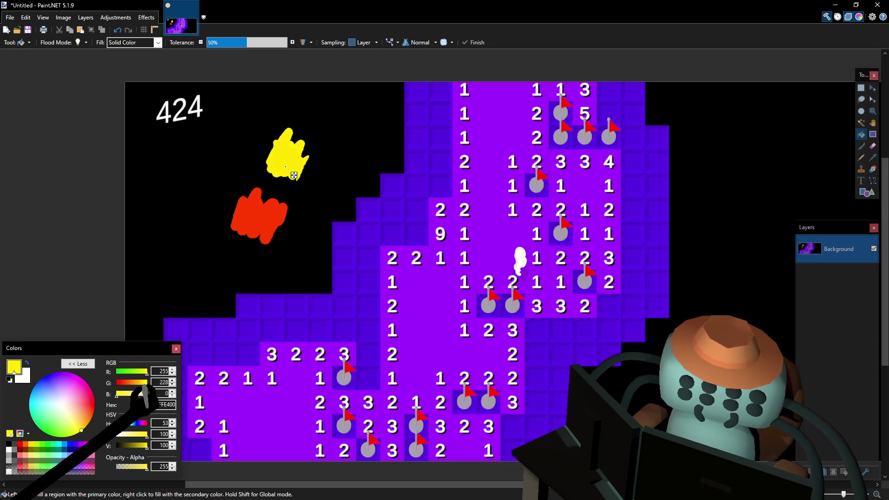
pyautogui.press('b')
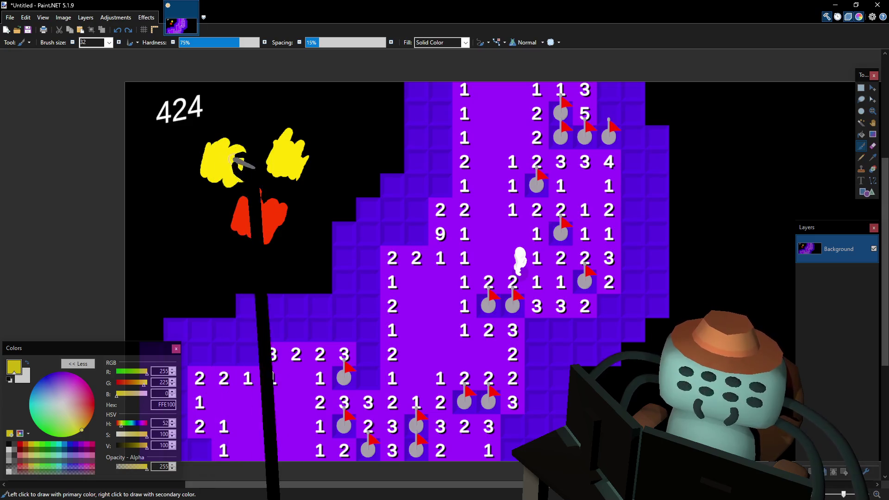
# Bucket-fill the left blob red and the lower blob orange, then remove the extra Layers 3 and 4
pyautogui.press('f')
pyautogui.click(233, 169)
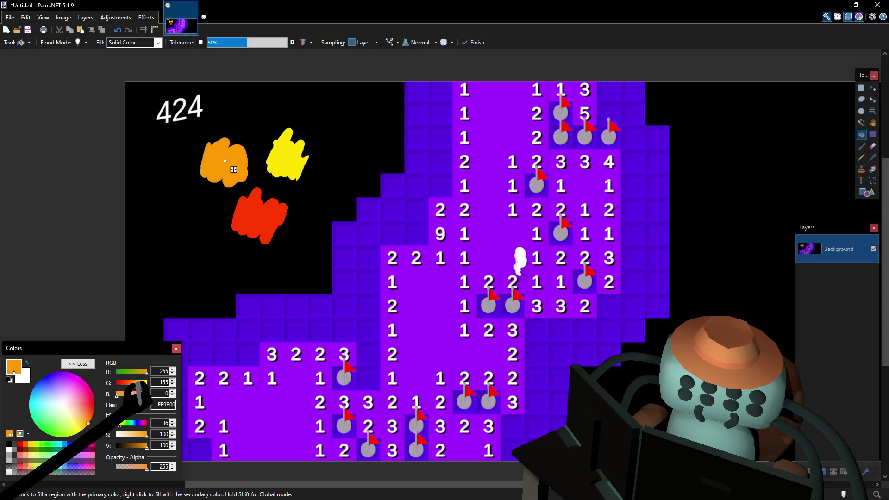
pyautogui.moveTo(148, 446); pyautogui.dragTo(141, 446)
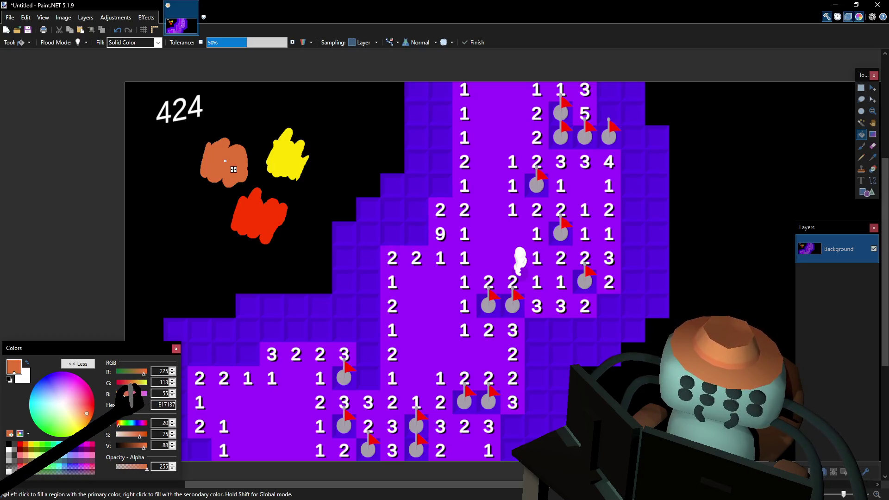
pyautogui.click(233, 169)
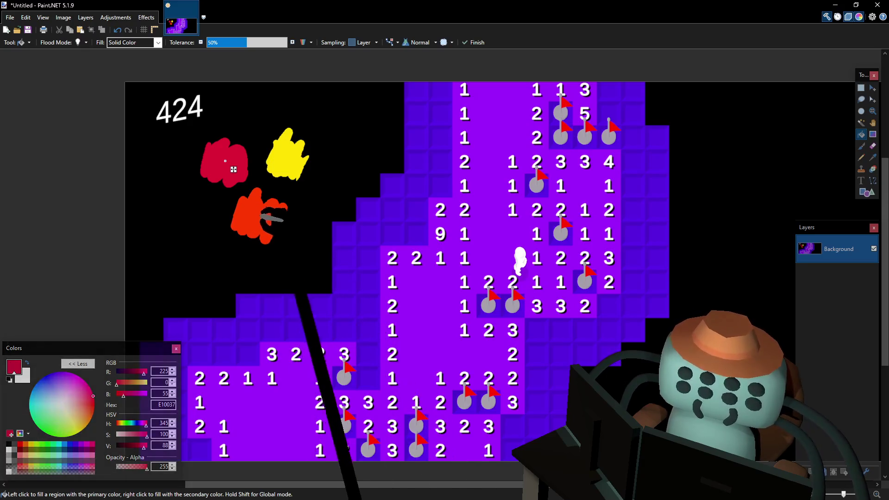
pyautogui.click(266, 227)
pyautogui.moveTo(116, 383); pyautogui.dragTo(127, 383)
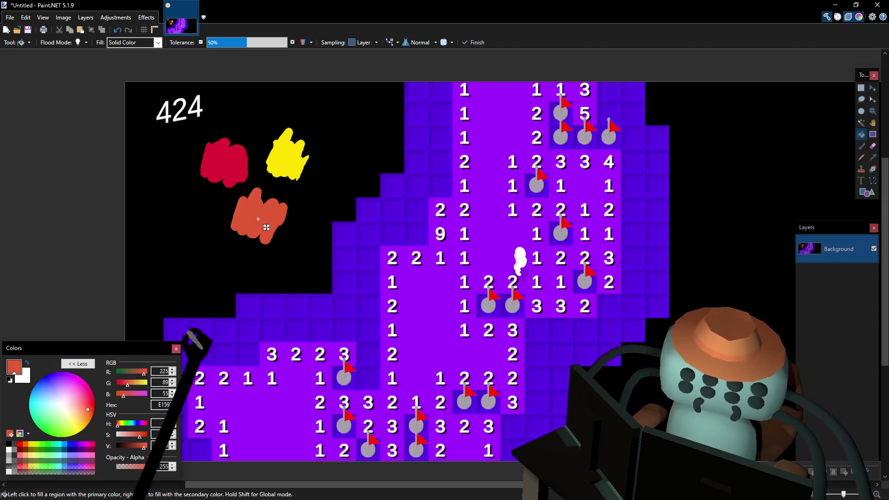
pyautogui.press('b')
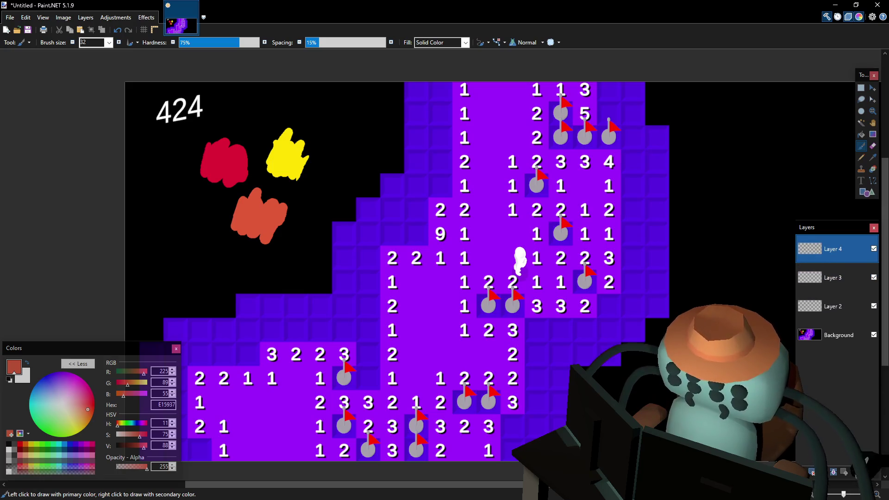
pyautogui.hotkey('ctrl', 'shift', 'Delete')
pyautogui.hotkey('ctrl', 'shift', 'Delete')
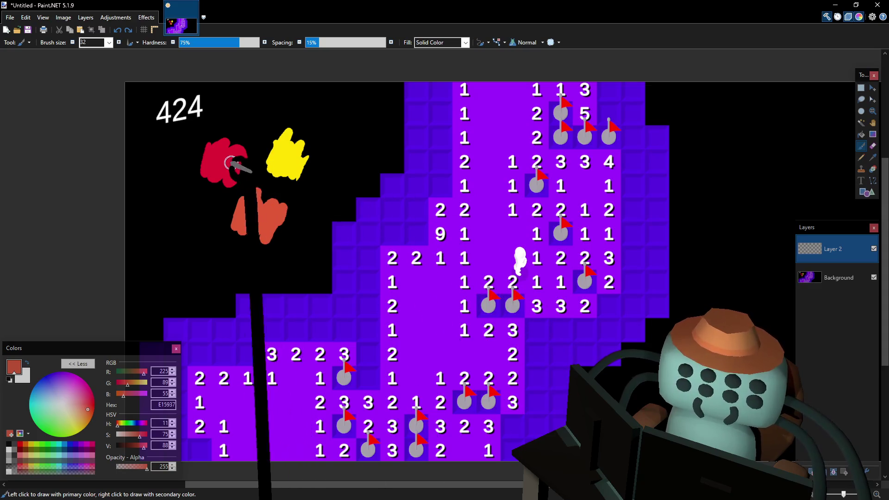
# Sample the red from the red swatch with the Color Picker, undoing a stray test stroke
pyautogui.press('k')
pyautogui.click(264, 112)
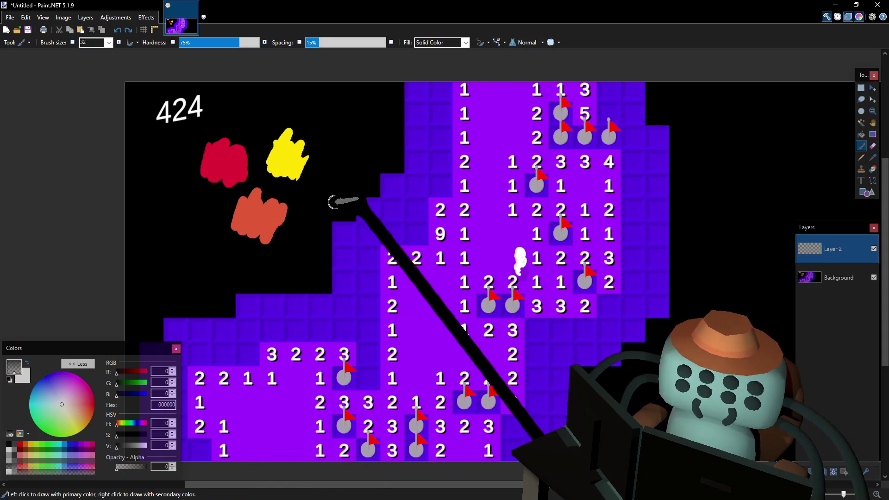
pyautogui.press('k')
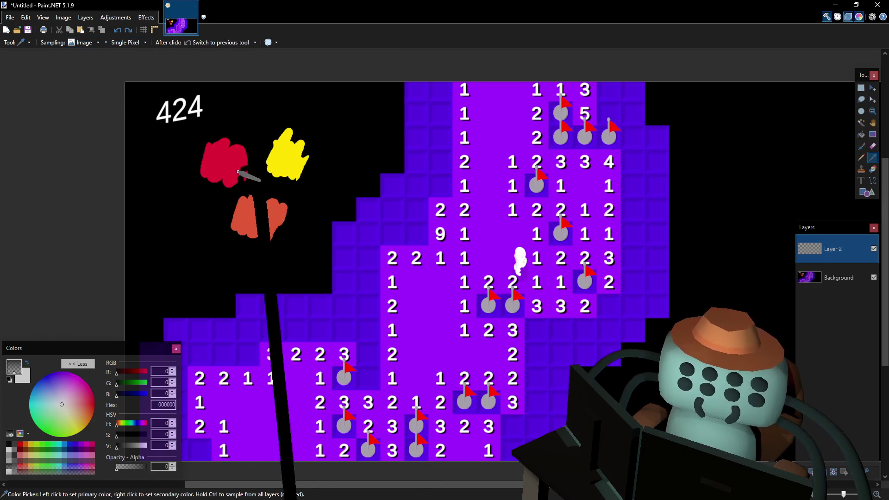
pyautogui.click(221, 165)
pyautogui.moveTo(326, 206); pyautogui.dragTo(355, 209)
pyautogui.hotkey('ctrl', 'z')
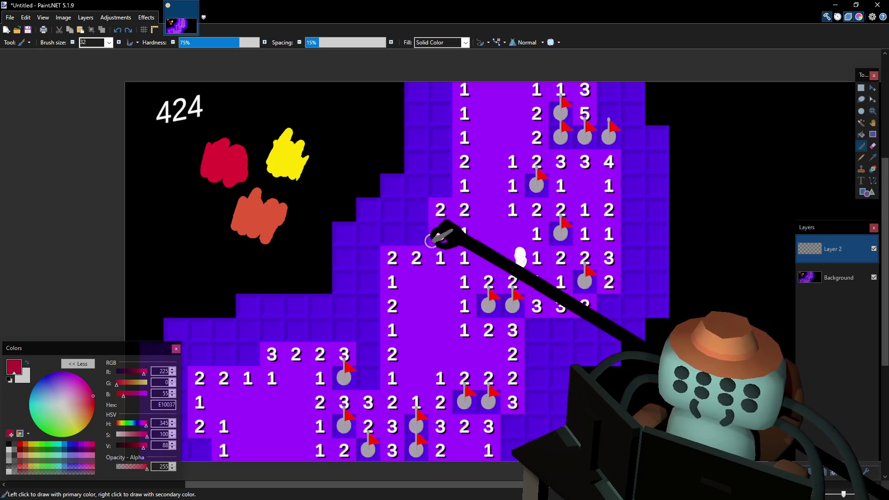
# Brush red spike strokes over the purple board near its centre
pyautogui.moveTo(395, 212)
pyautogui.mouseDown()
pyautogui.moveTo(477, 246)
pyautogui.moveTo(469, 191)
pyautogui.mouseUp()
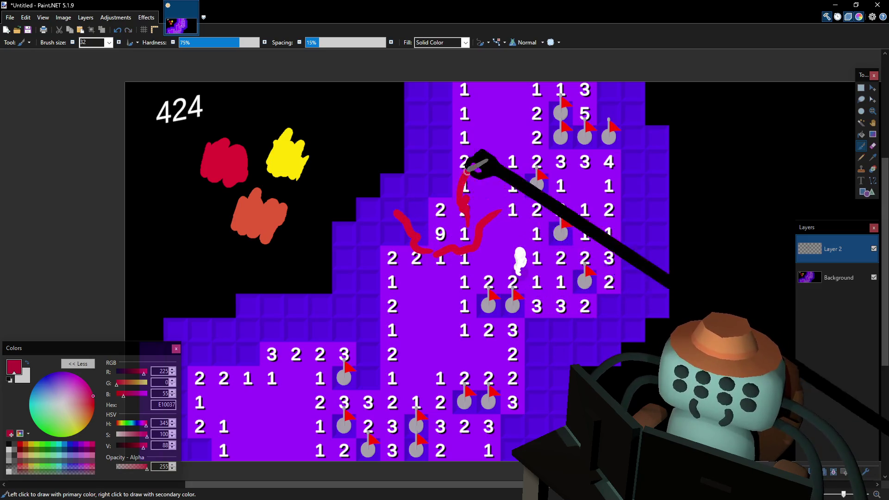
pyautogui.hotkey('ctrl', 'z')
pyautogui.hotkey('ctrl', 'z')
pyautogui.hotkey('ctrl', 'z')
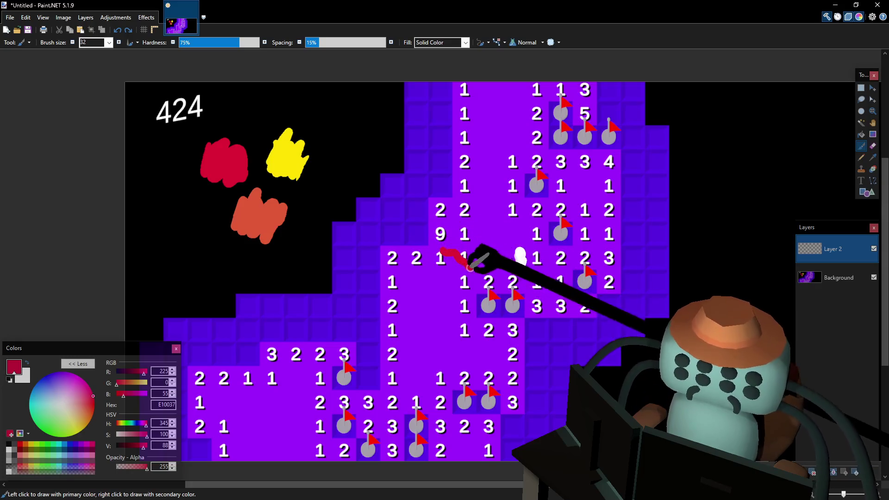
pyautogui.moveTo(462, 236)
pyautogui.mouseDown()
pyautogui.moveTo(475, 210)
pyautogui.moveTo(440, 206)
pyautogui.moveTo(436, 237)
pyautogui.moveTo(451, 240)
pyautogui.mouseUp()
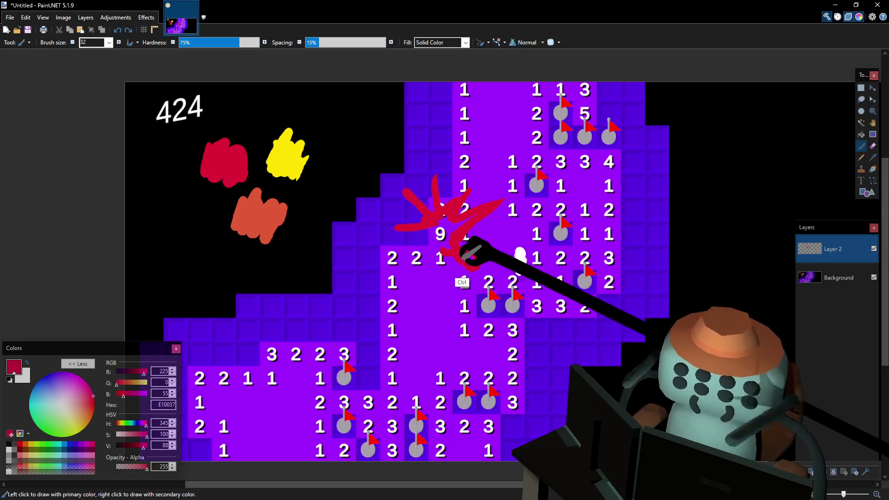
# Redo the red sketch as a thicker curling shape beside the 9 on the board
pyautogui.hotkey('ctrl', 'z')
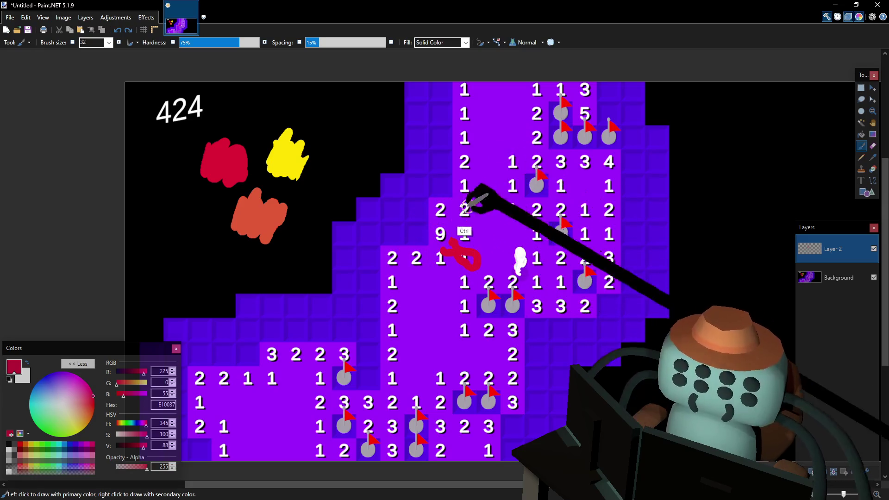
pyautogui.hotkey('ctrl', 'z')
pyautogui.moveTo(441, 221); pyautogui.dragTo(476, 206)
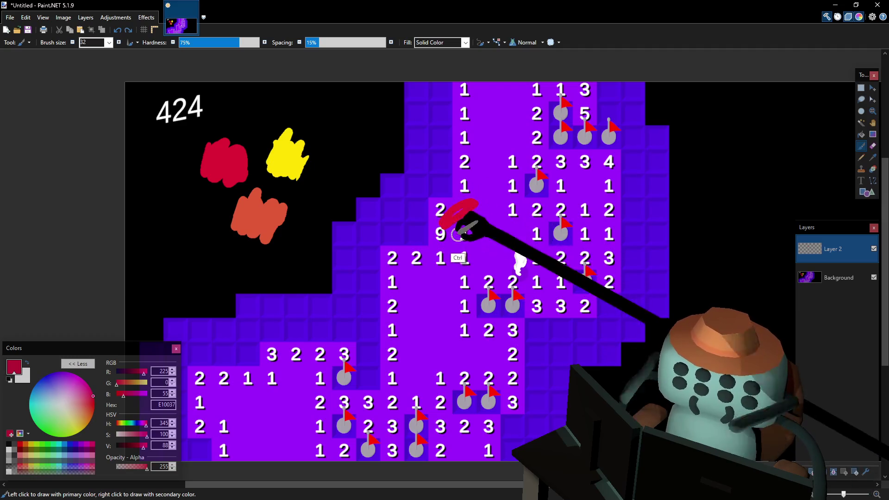
pyautogui.moveTo(442, 209); pyautogui.dragTo(431, 247)
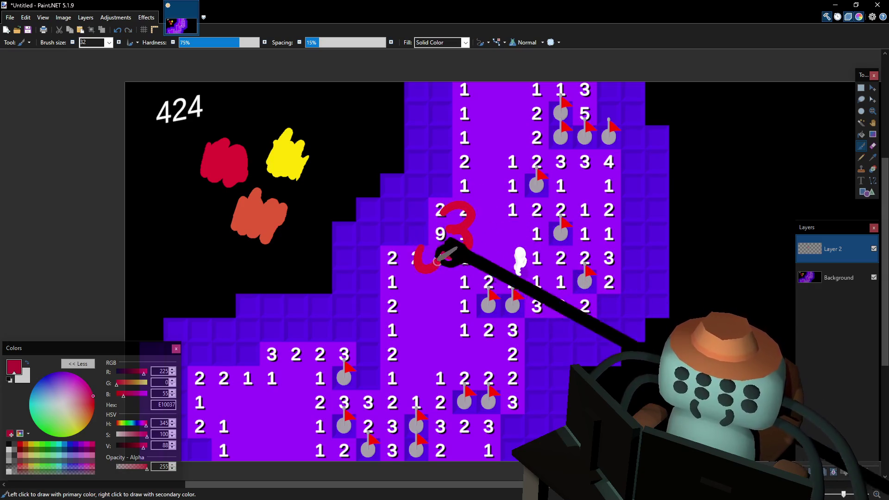
pyautogui.moveTo(418, 244); pyautogui.dragTo(437, 239)
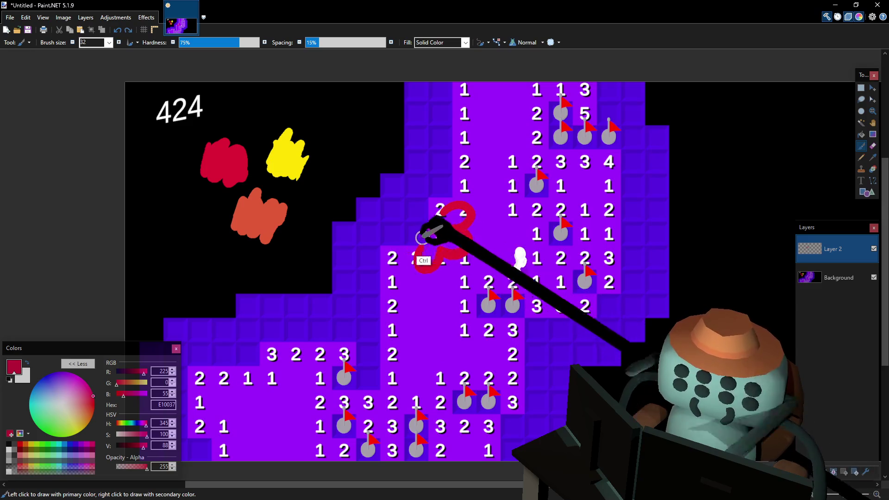
pyautogui.moveTo(412, 216)
pyautogui.mouseDown()
pyautogui.moveTo(436, 212)
pyautogui.moveTo(460, 224)
pyautogui.moveTo(425, 234)
pyautogui.mouseUp()
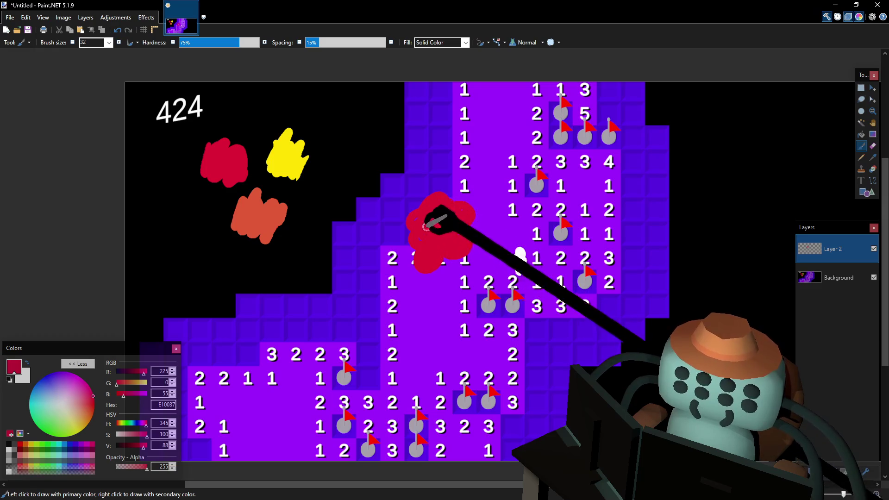
# Sample burnt orange from its swatch and brush it over the red blob
pyautogui.keyDown('ctrl'); pyautogui.click(258, 205); pyautogui.keyUp('ctrl')
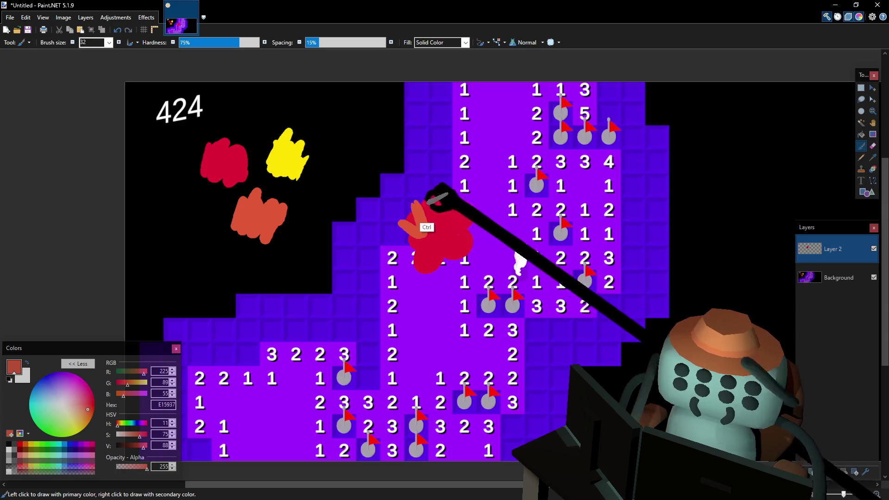
pyautogui.moveTo(438, 207); pyautogui.dragTo(463, 194)
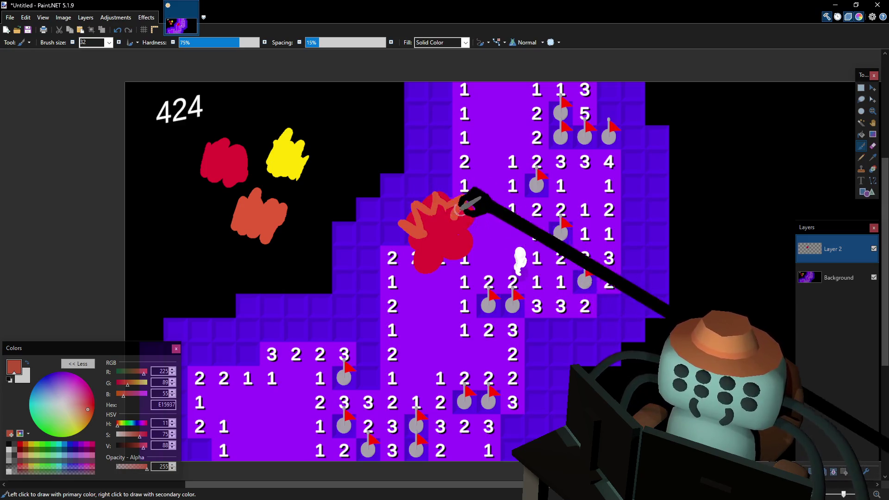
pyautogui.moveTo(462, 231); pyautogui.dragTo(464, 224)
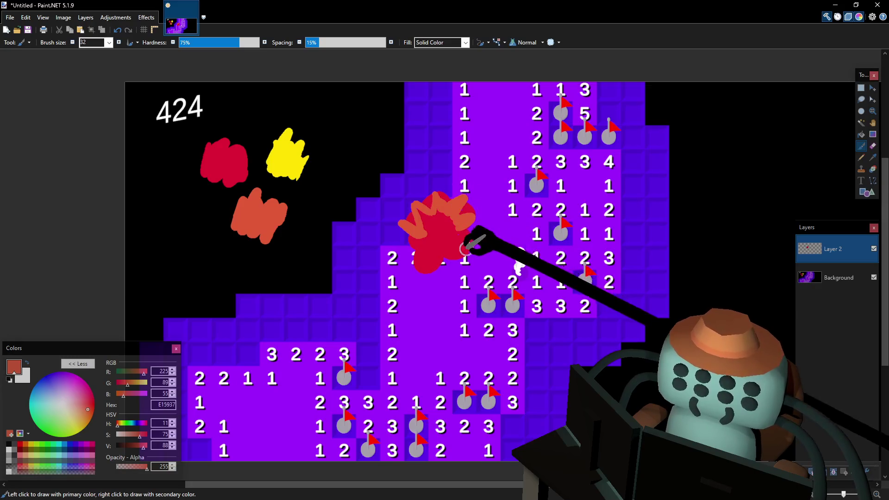
pyautogui.moveTo(413, 236); pyautogui.dragTo(454, 247)
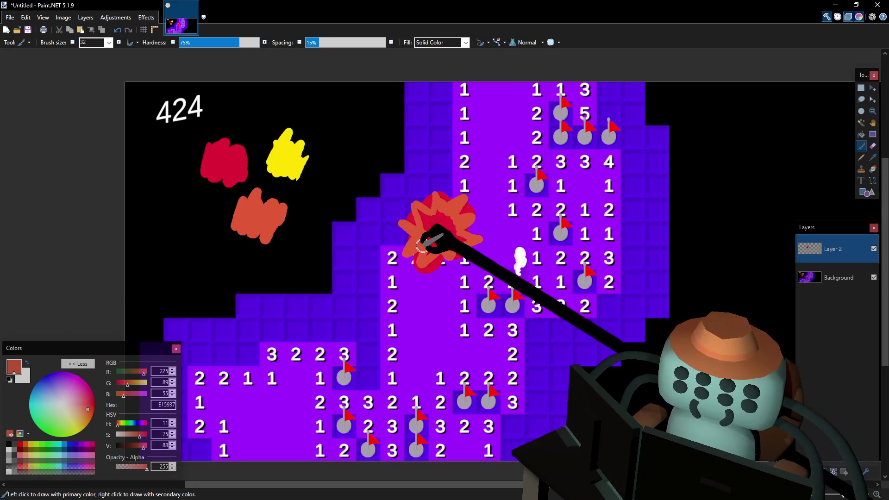
pyautogui.press('f')
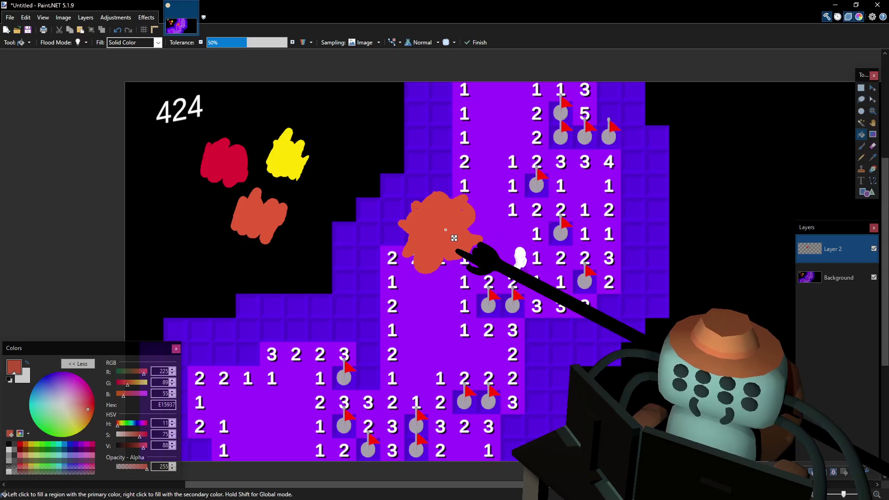
pyautogui.hotkey('ctrl', 'z')
pyautogui.press('b')
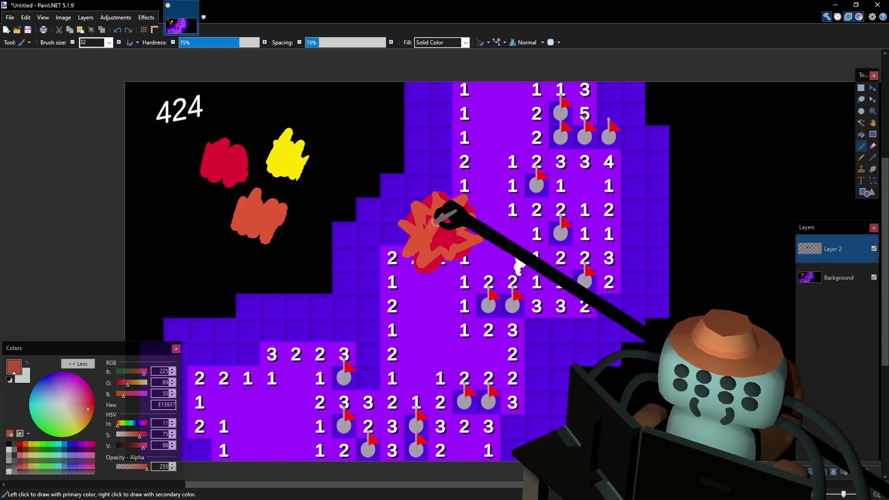
# Bucket-fill the remaining red gaps inside the blob with orange
pyautogui.press('f')
pyautogui.click(445, 237)
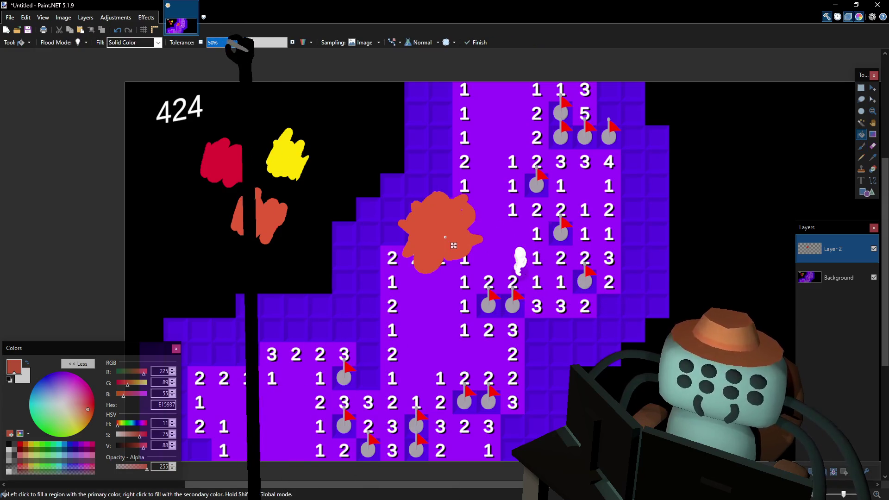
pyautogui.press('b')
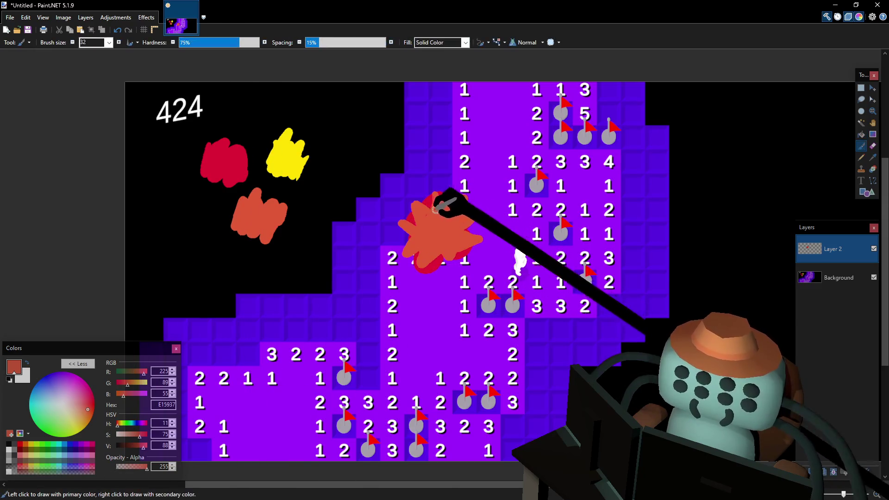
pyautogui.press('k')
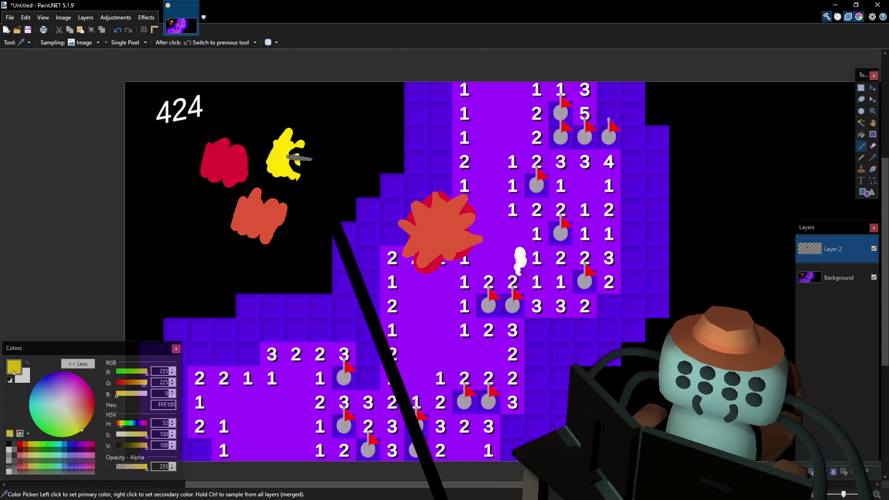
# Sample yellow from the yellow scribble and brush yellow spikes radiating from the orange blob
pyautogui.click(294, 155)
pyautogui.press('b')
pyautogui.moveTo(449, 203); pyautogui.dragTo(458, 215)
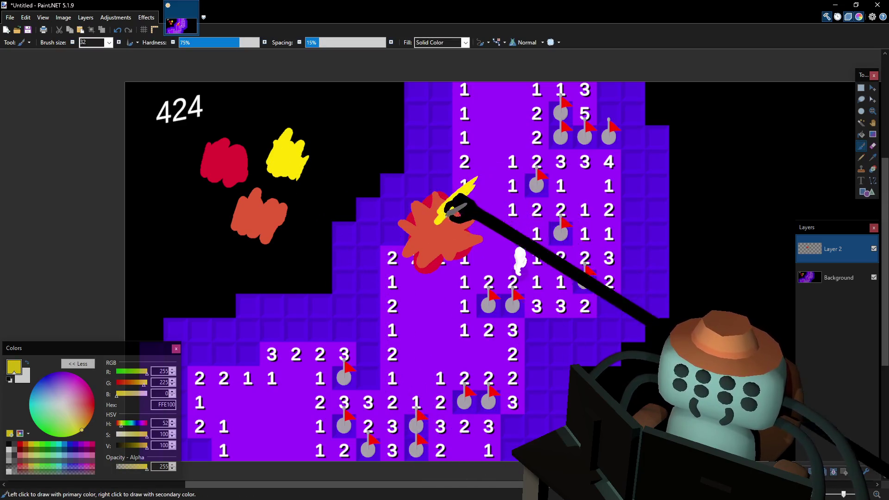
pyautogui.moveTo(423, 239)
pyautogui.mouseDown()
pyautogui.moveTo(423, 254)
pyautogui.moveTo(422, 237)
pyautogui.mouseUp()
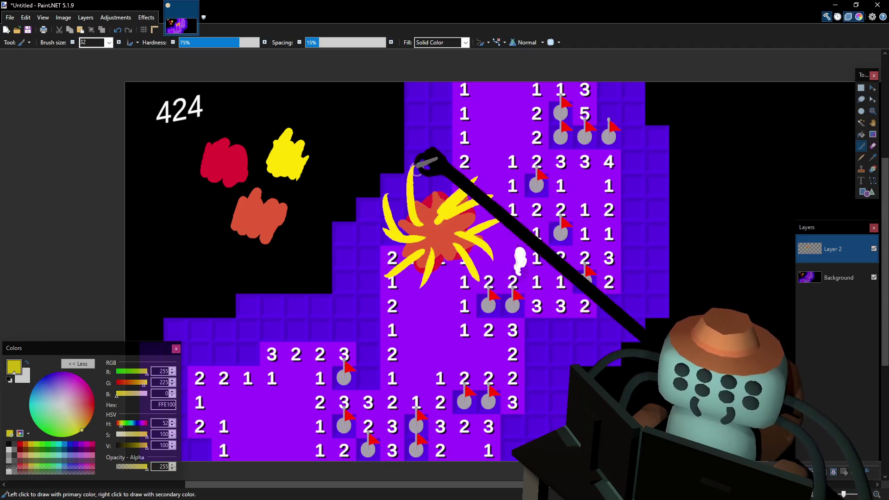
pyautogui.hotkey('ctrl', 'z')
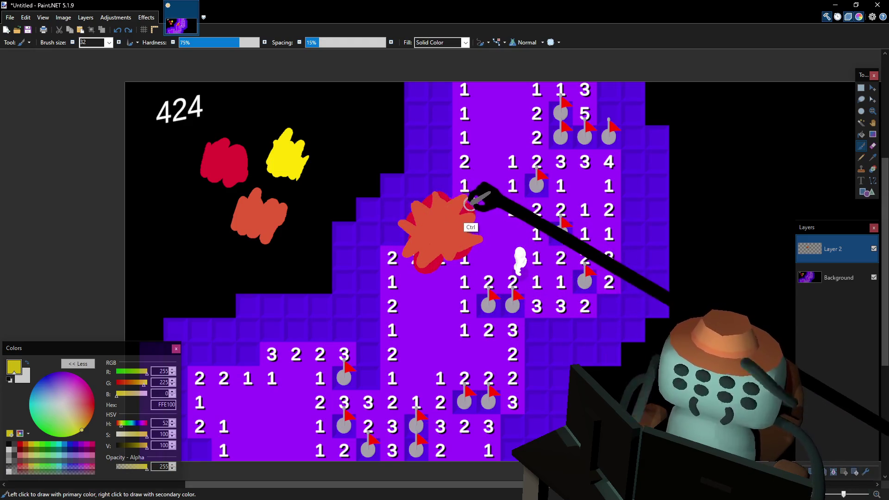
pyautogui.moveTo(437, 205)
pyautogui.mouseDown()
pyautogui.moveTo(468, 174)
pyautogui.moveTo(447, 203)
pyautogui.moveTo(508, 226)
pyautogui.moveTo(486, 226)
pyautogui.moveTo(518, 230)
pyautogui.mouseUp()
pyautogui.hotkey('ctrl', 'z')
pyautogui.hotkey('ctrl', 'z')
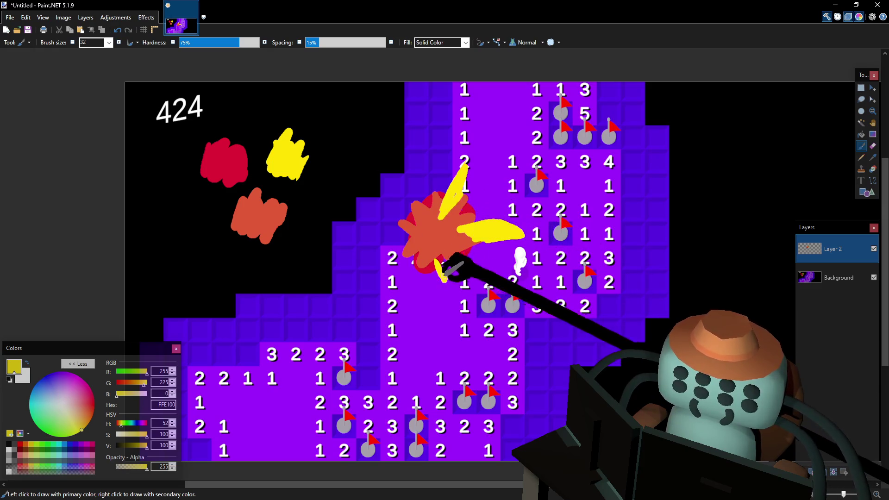
pyautogui.moveTo(442, 277)
pyautogui.mouseDown()
pyautogui.moveTo(431, 258)
pyautogui.moveTo(396, 281)
pyautogui.moveTo(405, 267)
pyautogui.mouseUp()
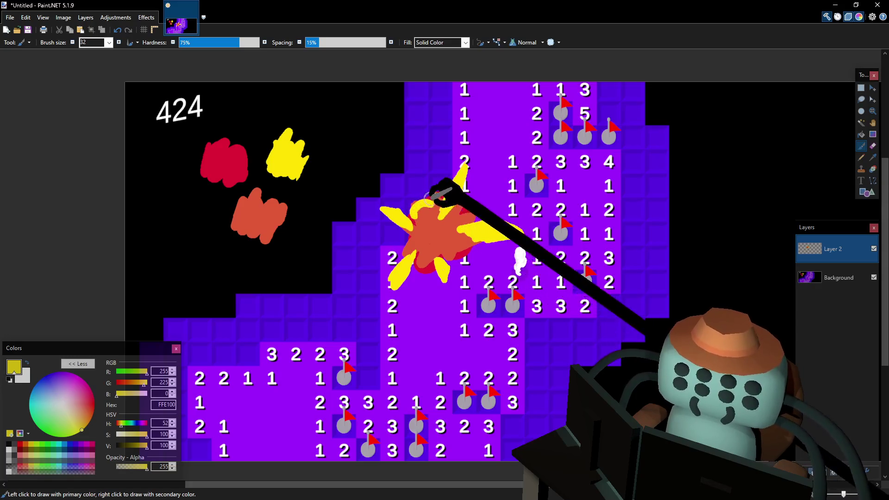
# Sample red from the red scribble for the next strokes
pyautogui.press('k')
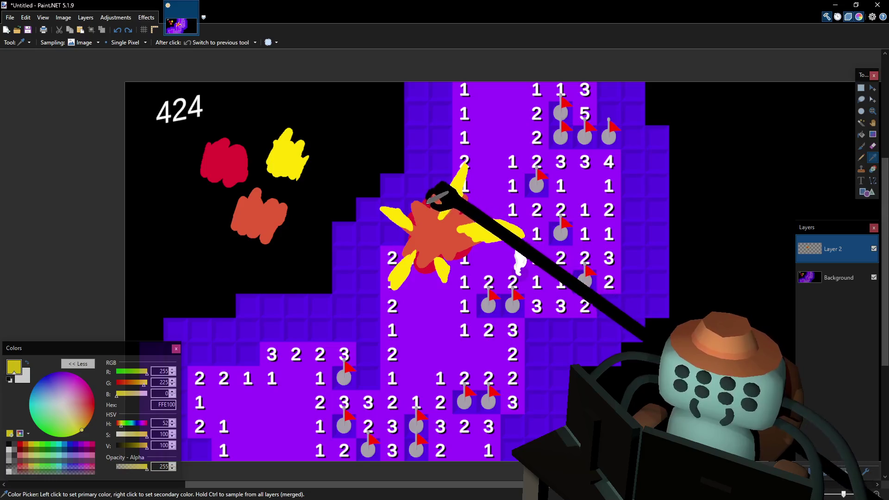
pyautogui.click(432, 194)
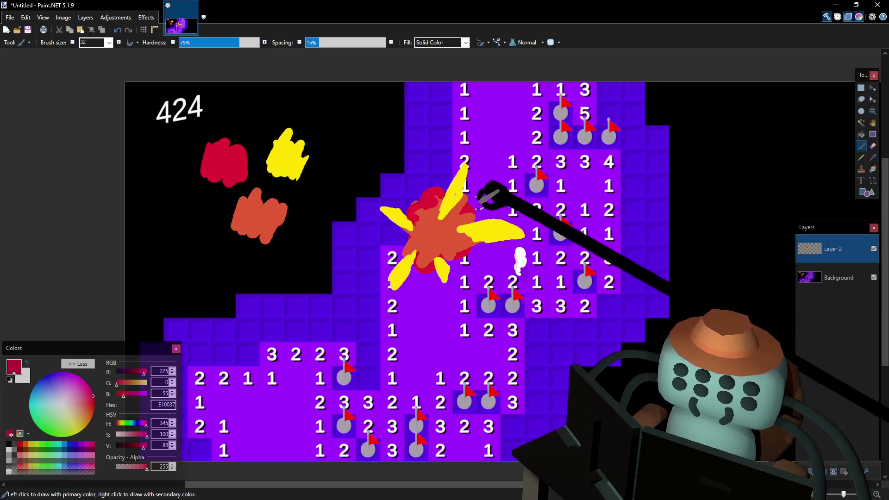
# Brush a larger red blob over the orange explosion centre, then sample the orange swatch
pyautogui.moveTo(417, 216); pyautogui.dragTo(470, 208)
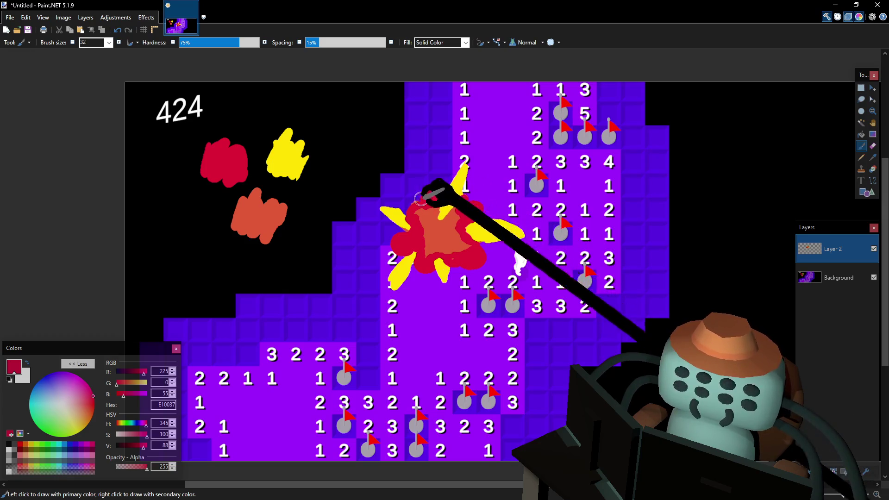
pyautogui.moveTo(413, 202)
pyautogui.mouseDown()
pyautogui.moveTo(420, 233)
pyautogui.moveTo(442, 247)
pyautogui.mouseUp()
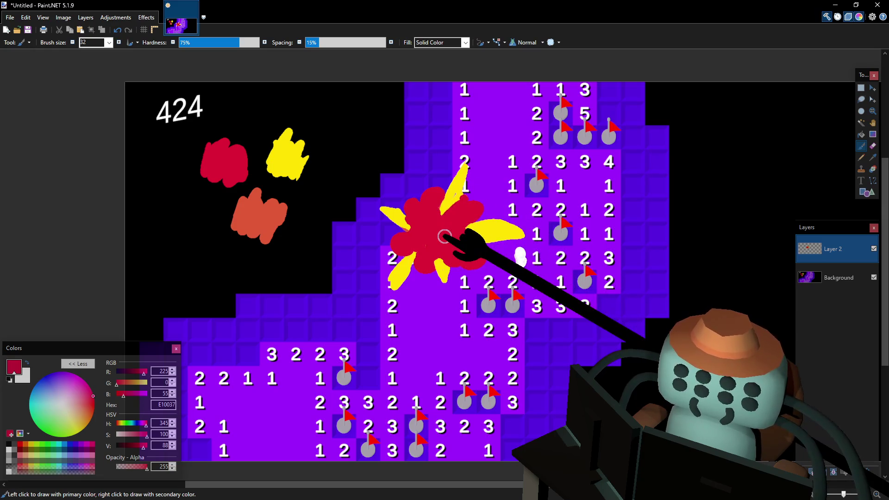
pyautogui.press('k')
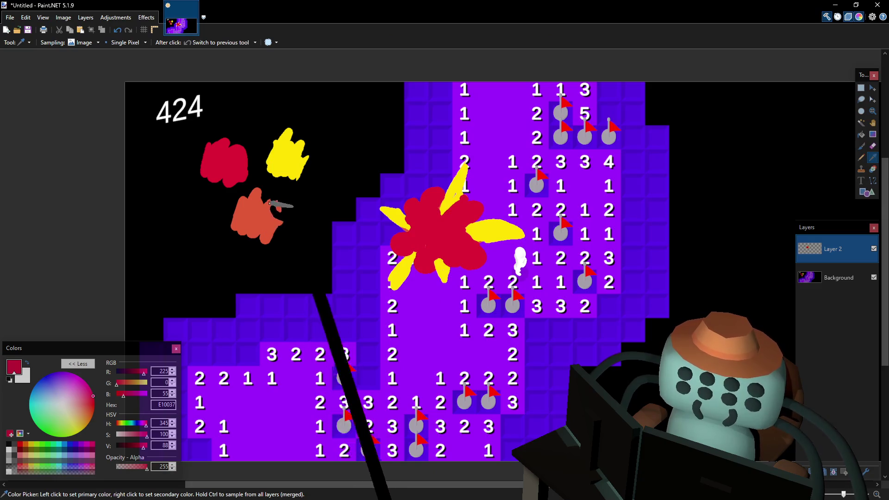
pyautogui.click(264, 221)
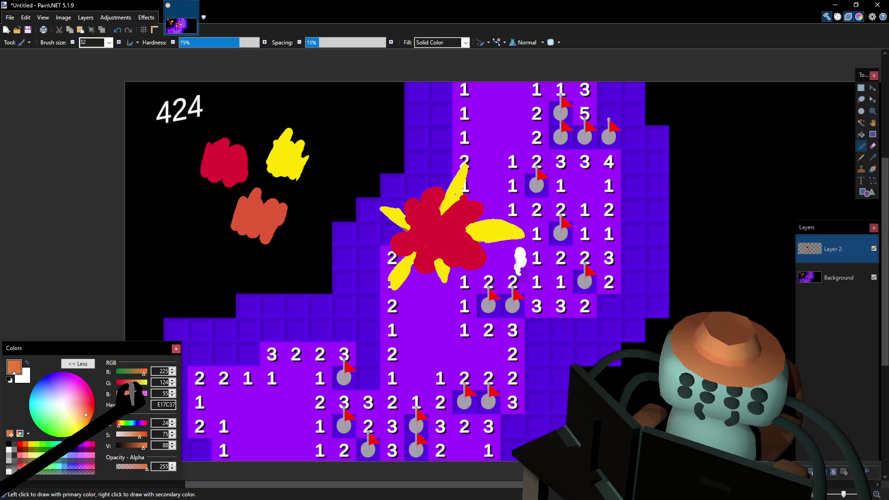
# Boost the orange's red to 255 and brush an orange core inside the red blob
pyautogui.click(90, 420)
pyautogui.click(161, 372)
pyautogui.write('255')
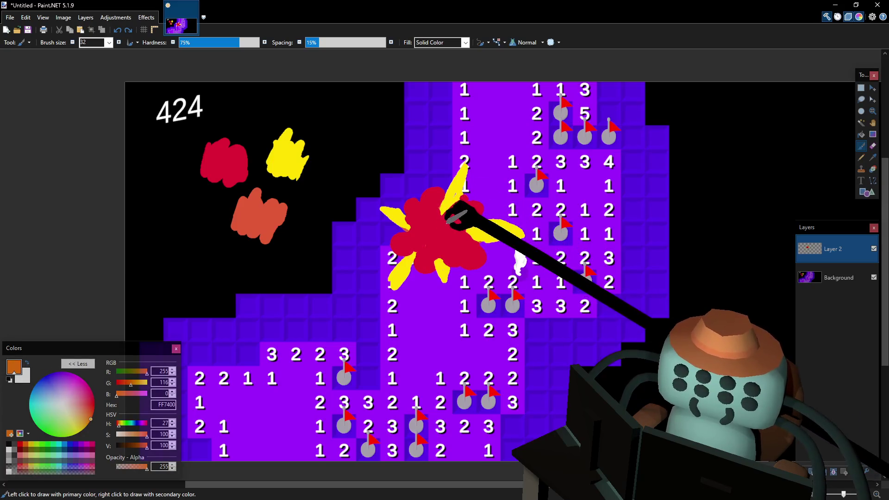
pyautogui.moveTo(448, 223); pyautogui.dragTo(479, 208)
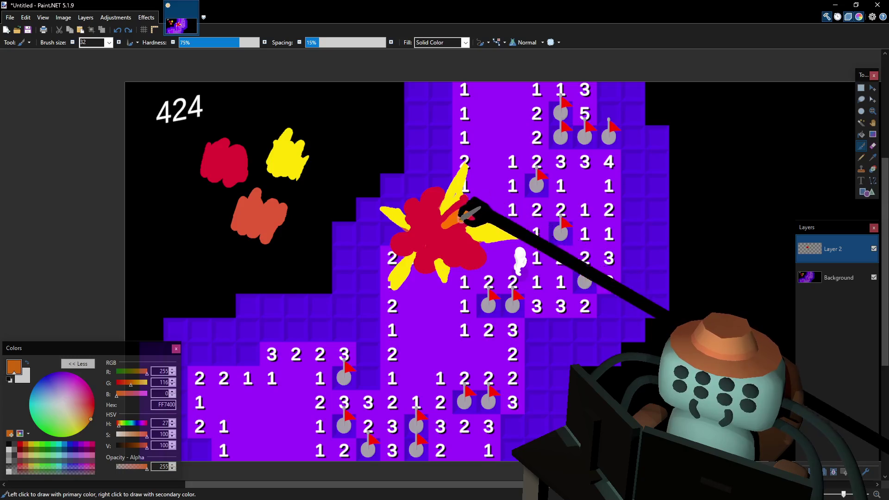
pyautogui.moveTo(457, 255); pyautogui.dragTo(451, 243)
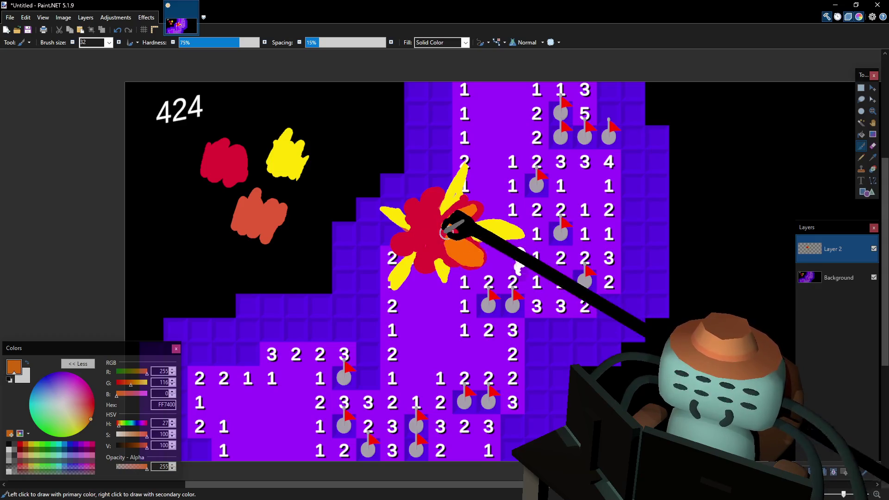
pyautogui.moveTo(451, 243)
pyautogui.mouseDown()
pyautogui.moveTo(423, 268)
pyautogui.moveTo(408, 248)
pyautogui.moveTo(423, 234)
pyautogui.mouseUp()
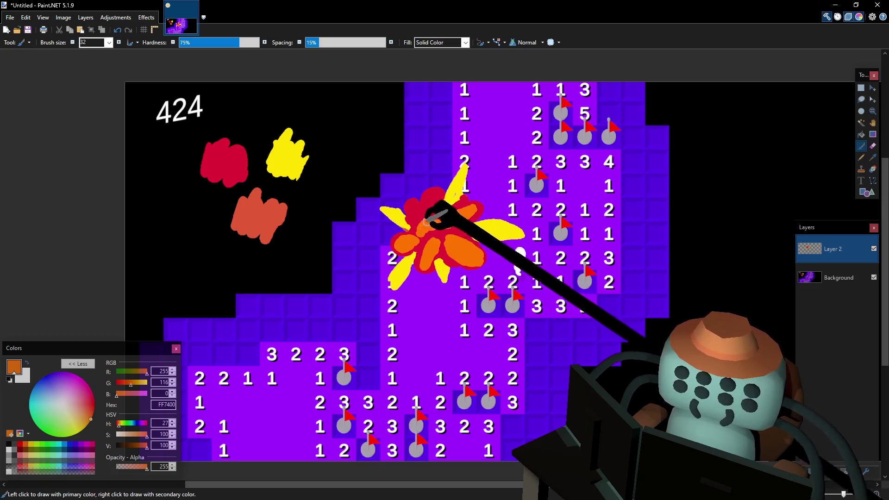
pyautogui.moveTo(431, 221); pyautogui.dragTo(422, 208)
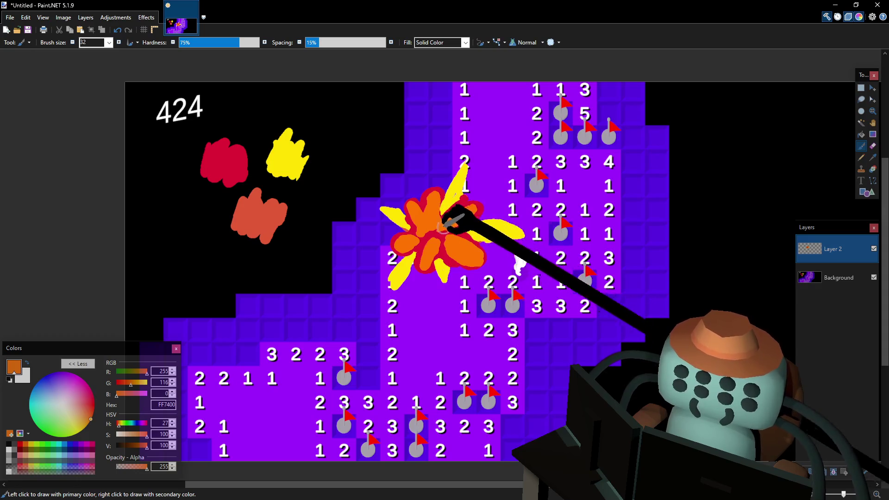
pyautogui.press('k')
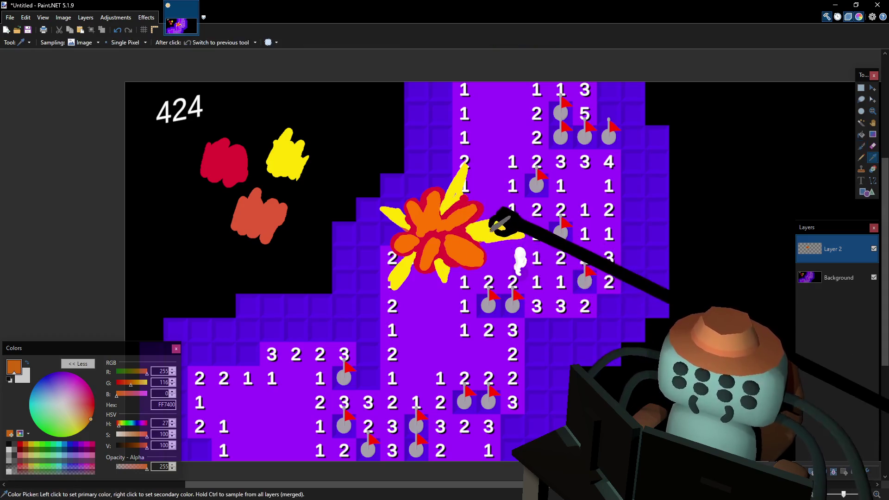
# Sample yellow and brush a yellow centre inside the orange core
pyautogui.click(500, 222)
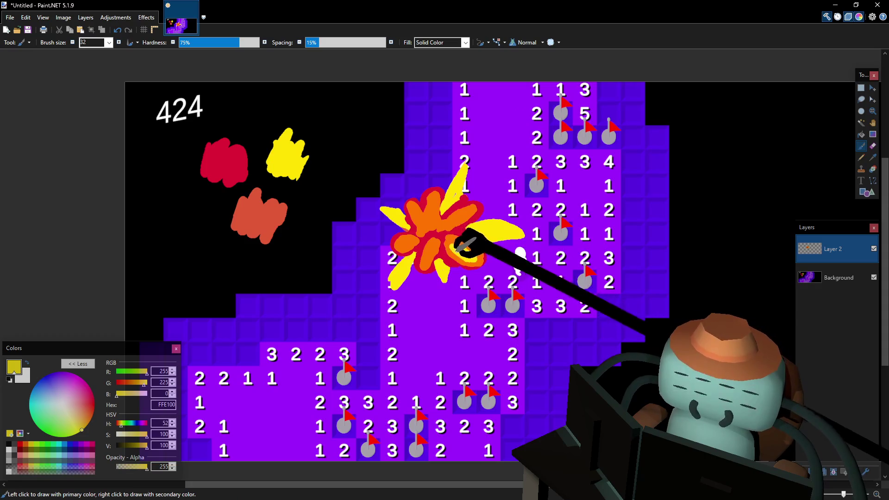
pyautogui.moveTo(462, 245); pyautogui.dragTo(434, 201)
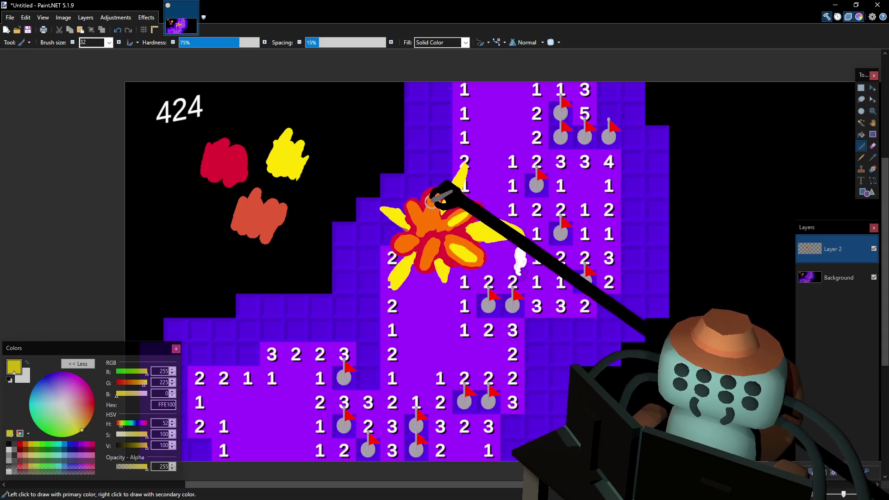
pyautogui.moveTo(432, 201)
pyautogui.mouseDown()
pyautogui.moveTo(416, 211)
pyautogui.moveTo(459, 239)
pyautogui.mouseUp()
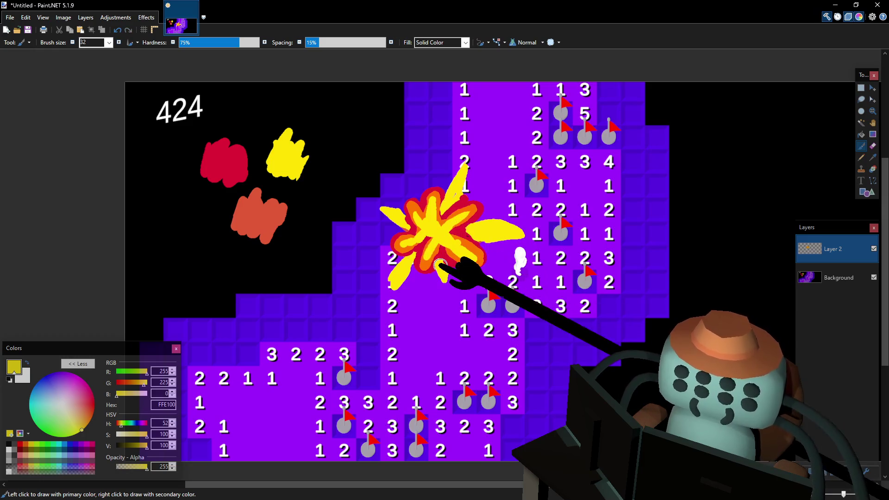
pyautogui.keyDown('ctrl'); pyautogui.scroll(-2, 440, 266); pyautogui.keyUp('ctrl')
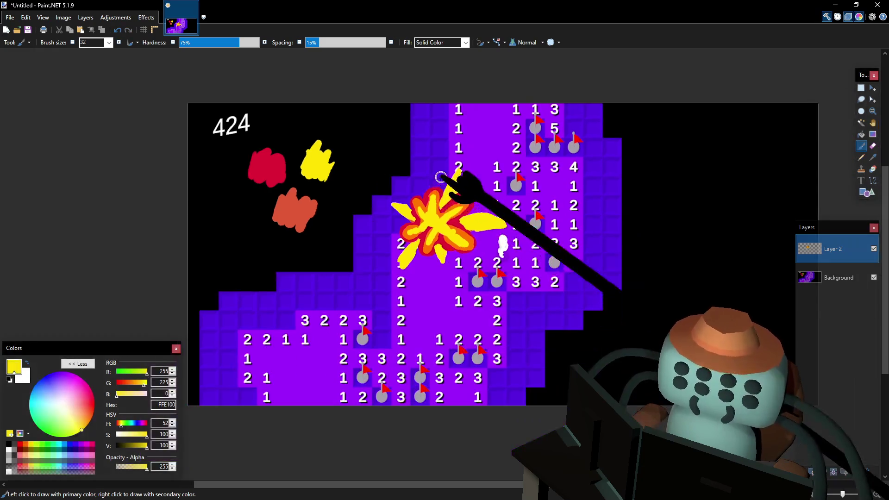
pyautogui.keyDown('ctrl'); pyautogui.scroll(-3, 441, 178); pyautogui.keyUp('ctrl')
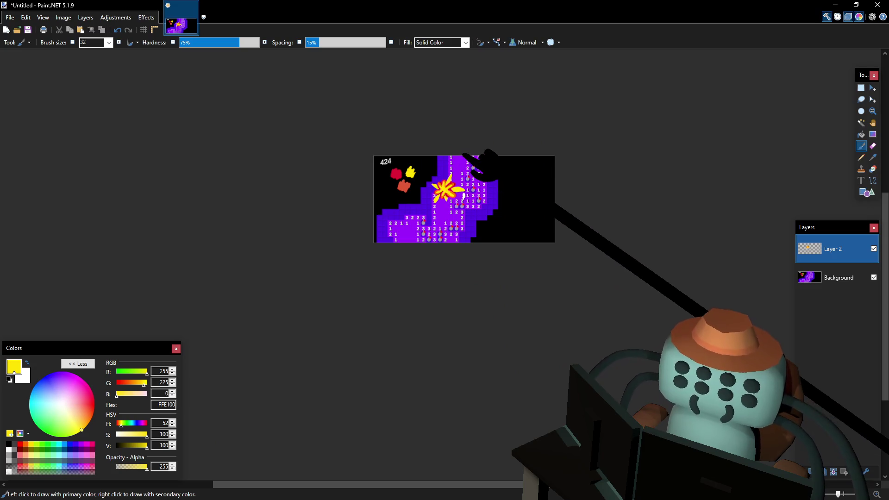
pyautogui.keyDown('ctrl'); pyautogui.scroll(1, 444, 181); pyautogui.keyUp('ctrl')
pyautogui.keyDown('ctrl'); pyautogui.scroll(1, 446, 180); pyautogui.keyUp('ctrl')
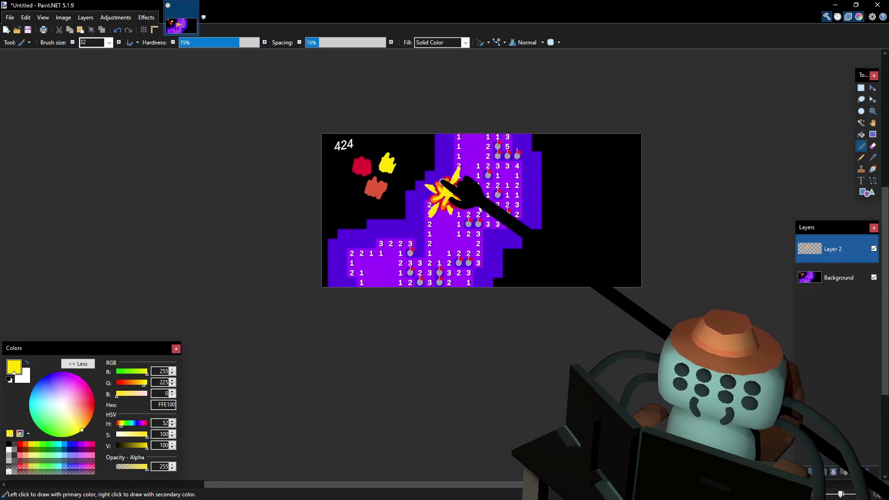
pyautogui.keyDown('ctrl'); pyautogui.scroll(1, 450, 178); pyautogui.keyUp('ctrl')
pyautogui.keyDown('ctrl'); pyautogui.scroll(1, 450, 178); pyautogui.keyUp('ctrl')
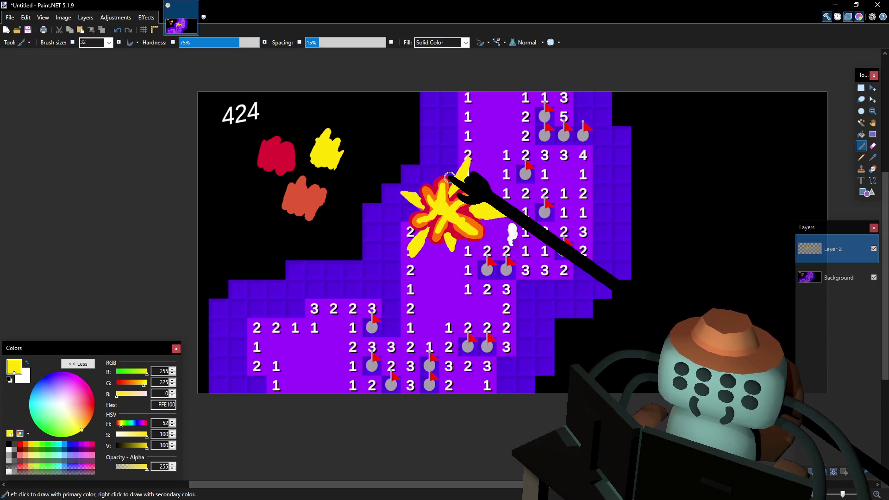
pyautogui.scroll(1, 450, 178)
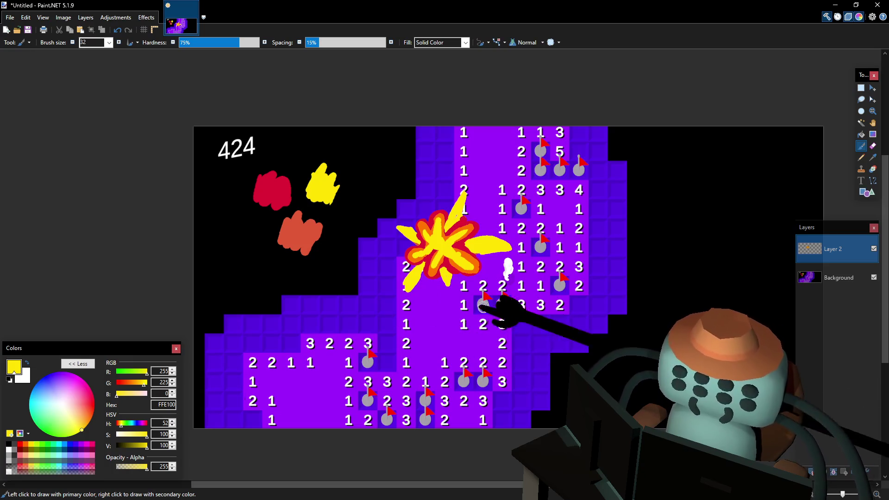
pyautogui.moveTo(382, 293); pyautogui.dragTo(559, 293)
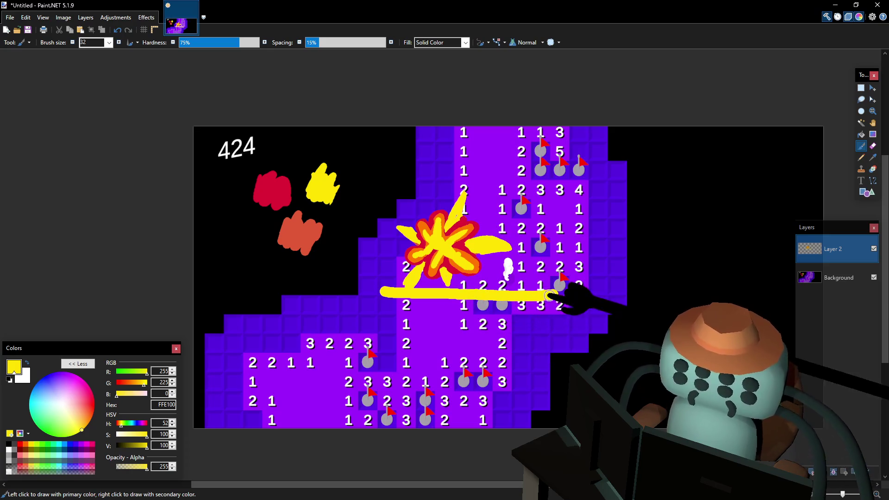
pyautogui.moveTo(541, 296)
pyautogui.mouseDown()
pyautogui.moveTo(507, 186)
pyautogui.moveTo(504, 129)
pyautogui.mouseUp()
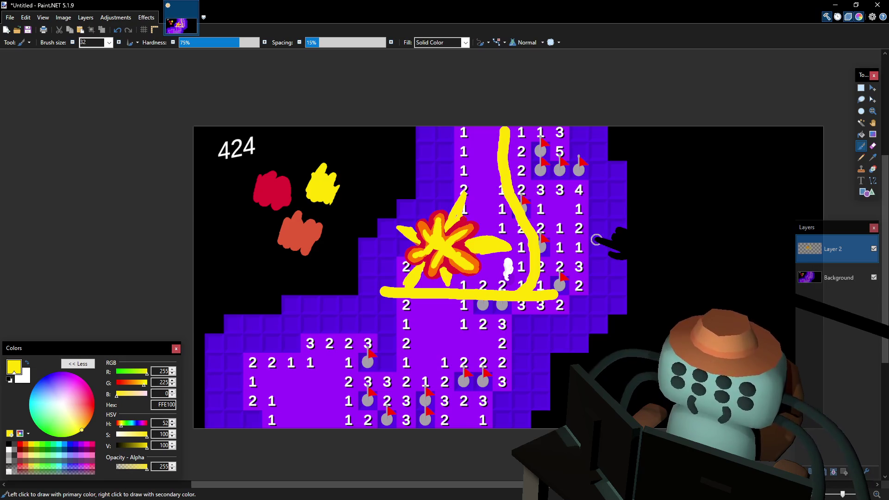
pyautogui.hotkey('ctrl', 'z')
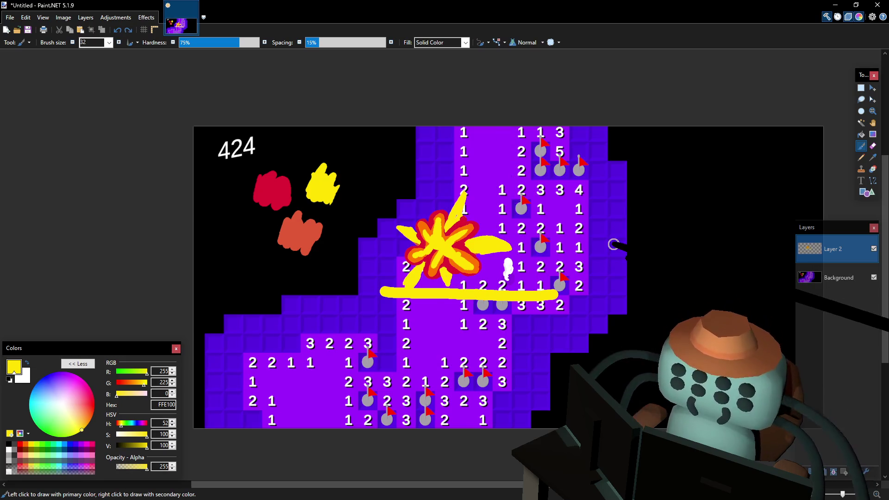
pyautogui.hotkey('ctrl', 'z')
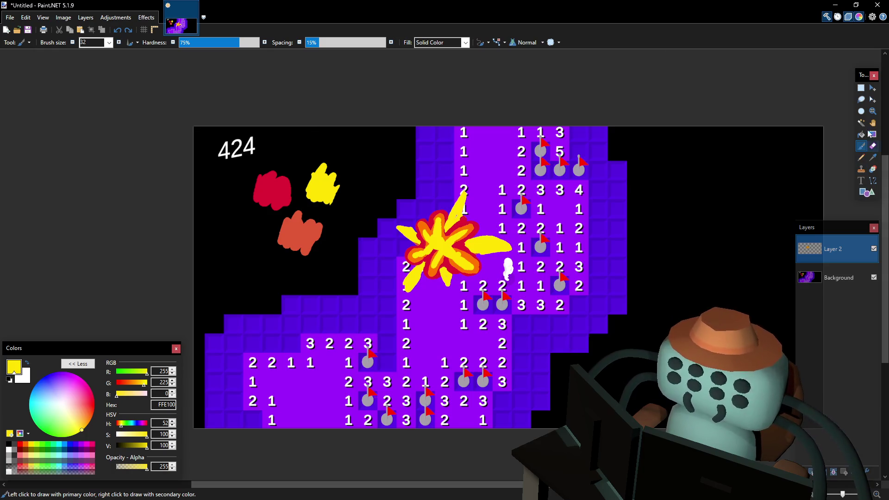
pyautogui.click(861, 89)
pyautogui.scroll(1, 246, 183)
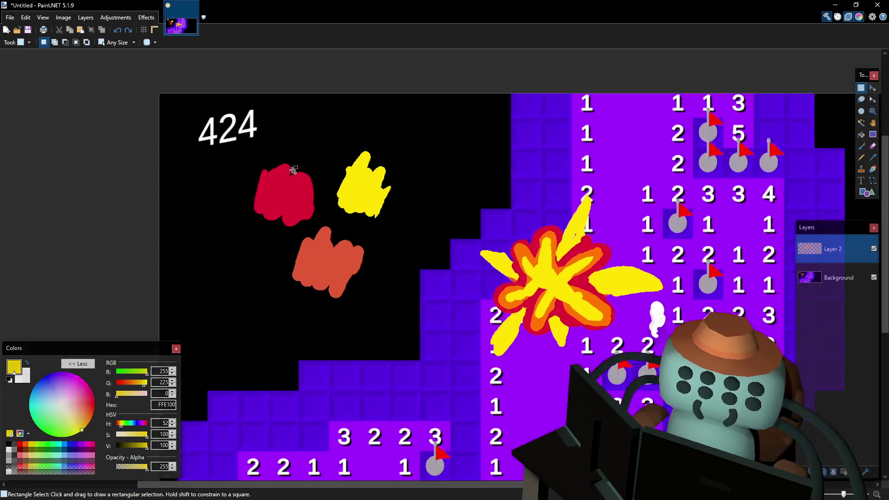
pyautogui.scroll(1, 313, 175)
pyautogui.scroll(1, 312, 176)
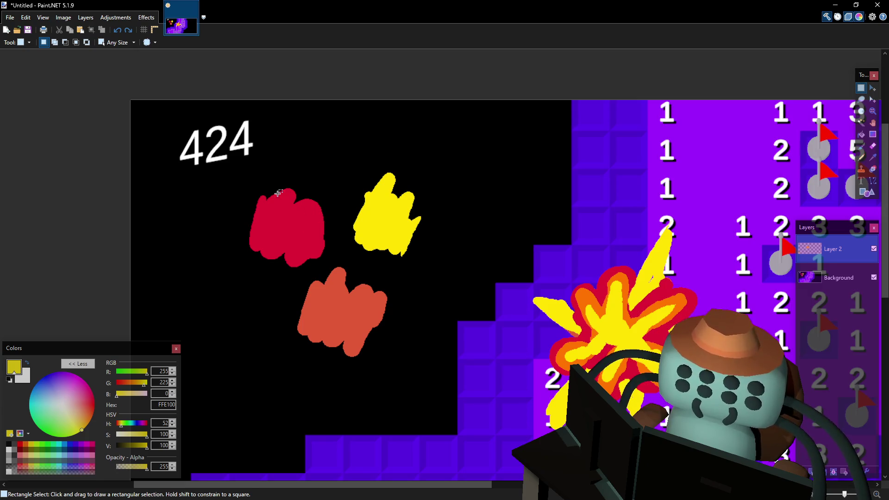
# Rectangle-select the three colour blobs and crop the image to them with Ctrl+Shift+X
pyautogui.moveTo(269, 187); pyautogui.dragTo(397, 321)
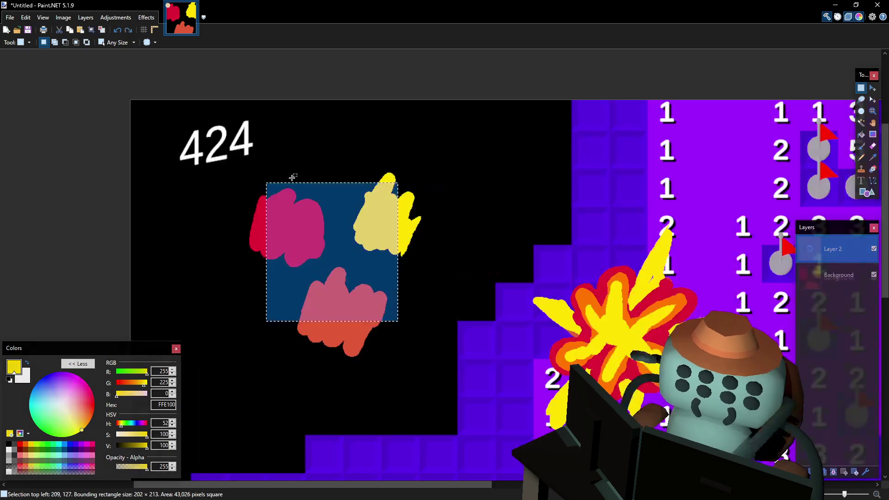
pyautogui.moveTo(269, 168); pyautogui.dragTo(421, 325)
pyautogui.moveTo(229, 157); pyautogui.dragTo(449, 377)
pyautogui.hotkey('ctrl', 'shift', 'x')
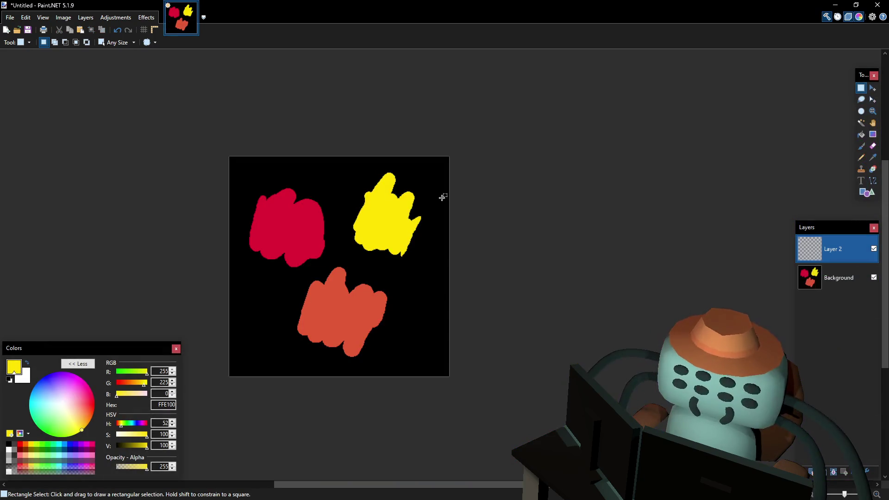
pyautogui.click(10, 19)
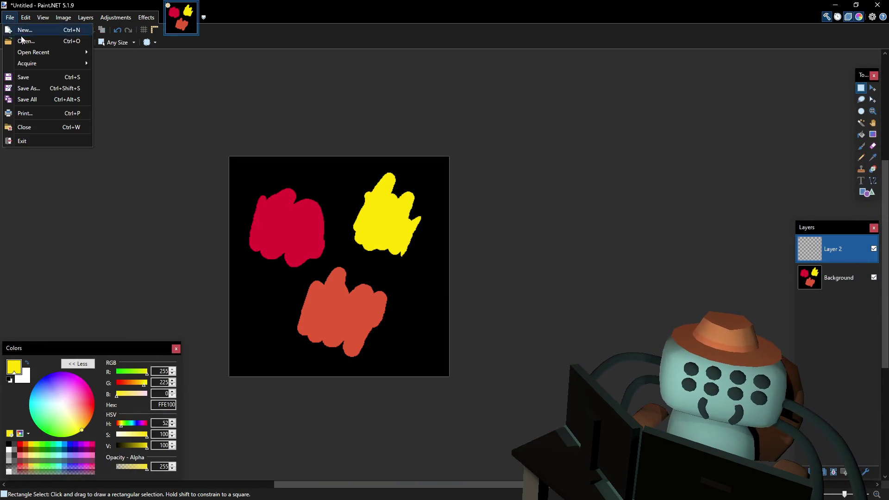
# Save the cropped swatches as 'explosion colors' and minimise Paint.NET to show Blender
pyautogui.click(48, 91)
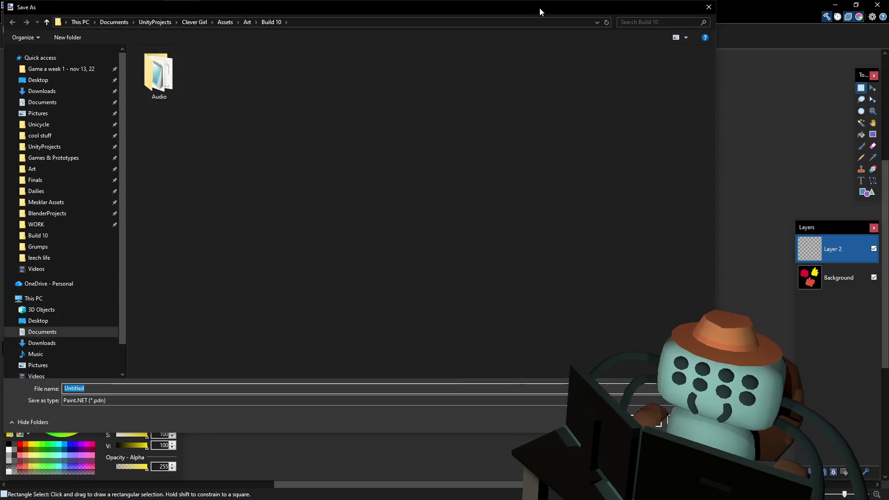
pyautogui.press('Escape')
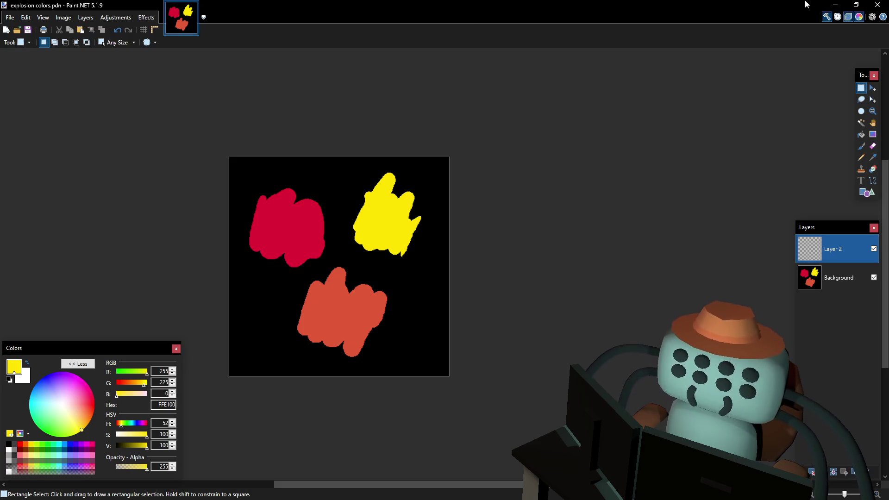
pyautogui.click(835, 5)
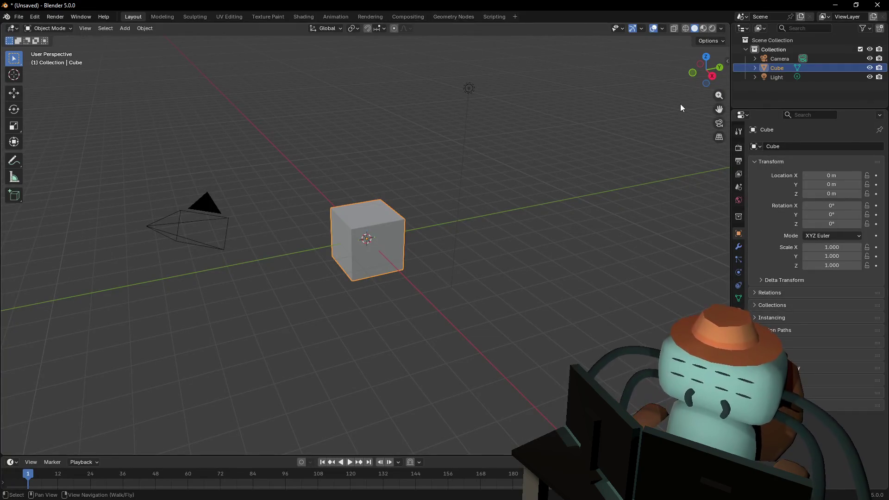
pyautogui.click(681, 106)
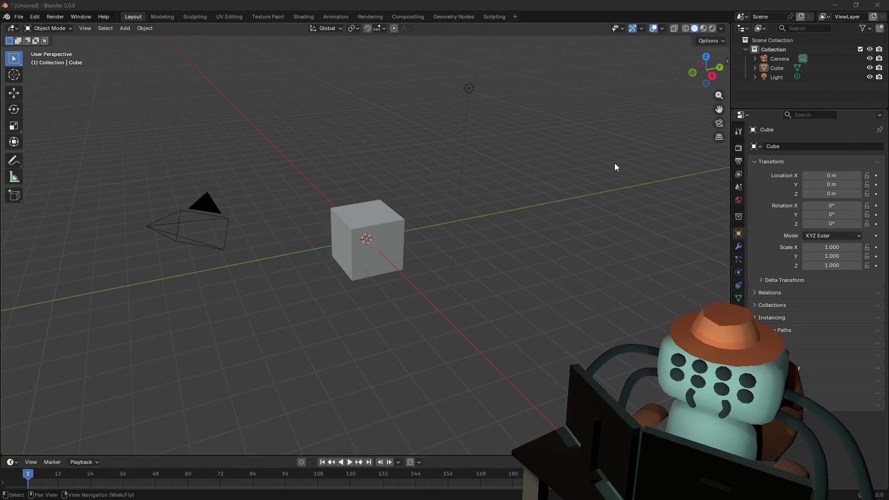
pyautogui.click(381, 236)
pyautogui.hotkey('shift', '`')
pyautogui.press('d')
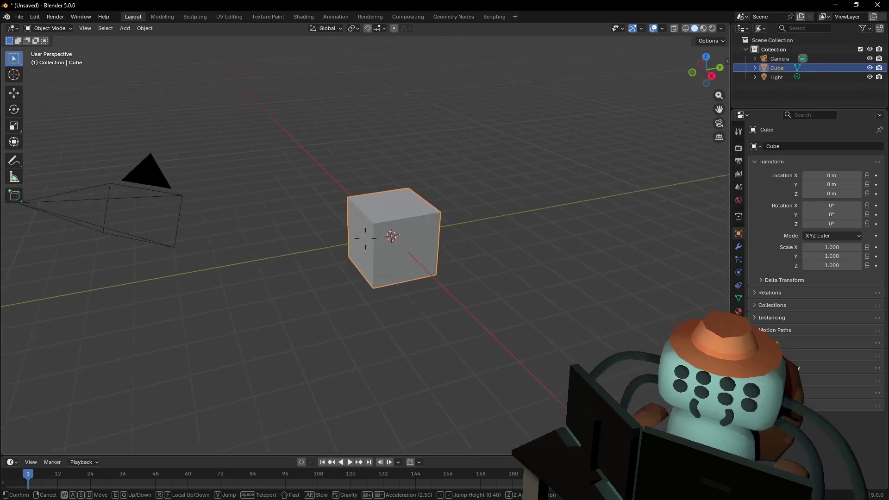
pyautogui.click(429, 255)
pyautogui.press('Tab')
pyautogui.press('ctrl')
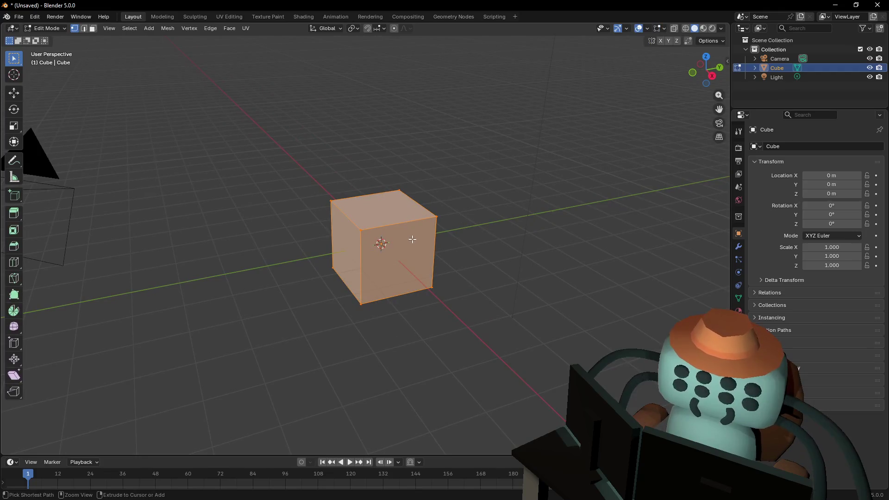
pyautogui.hotkey('ctrl', 'r')
pyautogui.click(395, 222)
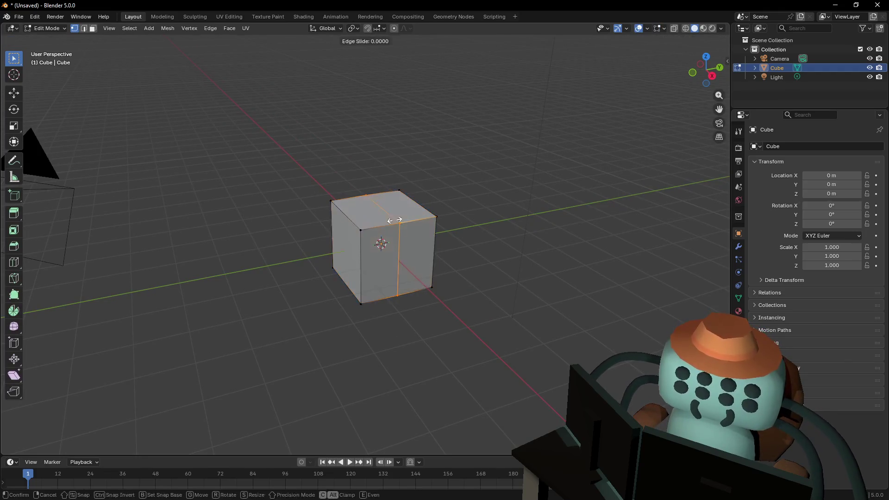
pyautogui.click(410, 206)
pyautogui.hotkey('ctrl', 'r')
pyautogui.rightClick(414, 202)
pyautogui.hotkey('shift', '`')
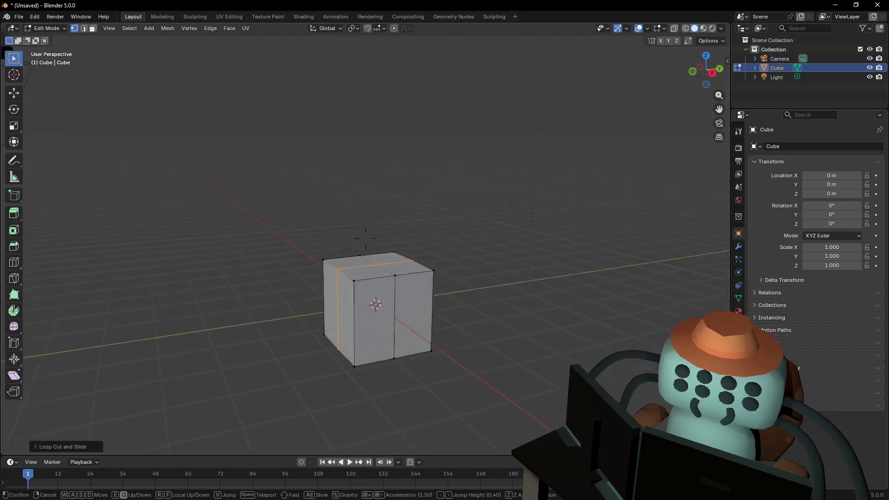
pyautogui.click(365, 238)
pyautogui.moveTo(481, 168); pyautogui.dragTo(296, 210)
pyautogui.press('g')
pyautogui.press('z')
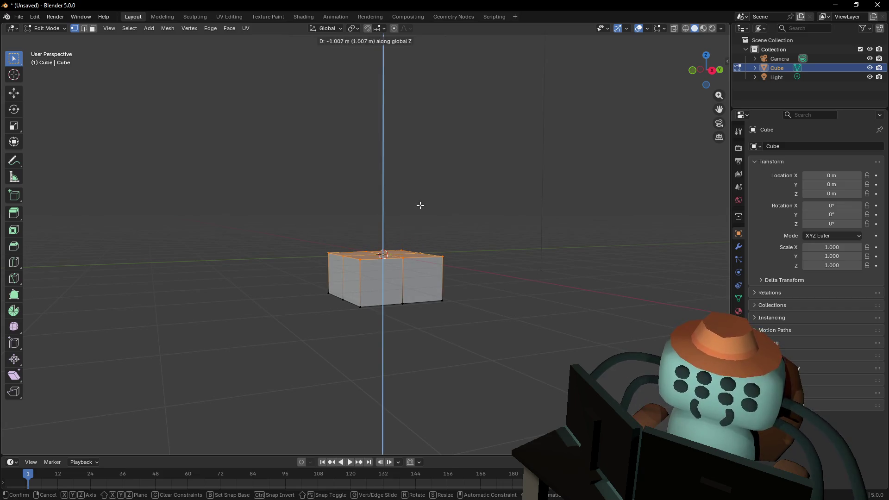
pyautogui.click(420, 209)
pyautogui.hotkey('shift', '`')
pyautogui.click(455, 297)
pyautogui.moveTo(471, 310)
pyautogui.mouseDown()
pyautogui.moveTo(340, 277)
pyautogui.moveTo(312, 252)
pyautogui.mouseUp()
pyautogui.press('s')
pyautogui.click(453, 248)
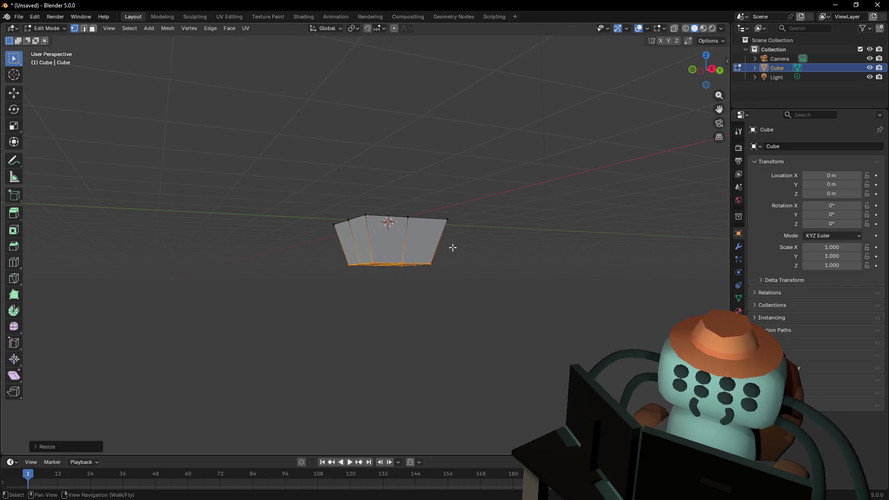
pyautogui.press('g')
pyautogui.press('z')
pyautogui.click(454, 232)
pyautogui.hotkey('shift', '`')
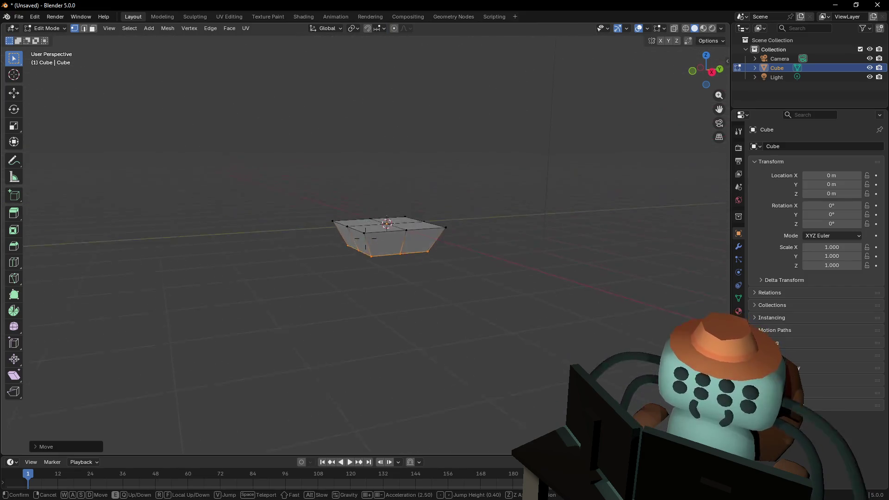
pyautogui.press('a')
pyautogui.press('g')
pyautogui.press('z')
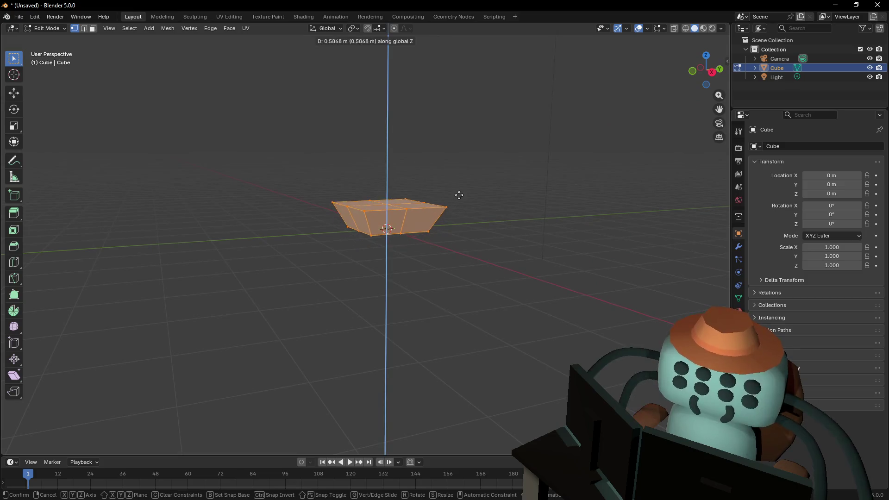
pyautogui.click(458, 198)
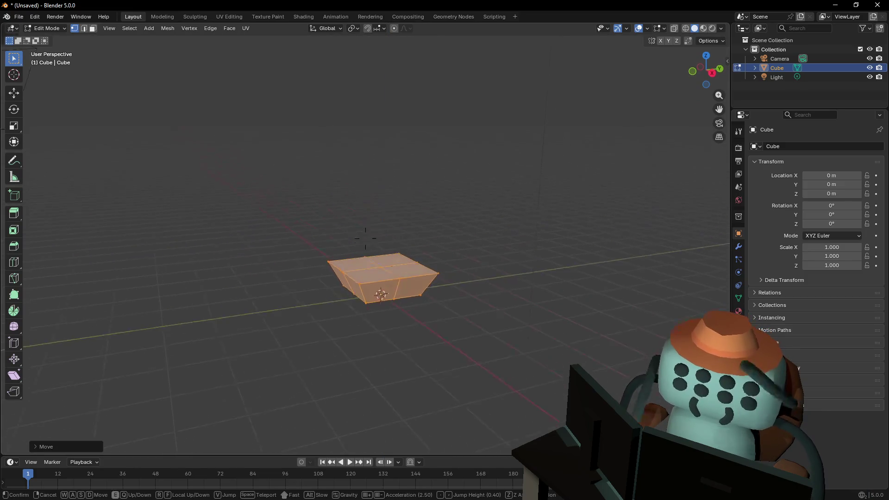
pyautogui.click(738, 247)
pyautogui.click(809, 148)
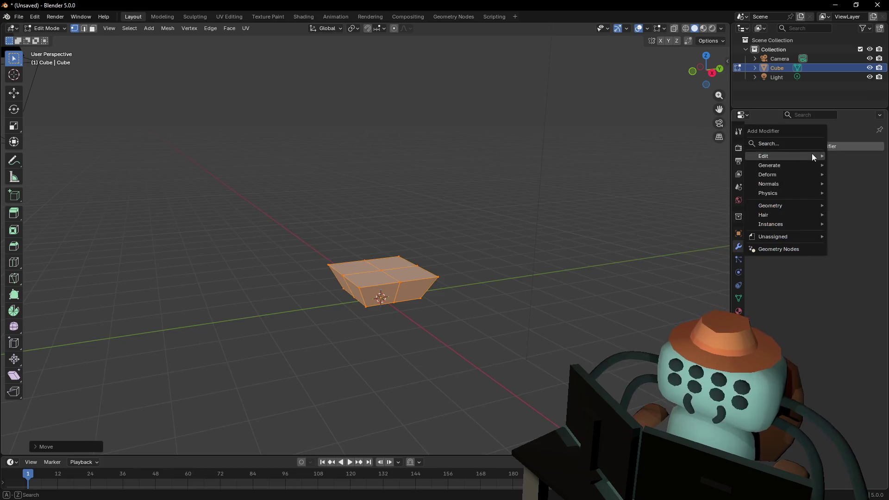
pyautogui.write('sub')
pyautogui.press('Return')
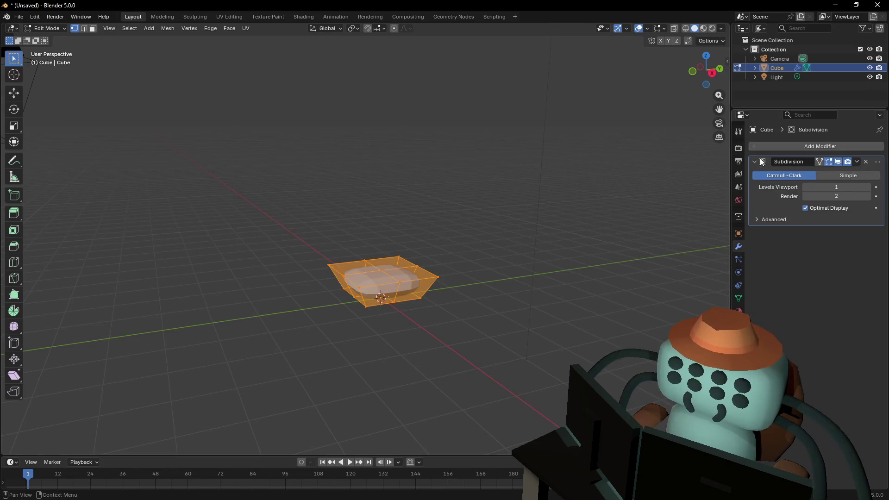
pyautogui.press('Tab')
pyautogui.hotkey('shift', '`')
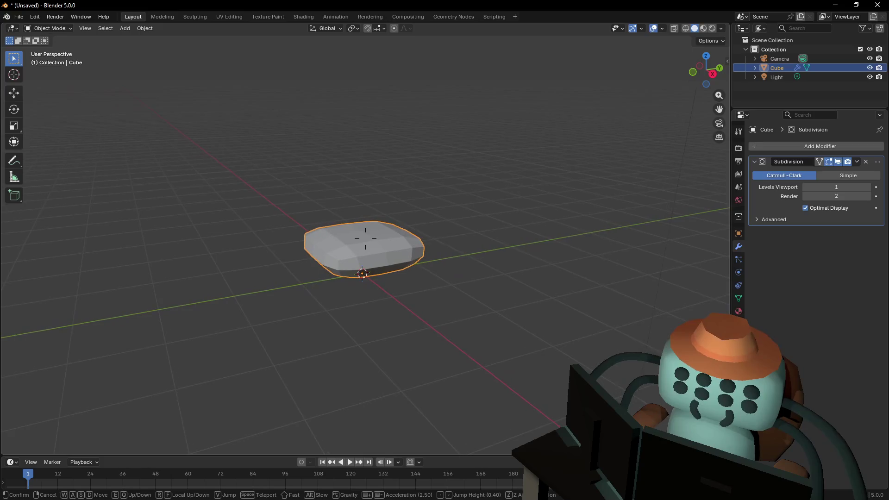
pyautogui.click(439, 232)
pyautogui.press('Tab')
pyautogui.press('3')
pyautogui.hotkey('alt', 'a')
pyautogui.click(376, 221)
pyautogui.keyDown('shift'); pyautogui.click(327, 230); pyautogui.keyUp('shift')
pyautogui.keyDown('shift'); pyautogui.click(348, 245); pyautogui.keyUp('shift')
pyautogui.press('s')
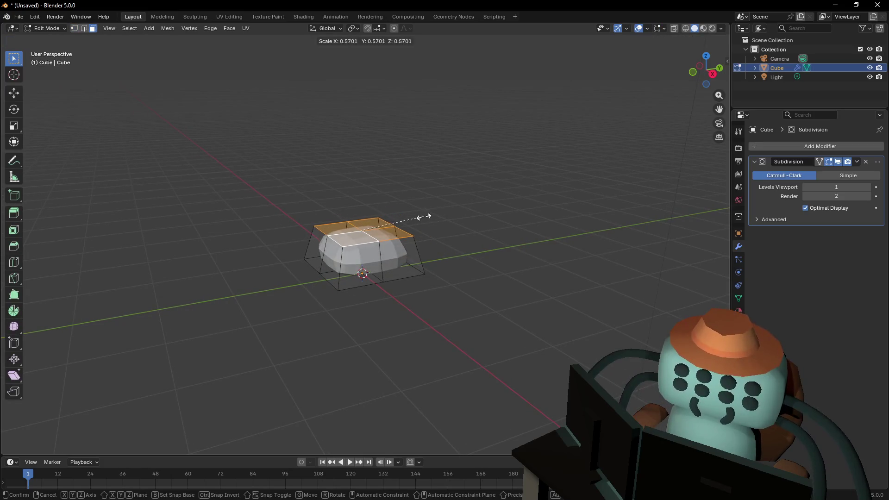
pyautogui.click(406, 269)
pyautogui.hotkey('alt', 'z')
pyautogui.click(405, 272)
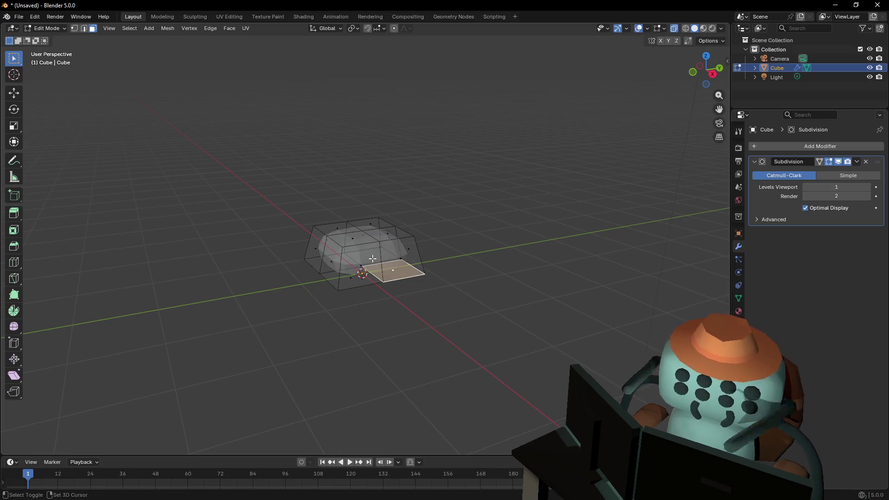
pyautogui.press('s')
pyautogui.click(522, 207)
pyautogui.press('Tab')
pyautogui.press('Tab')
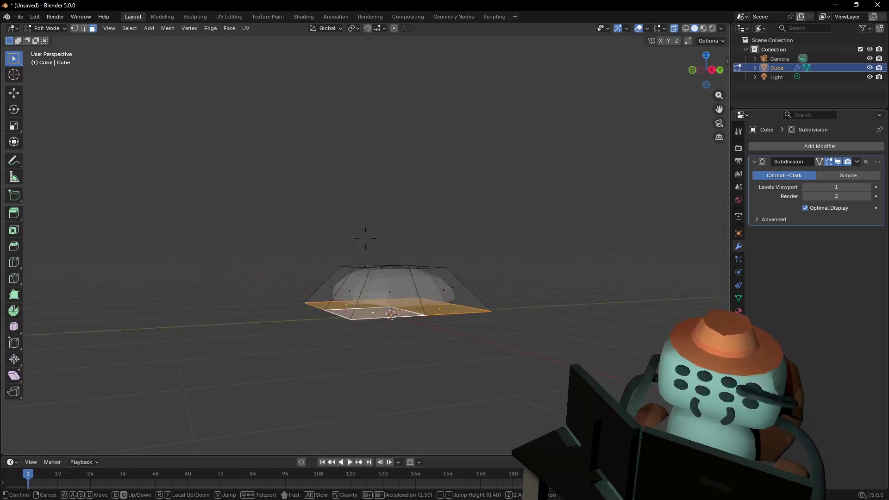
pyautogui.click(471, 228)
pyautogui.moveTo(526, 212); pyautogui.dragTo(282, 285)
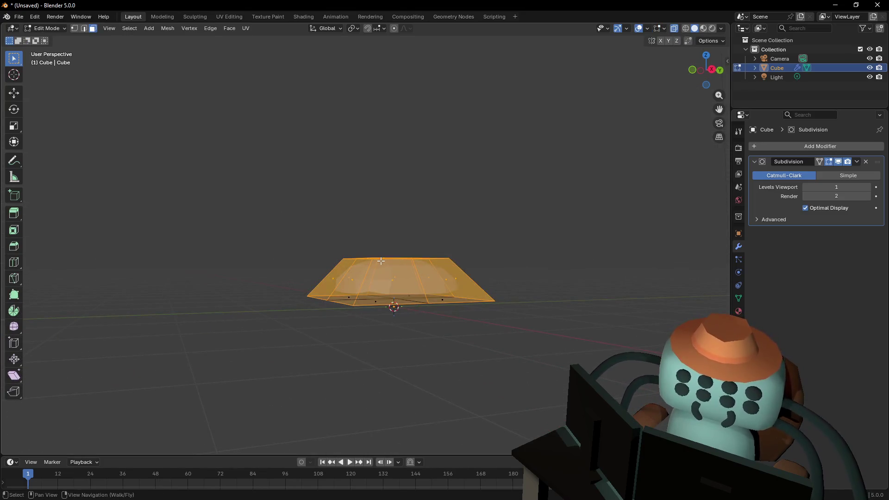
pyautogui.click(231, 28)
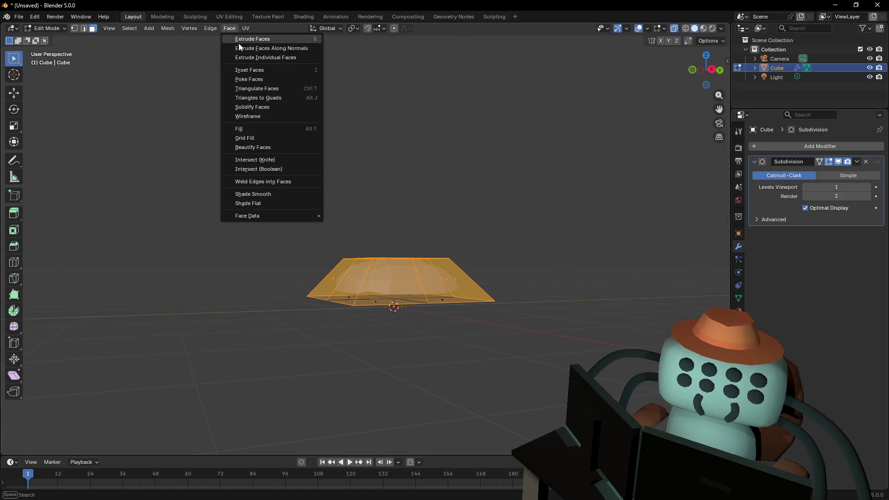
pyautogui.click(258, 80)
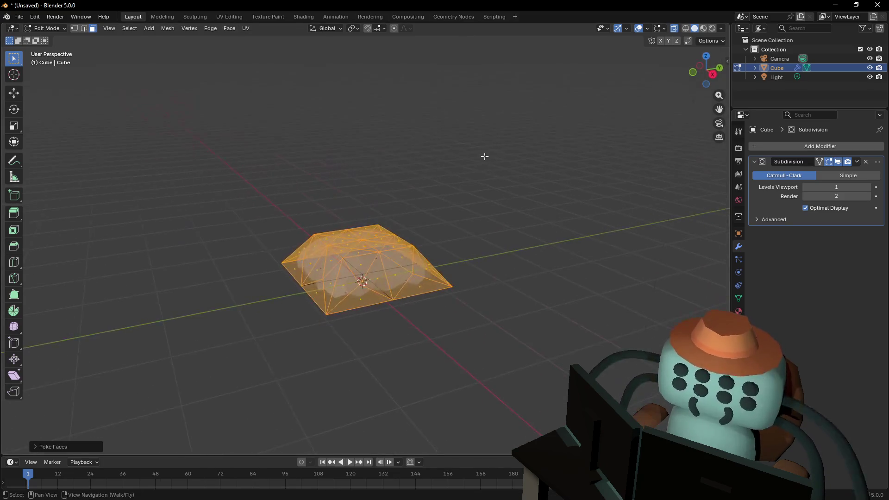
pyautogui.click(409, 278)
pyautogui.hotkey('shift', '`')
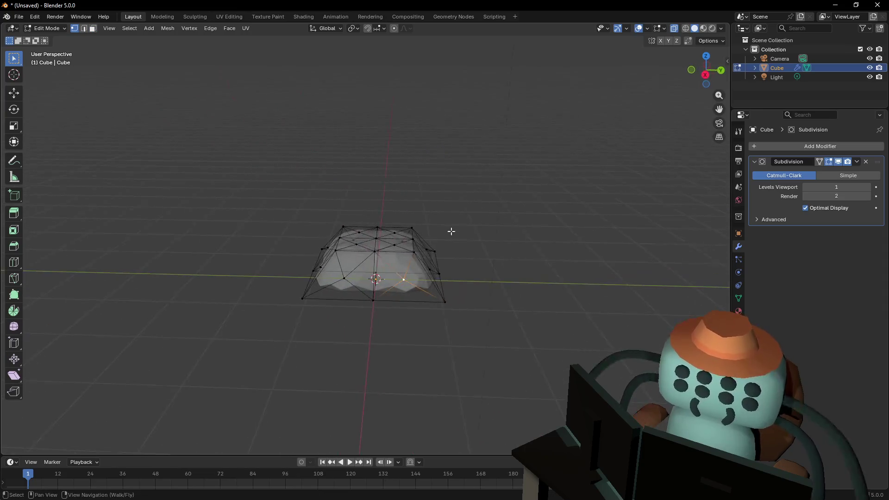
pyautogui.click(417, 257)
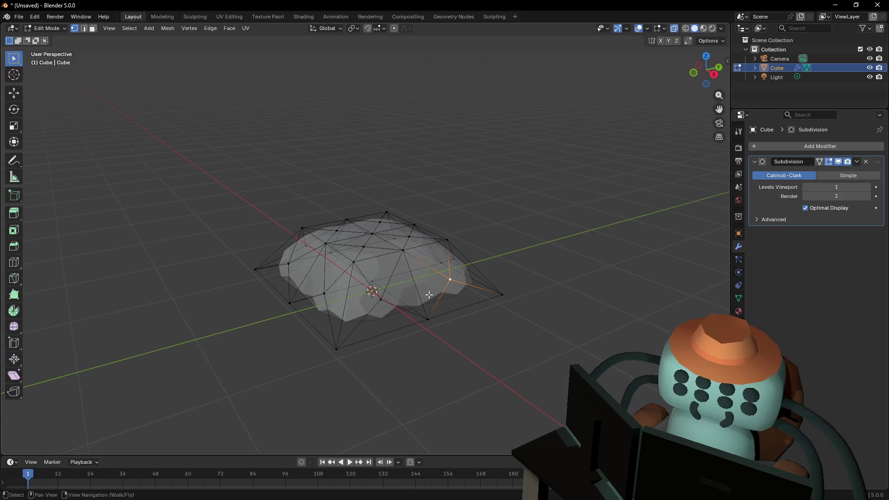
pyautogui.click(401, 252)
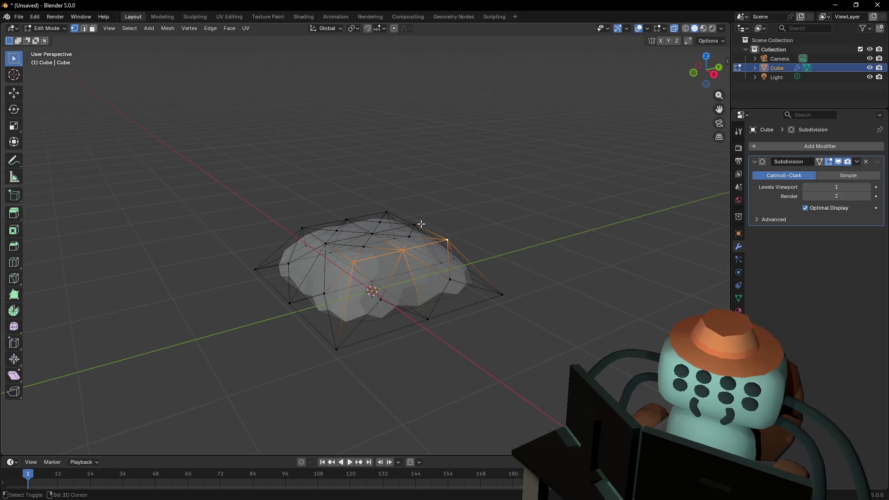
pyautogui.hotkey('ctrl', 'z')
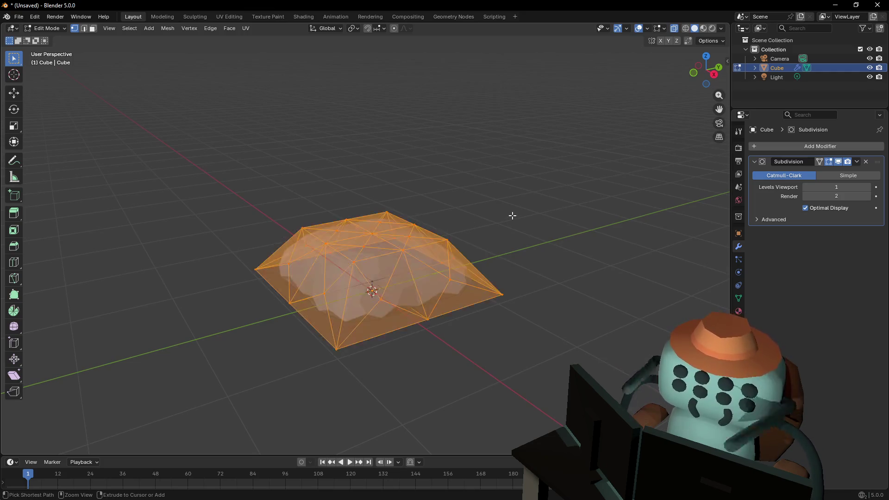
pyautogui.hotkey('ctrl', 'z')
pyautogui.press('2')
pyautogui.click(447, 300)
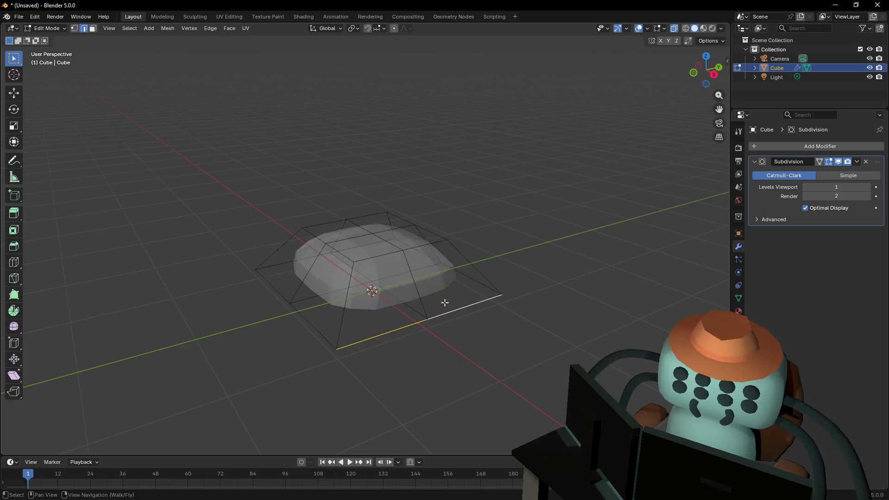
pyautogui.keyDown('shift'); pyautogui.click(278, 289); pyautogui.keyUp('shift')
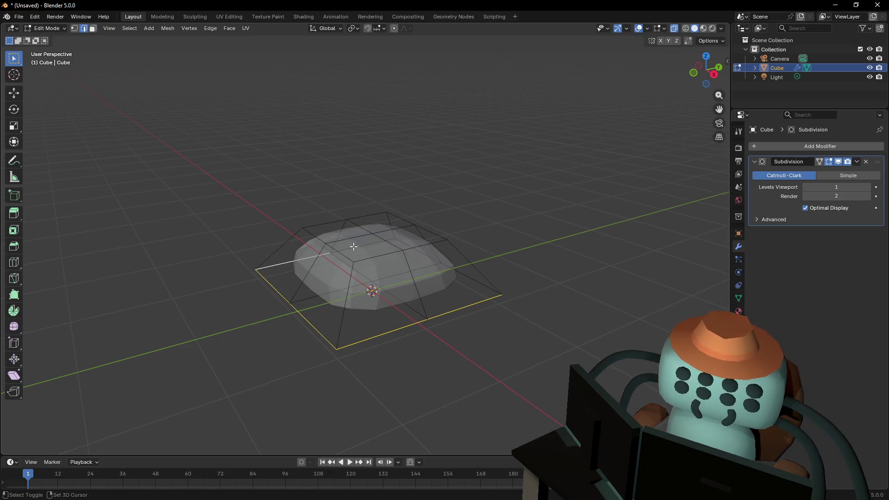
# Round the base edge loop into a circle with LoopTools Circle
pyautogui.keyDown('shift'); pyautogui.click(469, 278); pyautogui.keyUp('shift')
pyautogui.rightClick(513, 204)
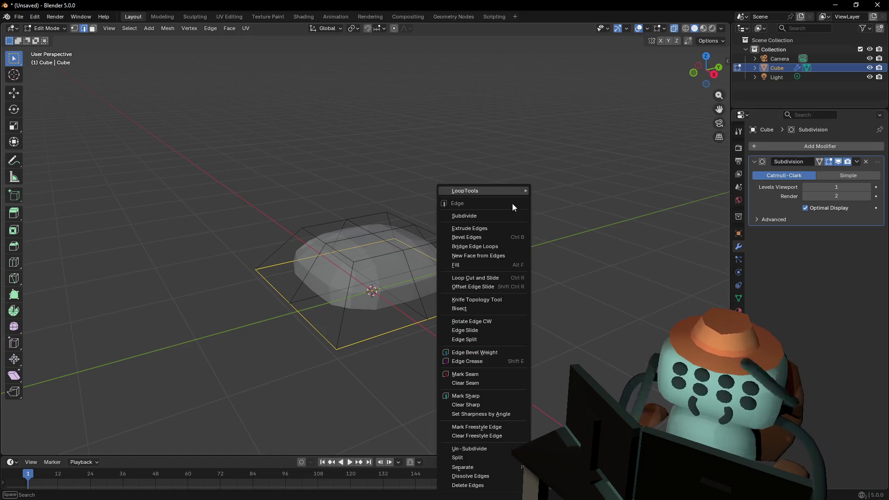
pyautogui.click(563, 199)
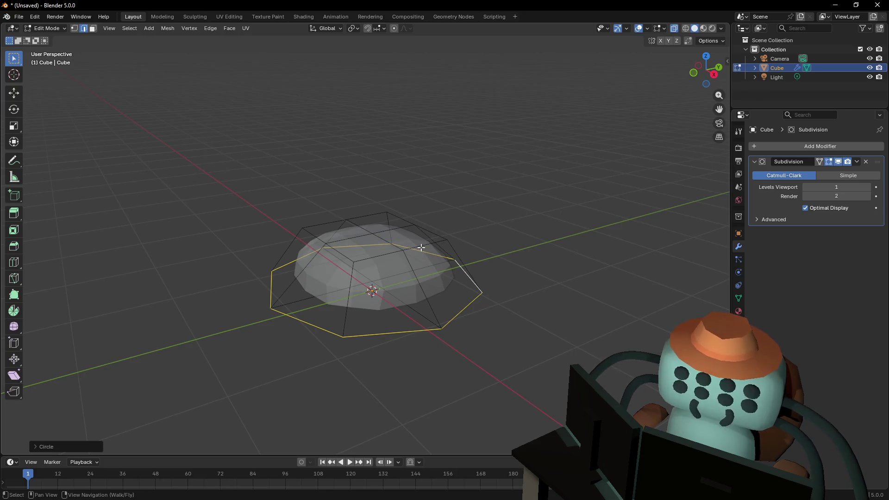
# Select the top edge loop and round it into a circle as well
pyautogui.hotkey('alt', 'a')
pyautogui.click(429, 232)
pyautogui.keyDown('shift'); pyautogui.click(426, 245); pyautogui.keyUp('shift')
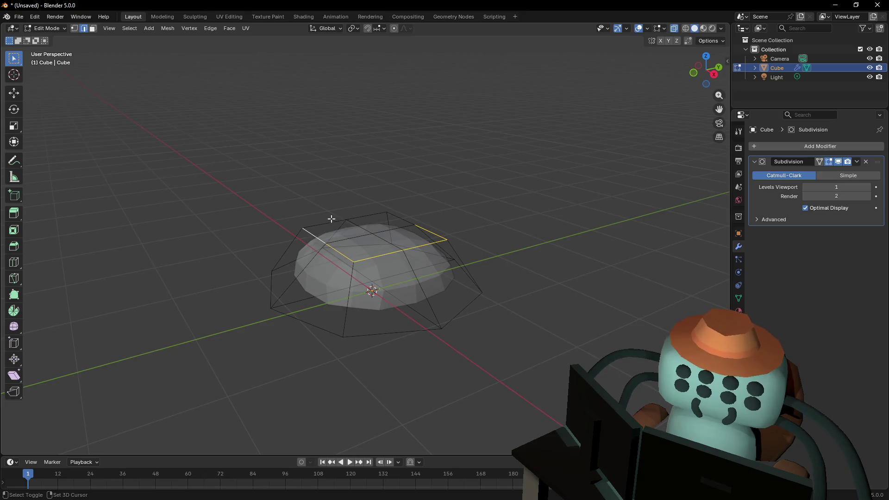
pyautogui.keyDown('shift'); pyautogui.click(379, 216); pyautogui.keyUp('shift')
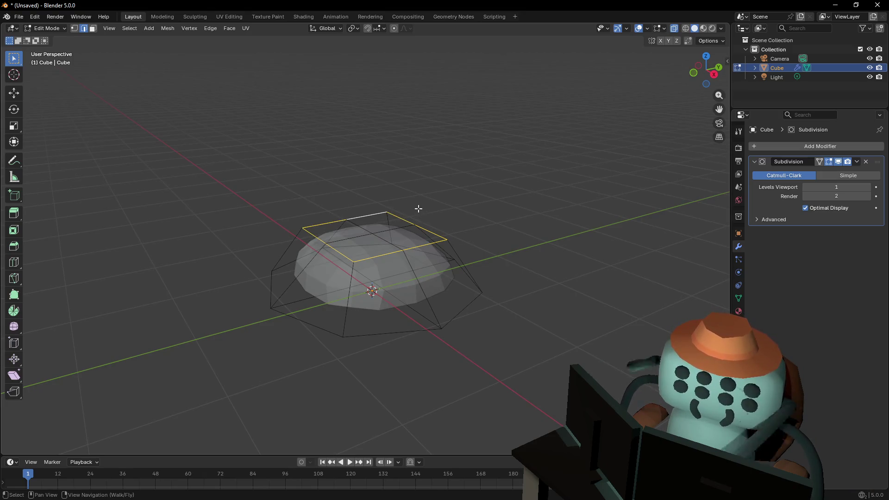
pyautogui.rightClick(417, 205)
pyautogui.click(468, 203)
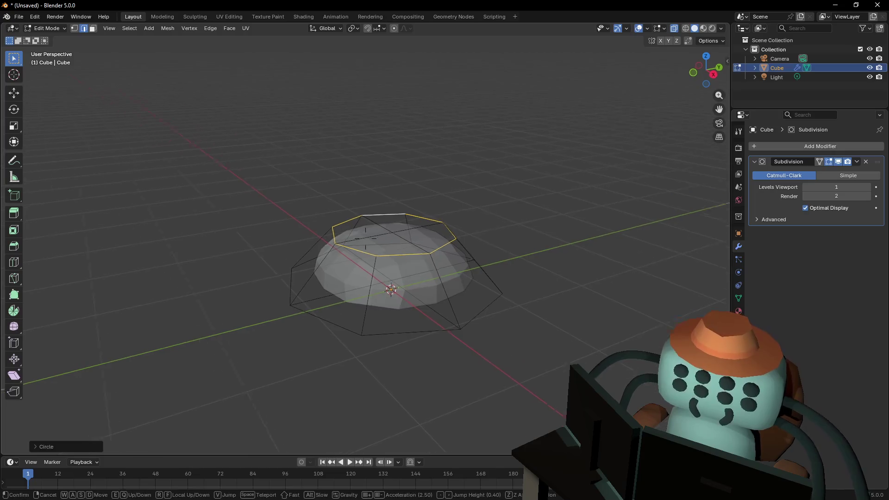
# Select the whole mesh and add a loop cut around its middle
pyautogui.hotkey('shift', '`')
pyautogui.click(475, 213)
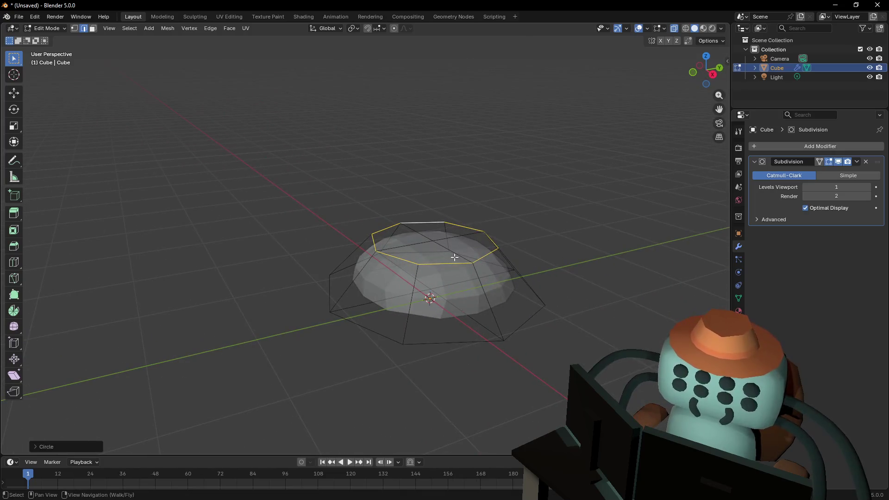
pyautogui.press('1')
pyautogui.hotkey('alt', 'a')
pyautogui.hotkey('shift', '`')
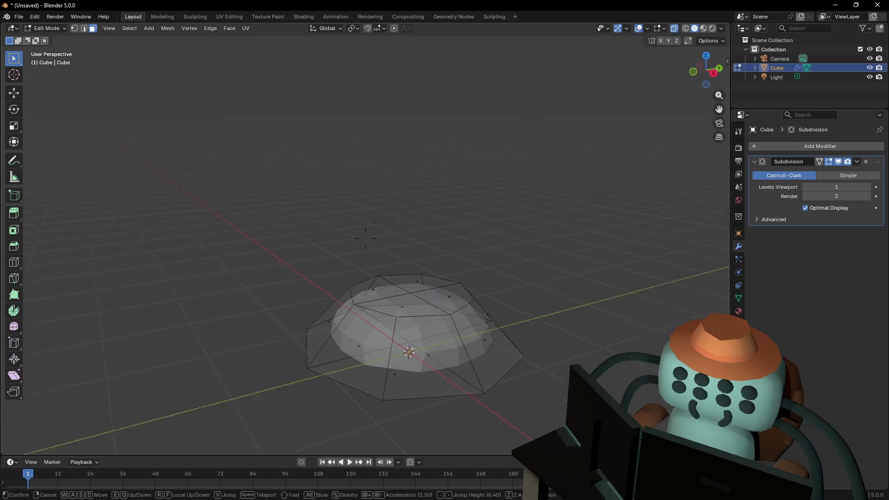
pyautogui.click(582, 231)
pyautogui.moveTo(611, 170); pyautogui.dragTo(289, 278)
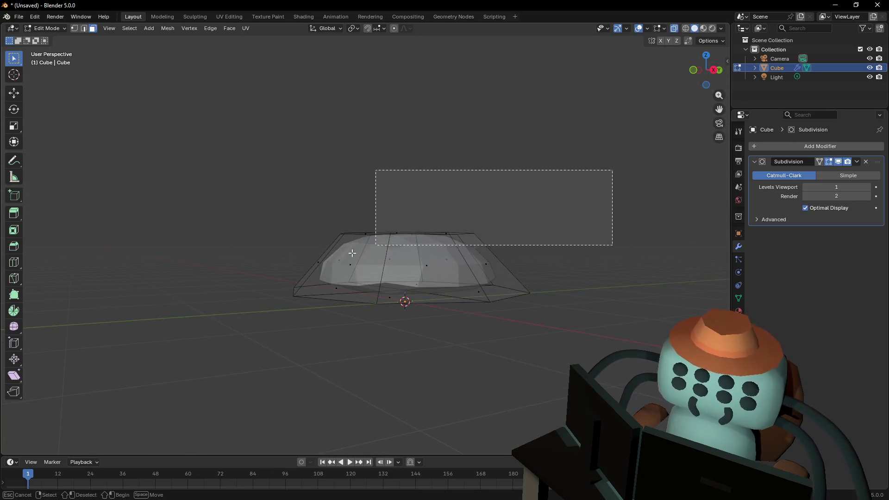
pyautogui.hotkey('ctrl', 'r')
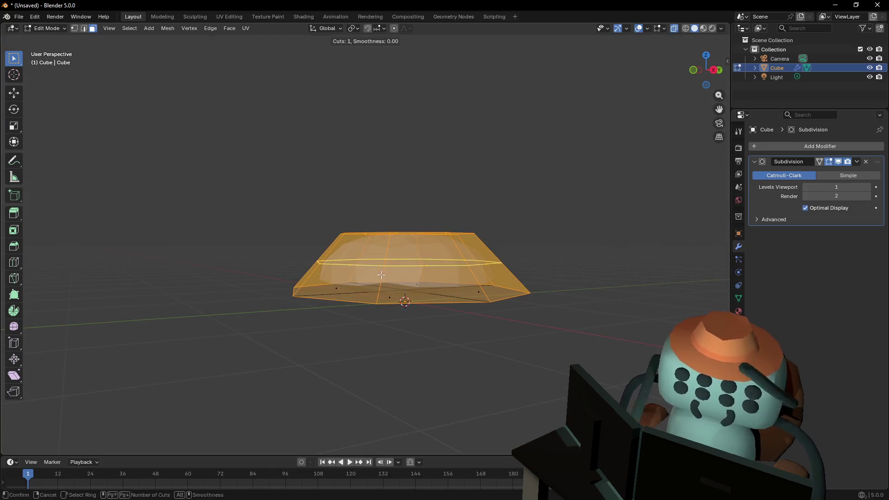
pyautogui.click(360, 282)
# Scale the bottom ring of vertices inward to narrow the base
pyautogui.click(392, 304)
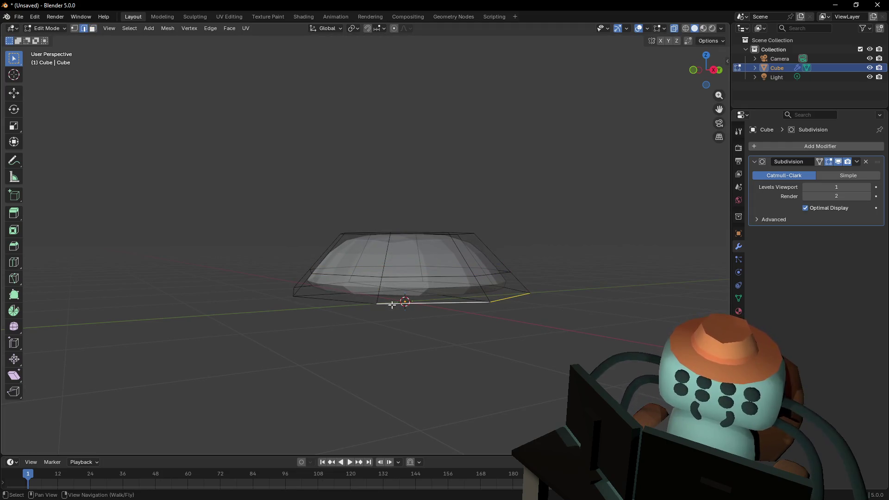
pyautogui.keyDown('alt'); pyautogui.click(432, 305); pyautogui.keyUp('alt')
pyautogui.press('1')
pyautogui.moveTo(558, 349)
pyautogui.mouseDown()
pyautogui.moveTo(315, 335)
pyautogui.moveTo(217, 294)
pyautogui.mouseUp()
pyautogui.press('s')
pyautogui.click(475, 252)
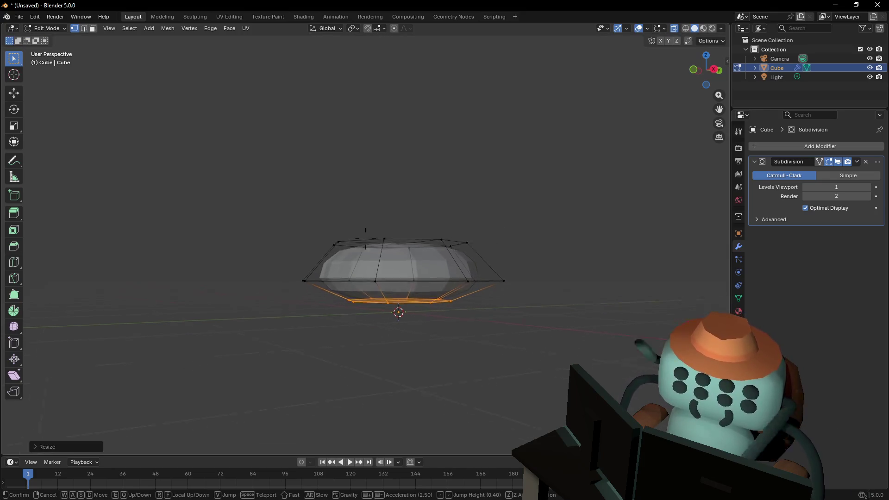
# Select every face and poke them all into triangles with Poke Faces
pyautogui.moveTo(458, 254); pyautogui.dragTo(448, 285)
pyautogui.hotkey('shift', '`')
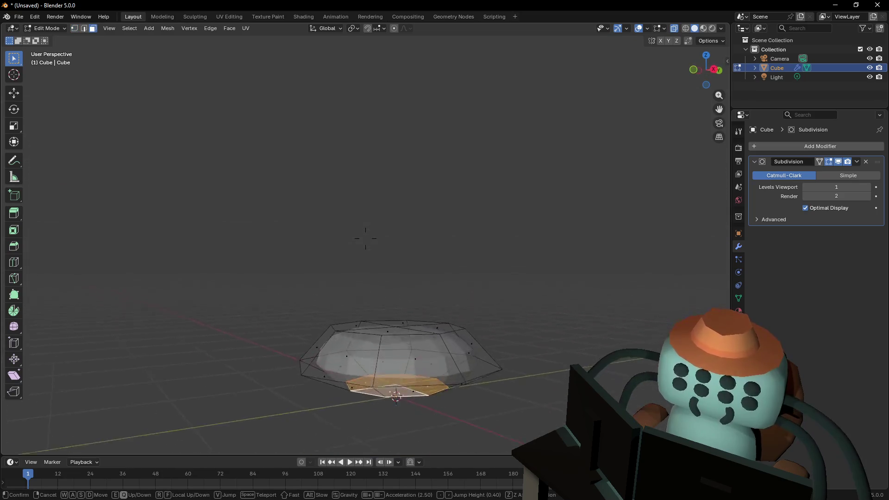
pyautogui.click(365, 238)
pyautogui.moveTo(567, 218); pyautogui.dragTo(271, 334)
pyautogui.hotkey('shift', '`')
pyautogui.click(366, 238)
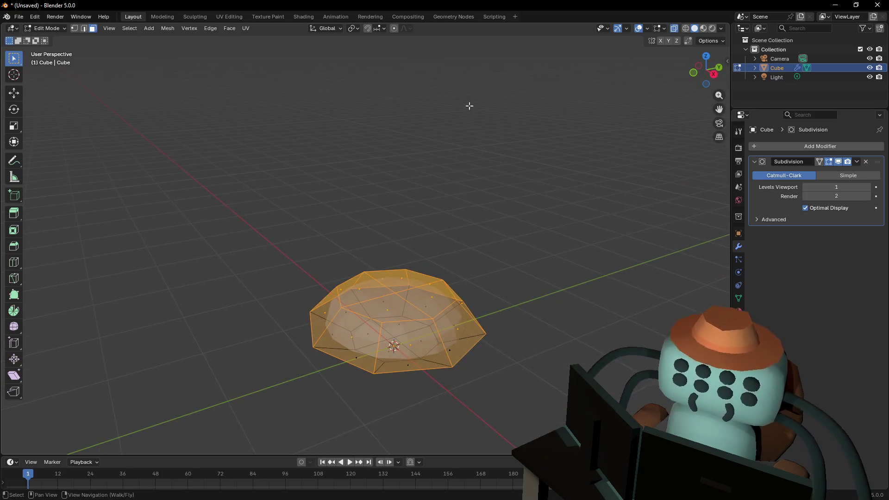
pyautogui.click(235, 28)
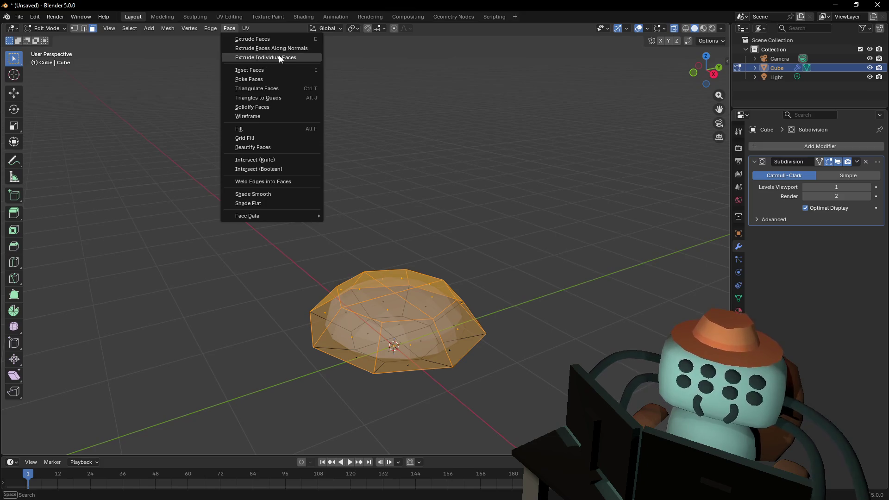
pyautogui.press('Escape')
pyautogui.click(246, 28)
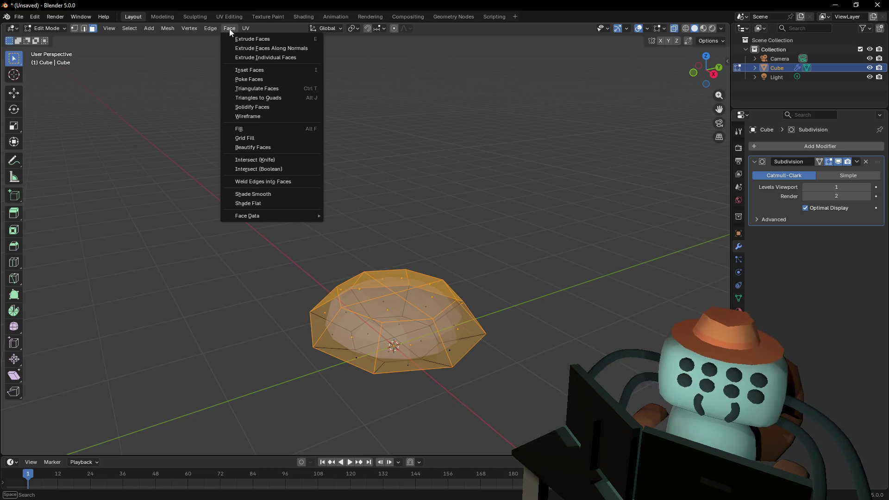
pyautogui.click(254, 79)
# Reselect the whole poked mesh and bring up its object data settings
pyautogui.hotkey('shift', '`')
pyautogui.press('q')
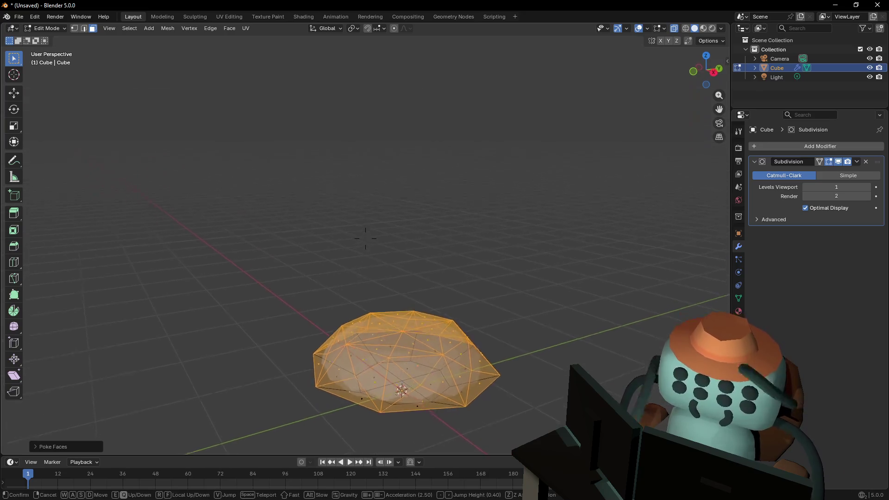
pyautogui.click(366, 238)
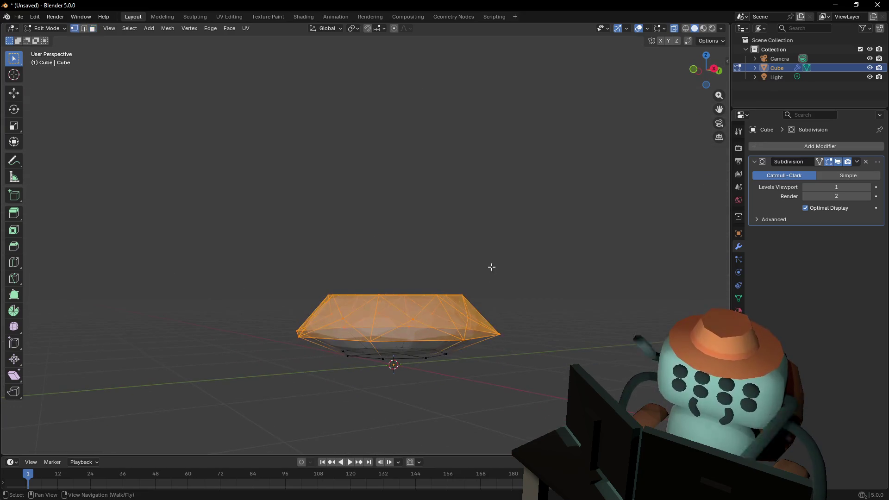
pyautogui.moveTo(572, 214)
pyautogui.mouseDown()
pyautogui.moveTo(304, 301)
pyautogui.moveTo(275, 321)
pyautogui.mouseUp()
pyautogui.hotkey('shift', '`')
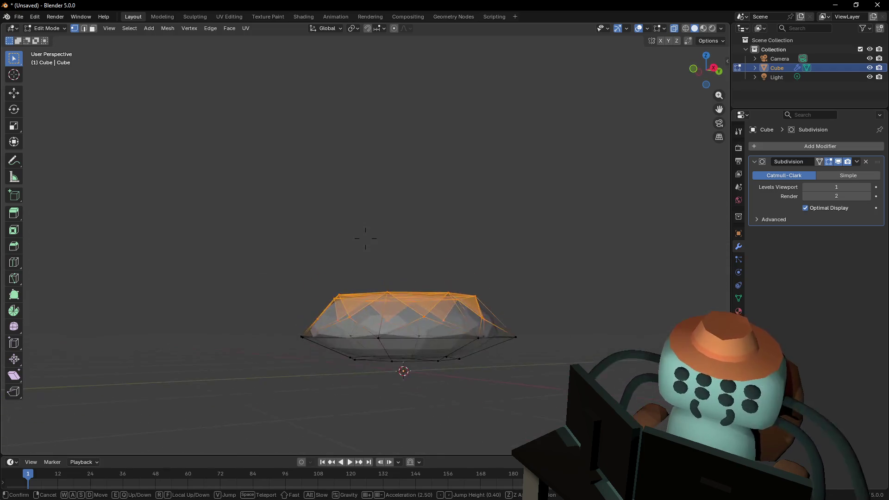
pyautogui.click(366, 239)
pyautogui.moveTo(629, 215); pyautogui.dragTo(268, 333)
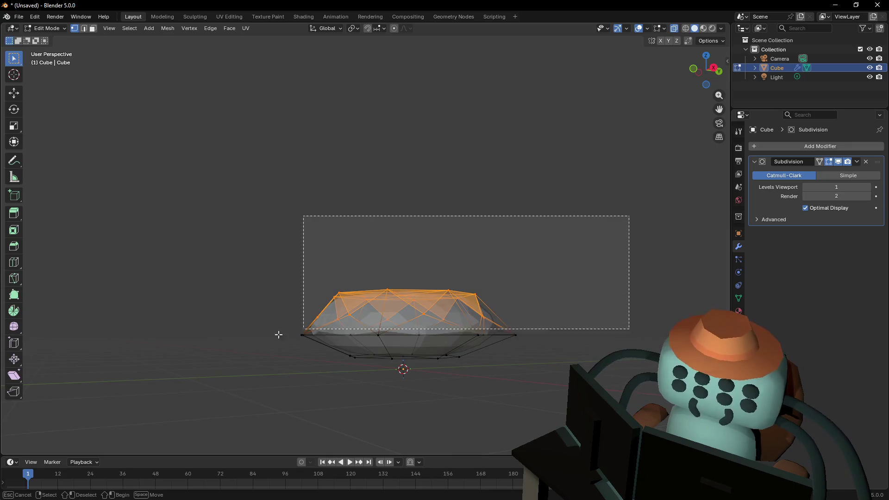
pyautogui.hotkey('shift', '`')
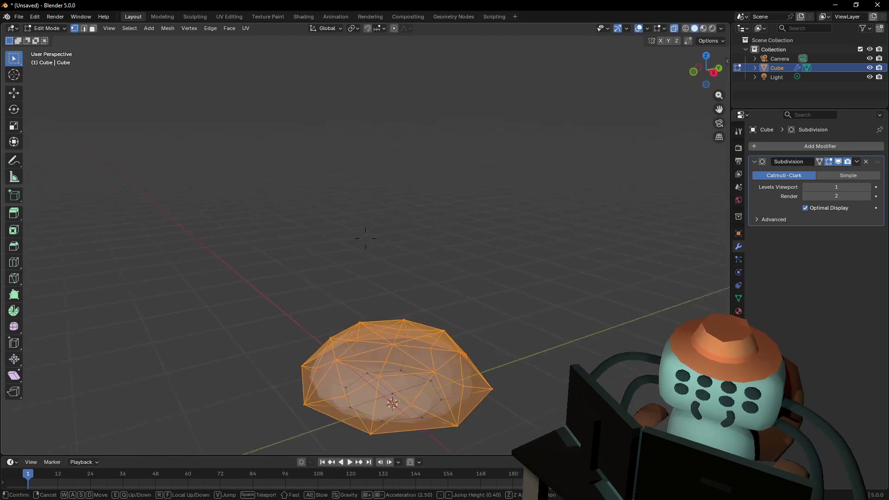
pyautogui.click(365, 239)
pyautogui.click(739, 300)
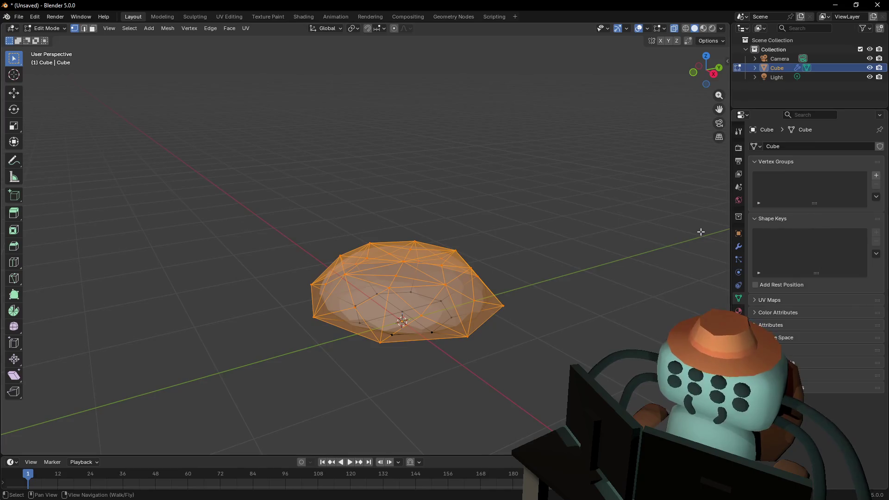
# Create vertex groups Group and Group.001 on the cube and return to Object Mode
pyautogui.click(877, 177)
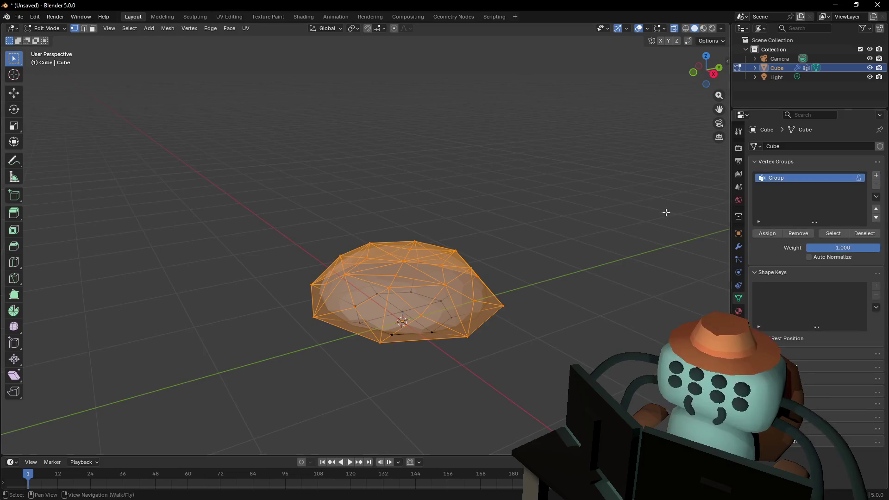
pyautogui.click(877, 177)
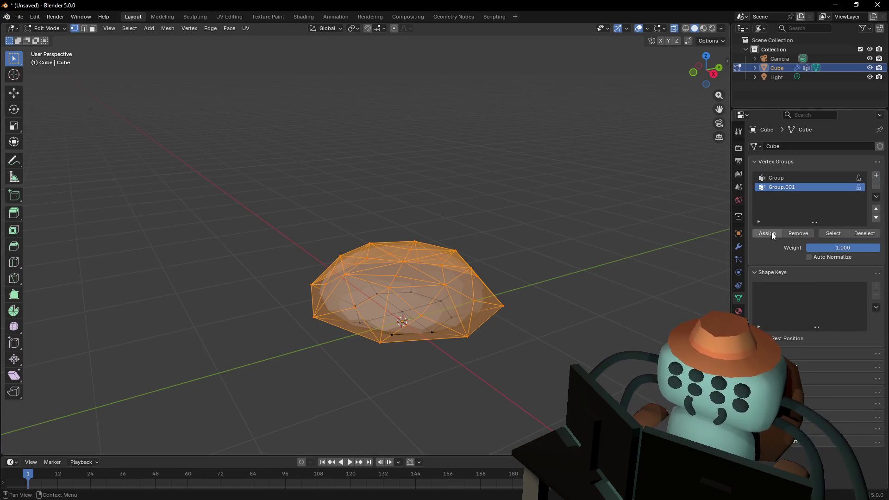
pyautogui.click(831, 179)
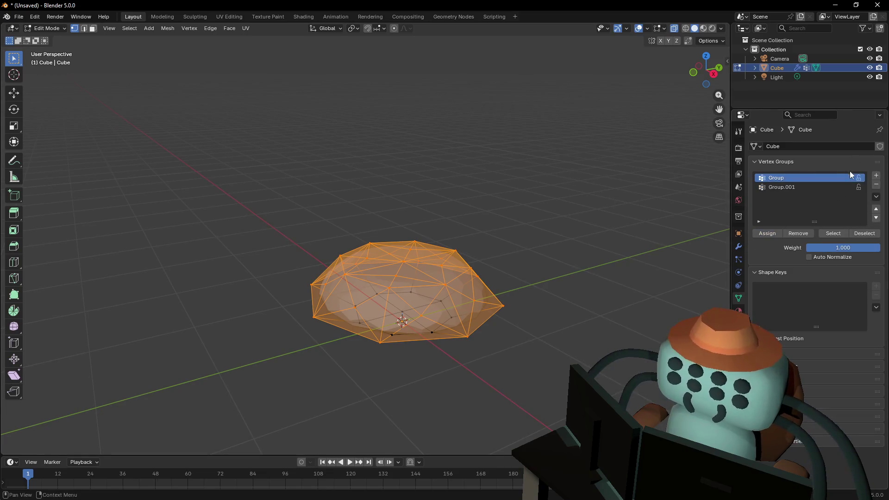
pyautogui.click(820, 188)
pyautogui.press('Tab')
pyautogui.scroll(-3, 524, 203)
pyautogui.scroll(-3, 526, 208)
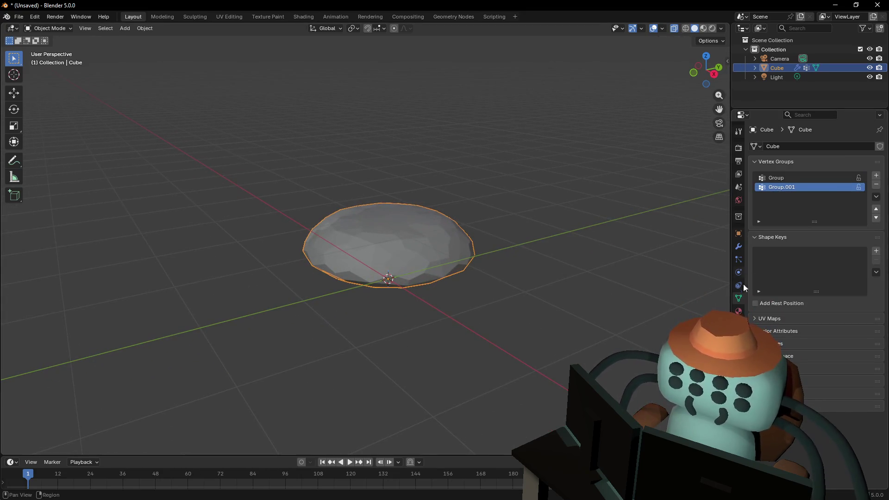
# Add a Displace modifier above Subdivision, limited to the Group.001 vertex group
pyautogui.click(739, 246)
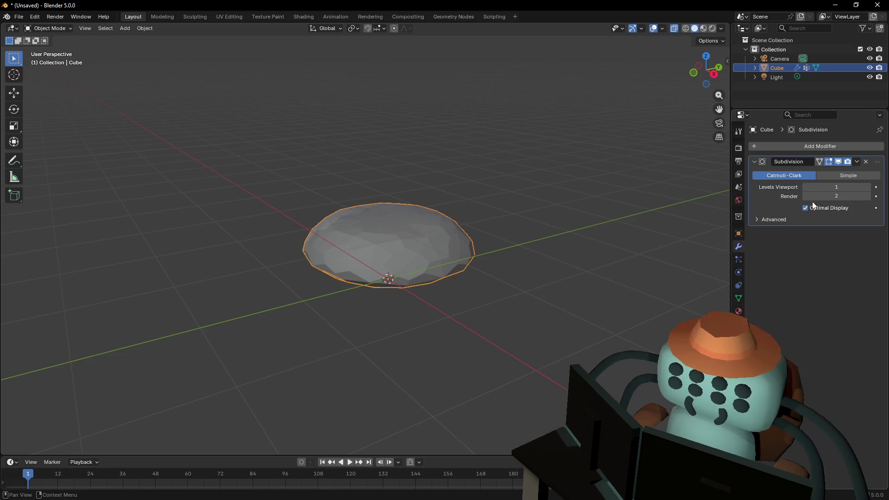
pyautogui.click(807, 145)
pyautogui.write('disp')
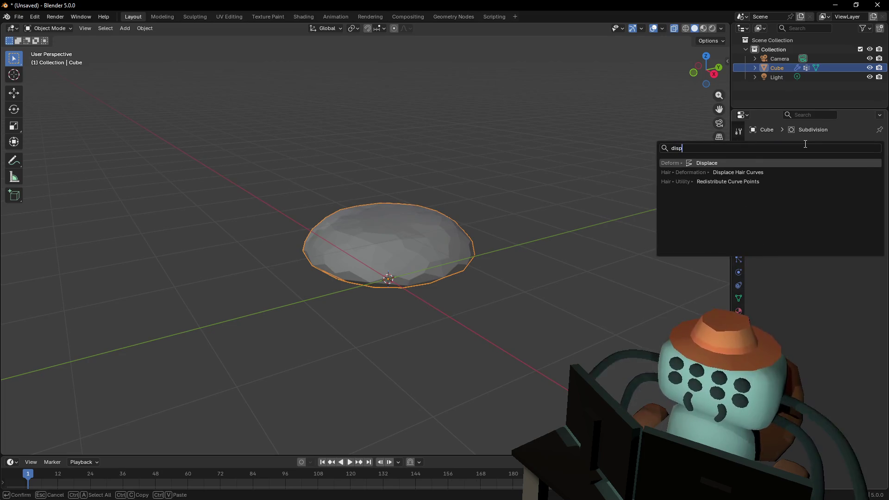
pyautogui.press('Return')
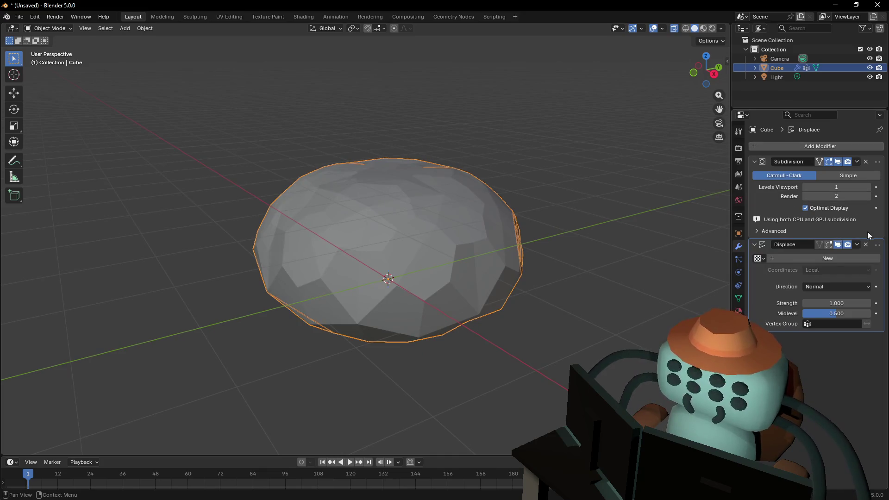
pyautogui.moveTo(878, 245); pyautogui.dragTo(860, 210)
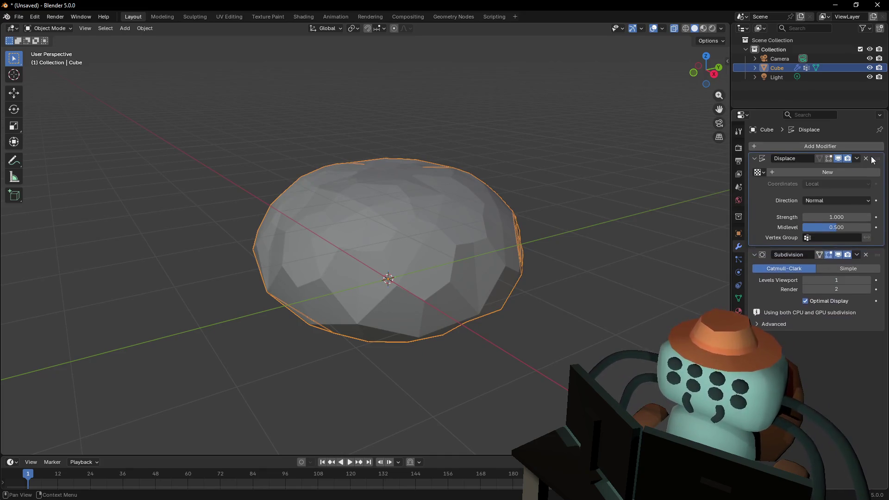
pyautogui.click(850, 241)
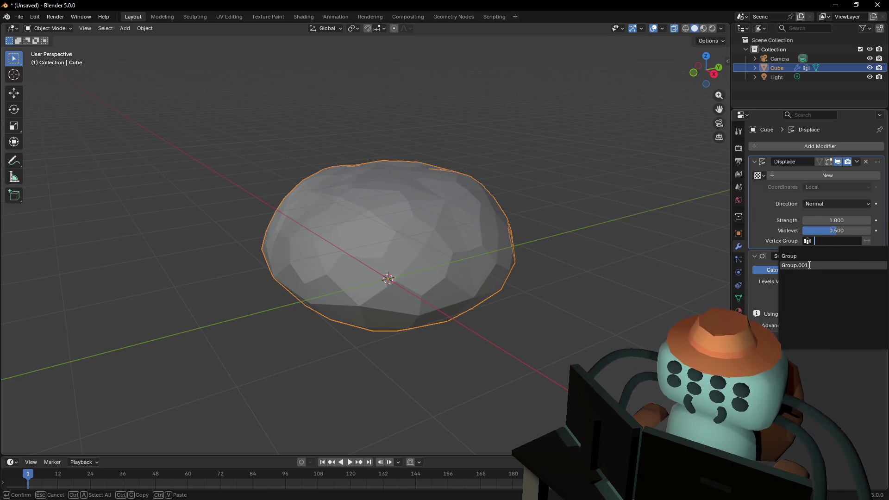
pyautogui.click(796, 265)
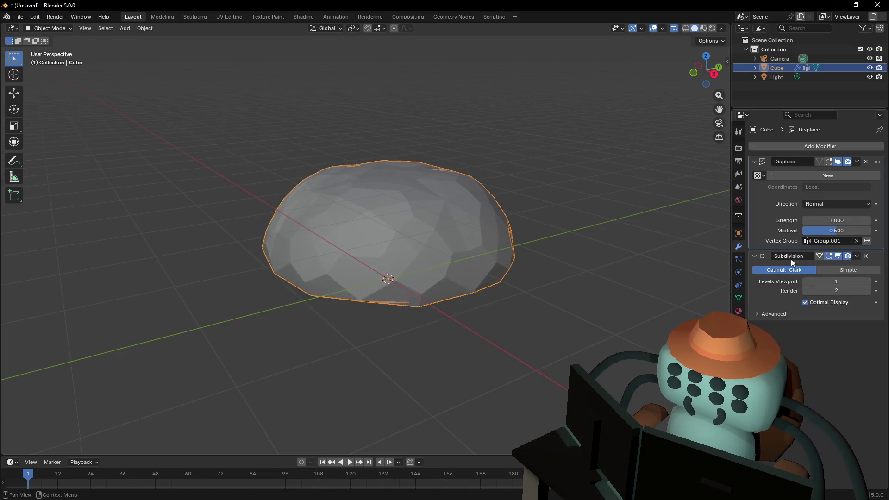
# Check the displacement direction options and adjust the Displace strength
pyautogui.hotkey('shift', '`')
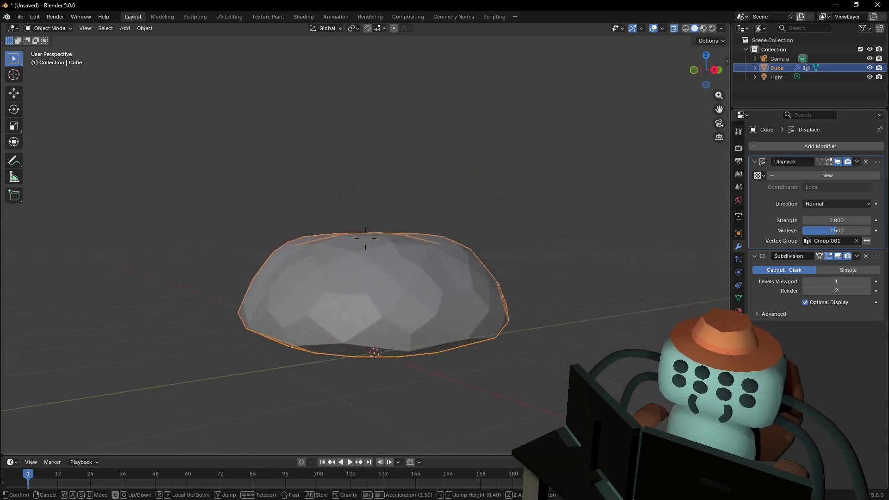
pyautogui.click(562, 227)
pyautogui.moveTo(562, 227); pyautogui.dragTo(545, 259)
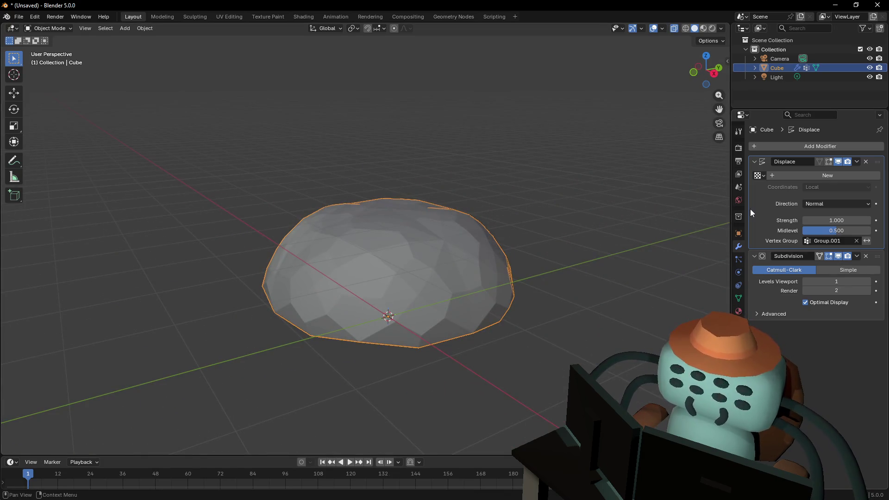
pyautogui.click(841, 204)
pyautogui.click(841, 204)
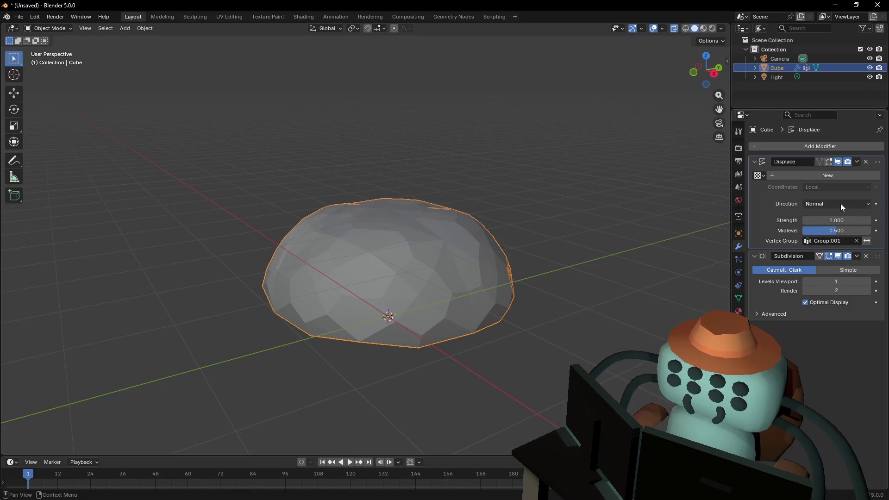
pyautogui.moveTo(841, 220)
pyautogui.mouseDown()
pyautogui.moveTo(862, 220)
pyautogui.moveTo(833, 221)
pyautogui.moveTo(848, 221)
pyautogui.mouseUp()
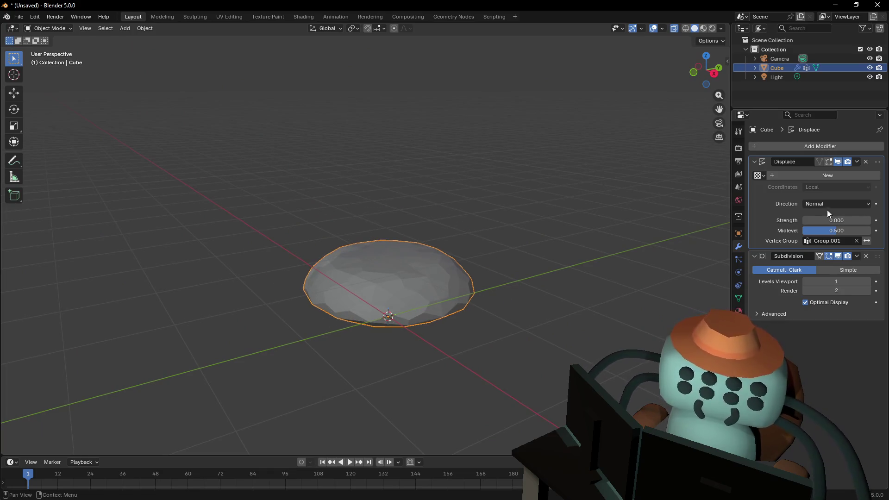
# Give Displace a new texture, then delete the Displace modifier entirely
pyautogui.click(760, 175)
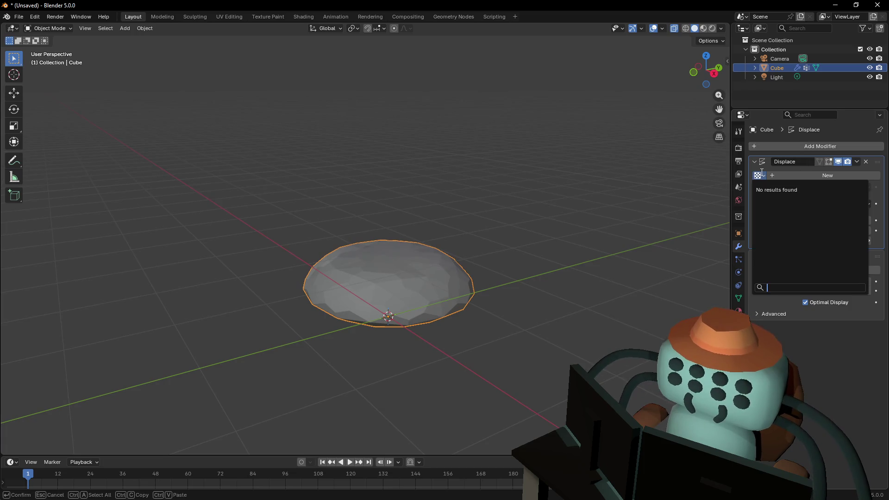
pyautogui.click(784, 175)
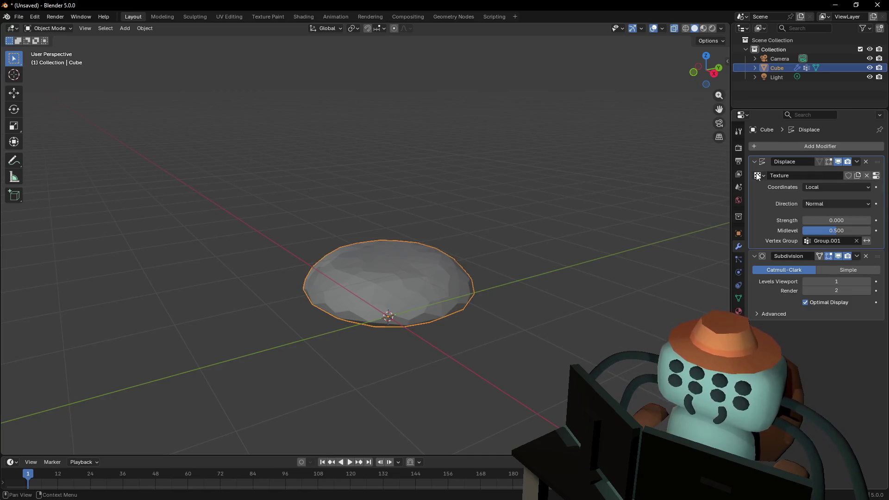
pyautogui.click(817, 189)
pyautogui.click(760, 175)
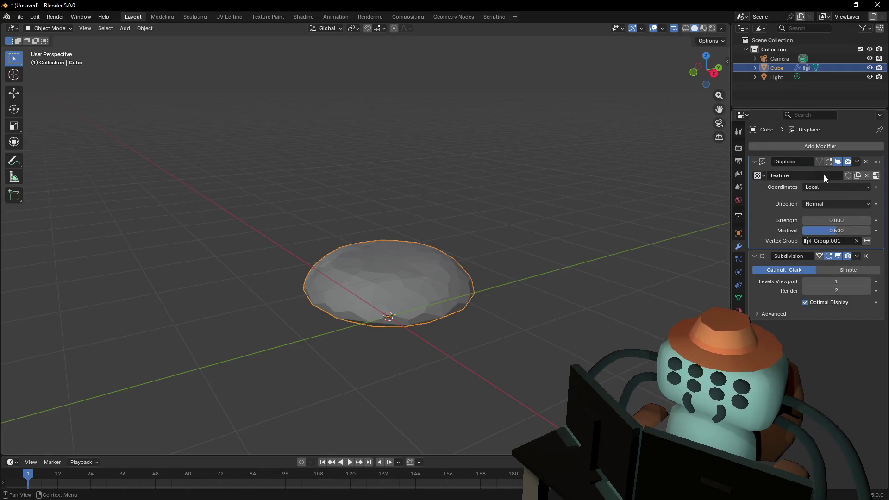
pyautogui.click(867, 160)
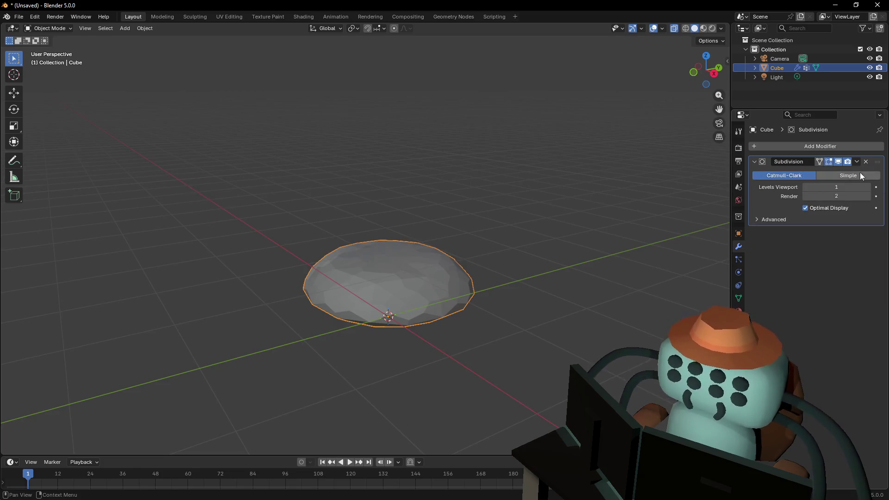
# Add a Randomize Transforms modifier by mistake and remove it again
pyautogui.click(811, 146)
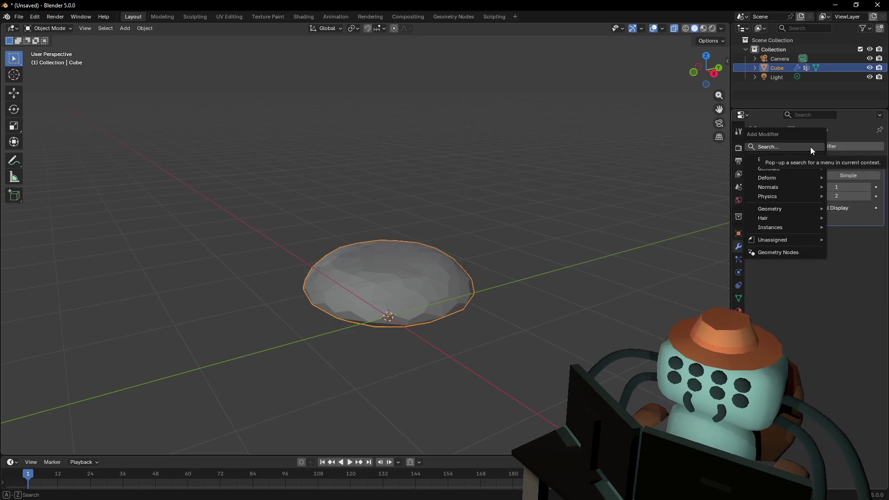
pyautogui.write('rand')
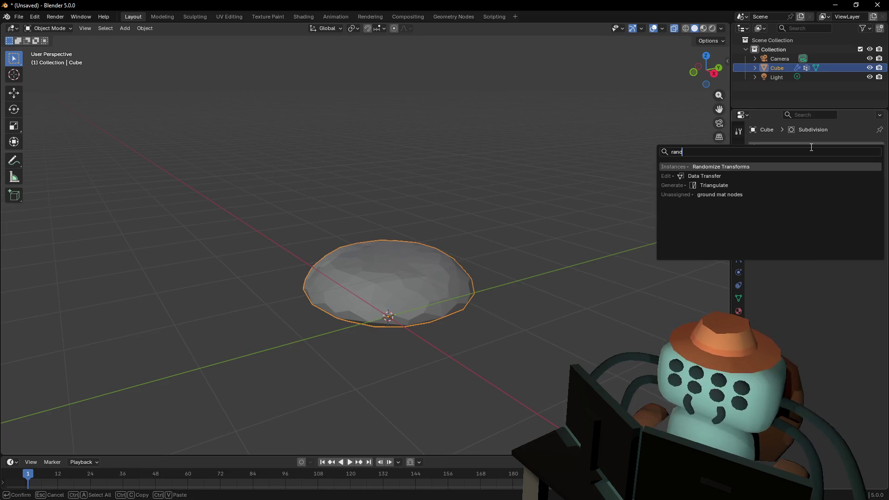
pyautogui.press('Return')
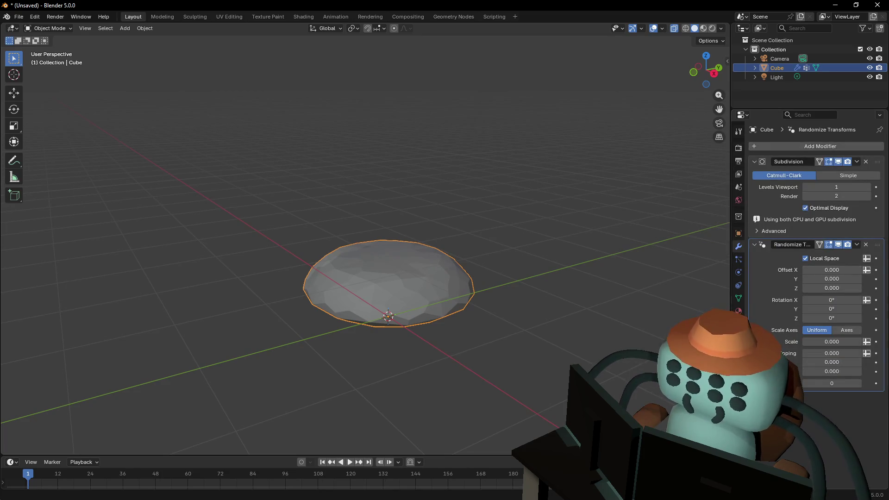
pyautogui.click(869, 246)
# Add a Displace modifier below Subdivision, assign the existing Texture, then undo that
pyautogui.click(831, 146)
pyautogui.write('rand')
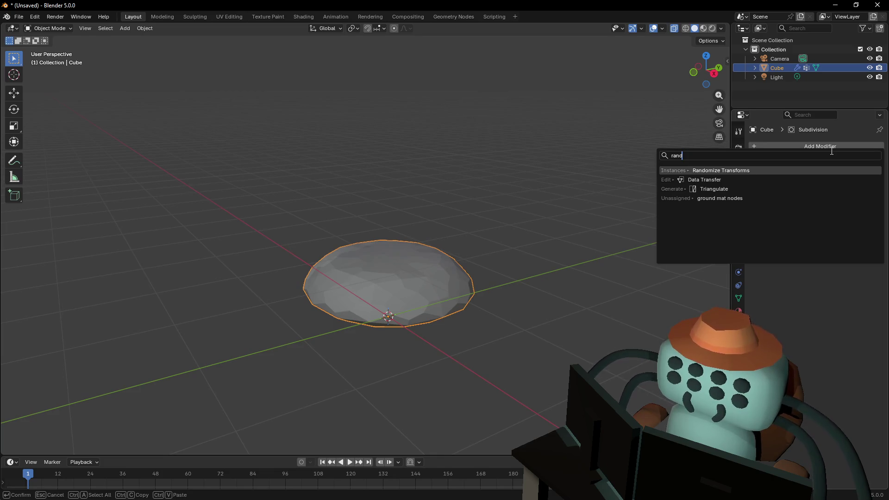
pyautogui.press('BackSpace')
pyautogui.press('BackSpace')
pyautogui.press('BackSpace')
pyautogui.press('BackSpace')
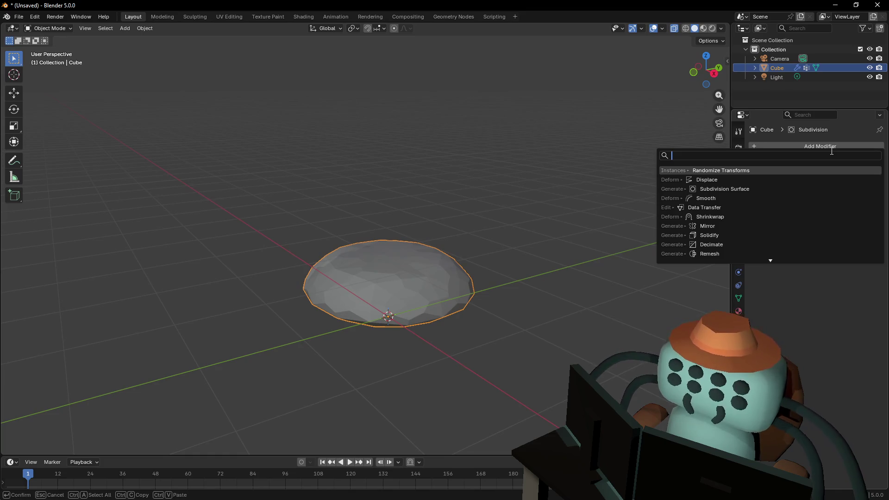
pyautogui.write('displa')
pyautogui.press('Return')
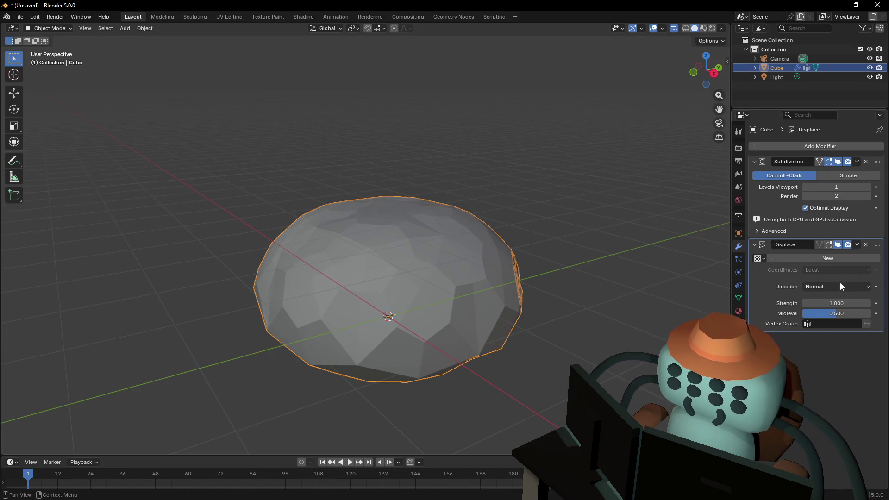
pyautogui.click(761, 258)
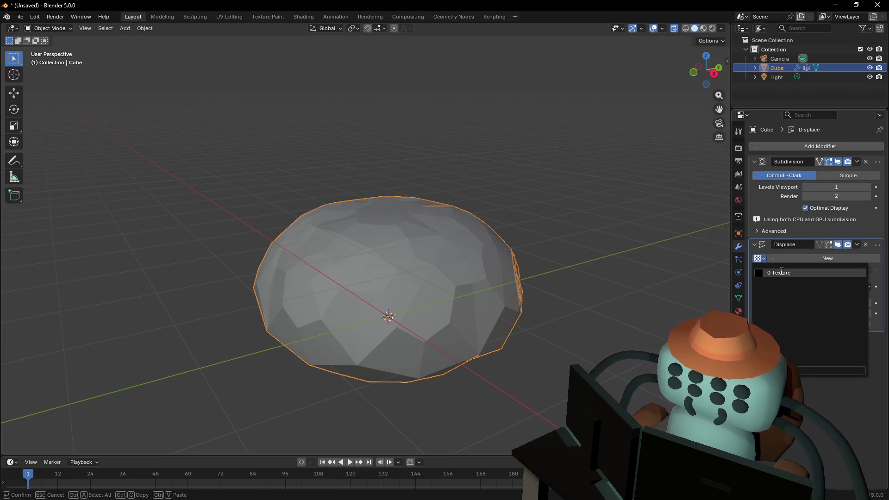
pyautogui.click(782, 272)
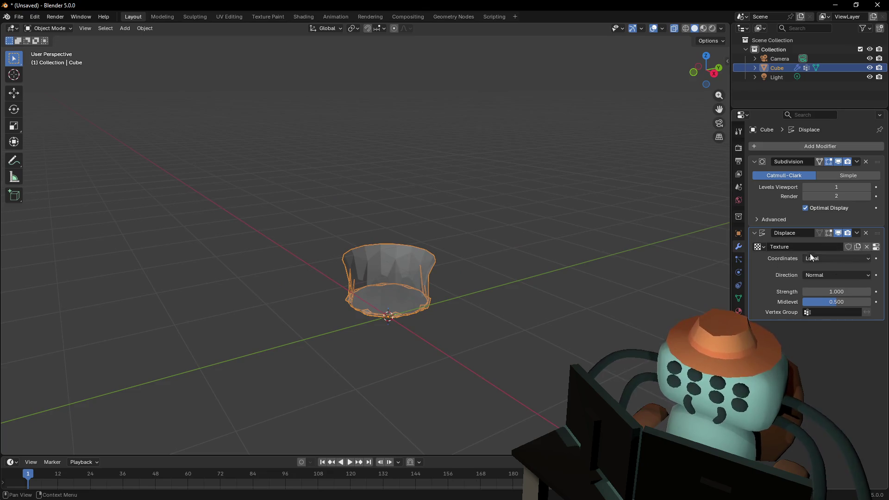
pyautogui.hotkey('ctrl', 'z')
# Keep Normal direction, limit Displace to Group.001, lower its midlevel, then remove the modifier
pyautogui.click(824, 275)
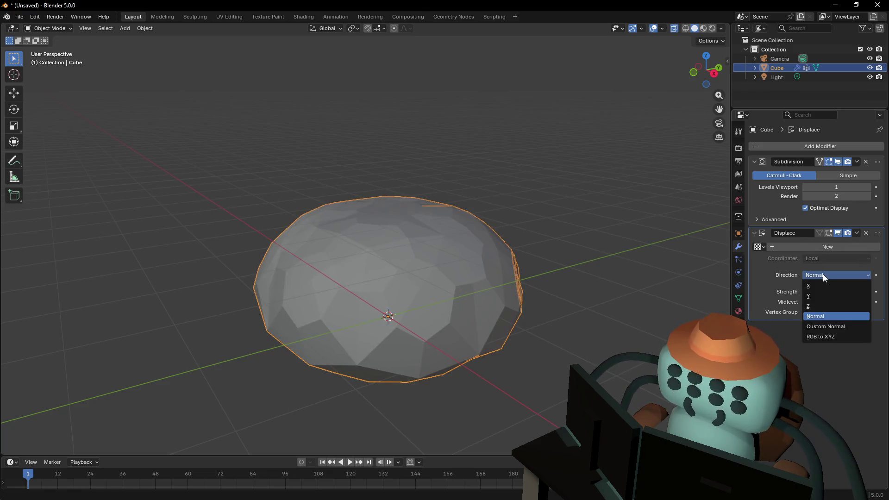
pyautogui.click(824, 275)
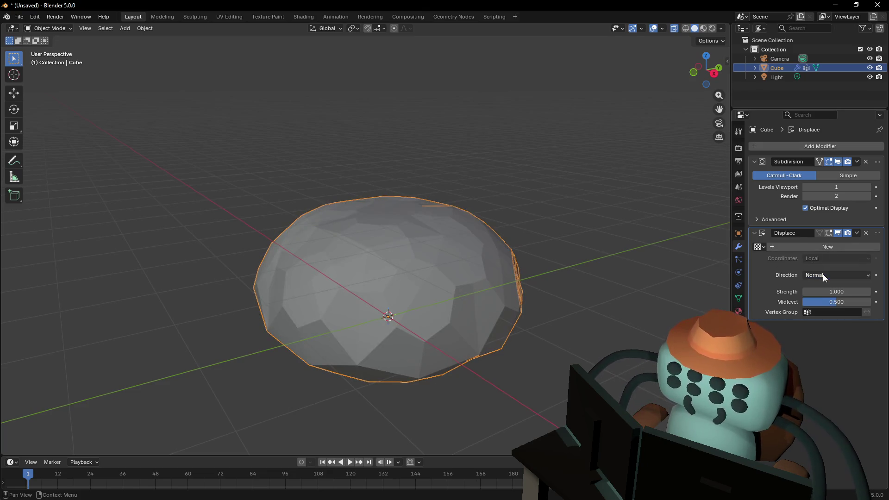
pyautogui.click(834, 313)
pyautogui.click(811, 328)
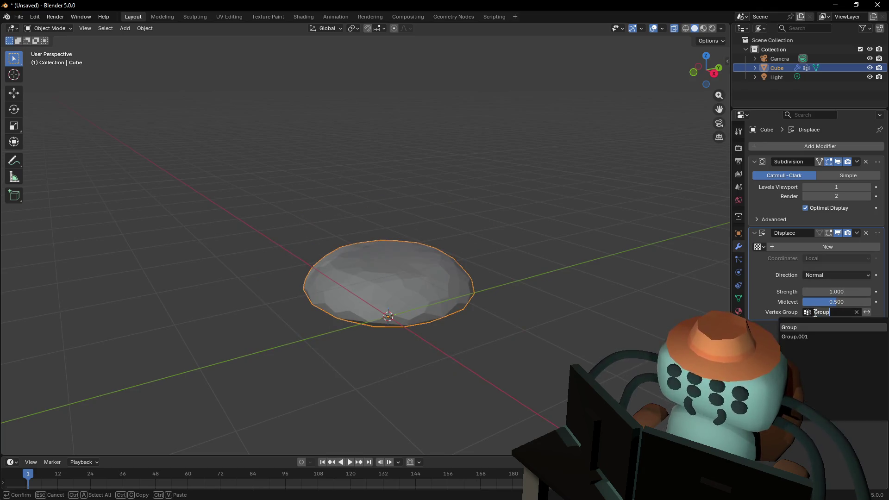
pyautogui.click(795, 336)
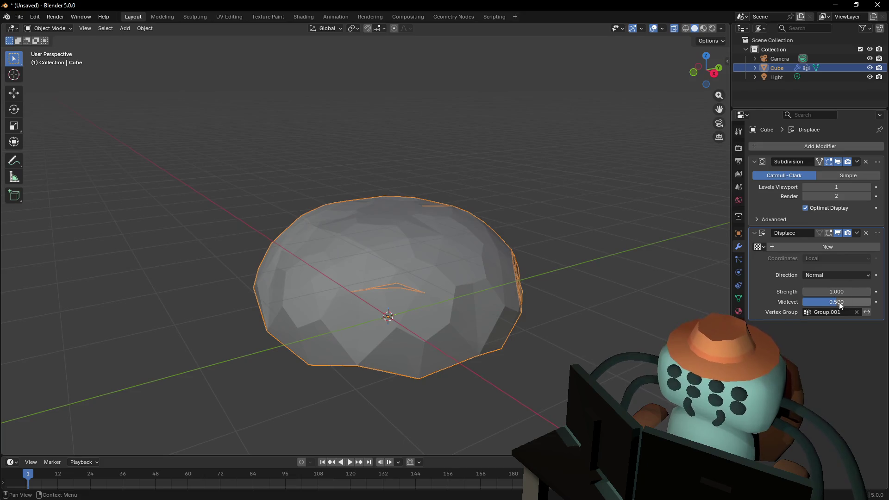
pyautogui.moveTo(840, 302); pyautogui.dragTo(828, 302)
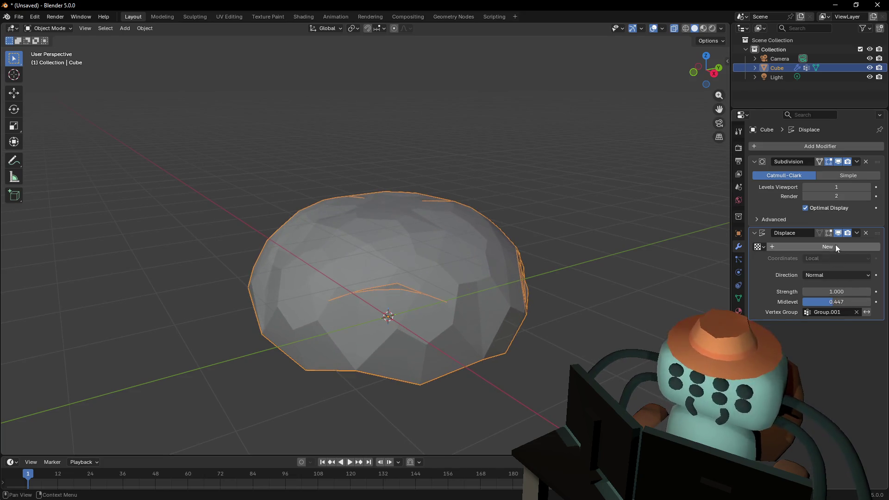
pyautogui.click(866, 233)
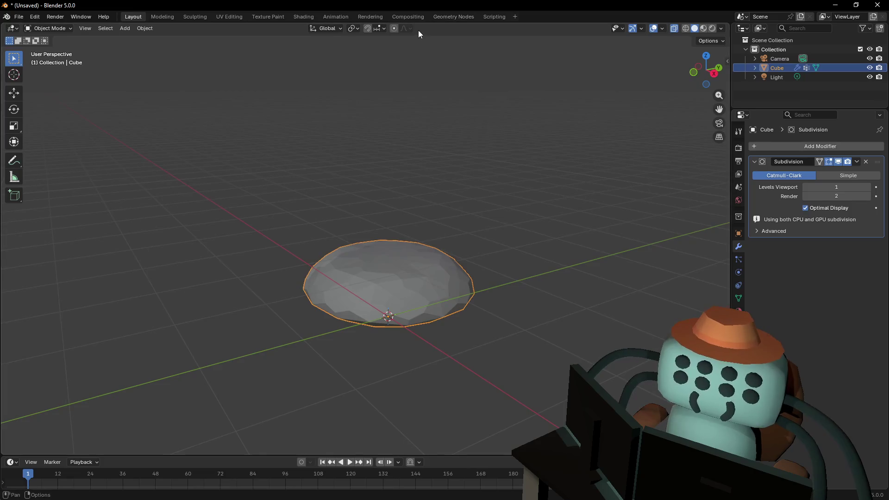
# Enter Edit Mode and box-select the dome's top ring of vertices
pyautogui.hotkey('shift', '`')
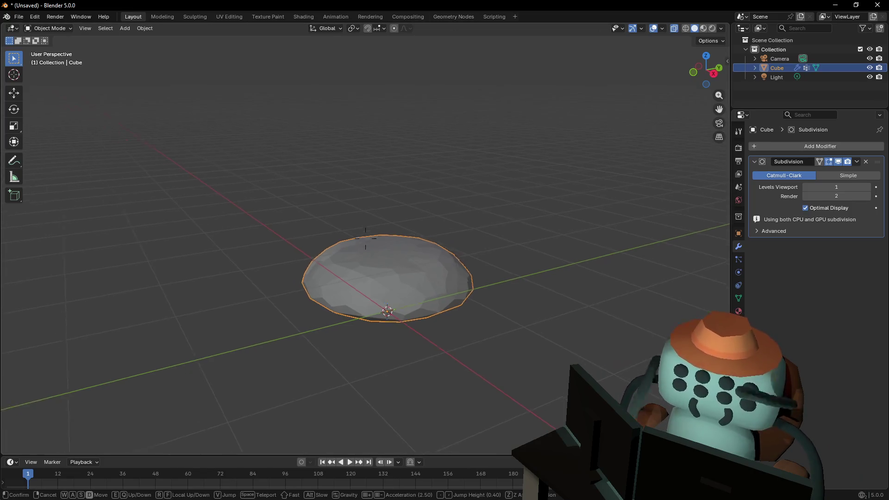
pyautogui.press('Tab')
pyautogui.press('q')
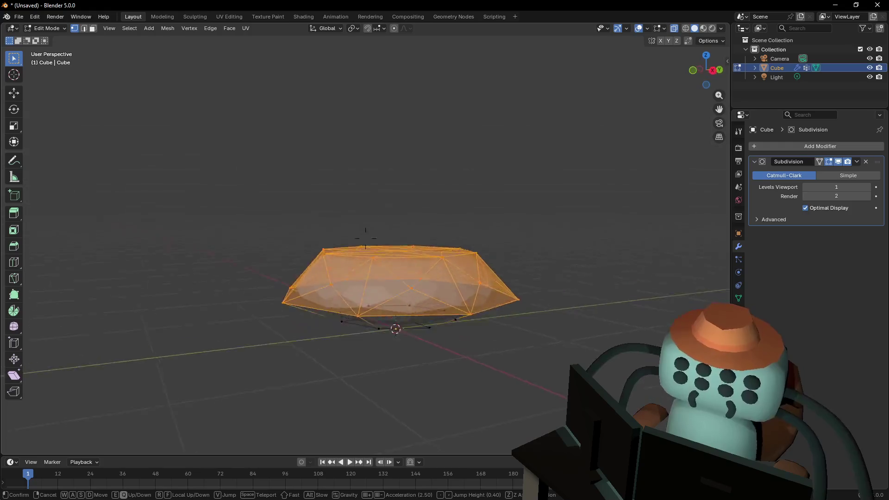
pyautogui.click(496, 249)
pyautogui.moveTo(581, 220); pyautogui.dragTo(284, 299)
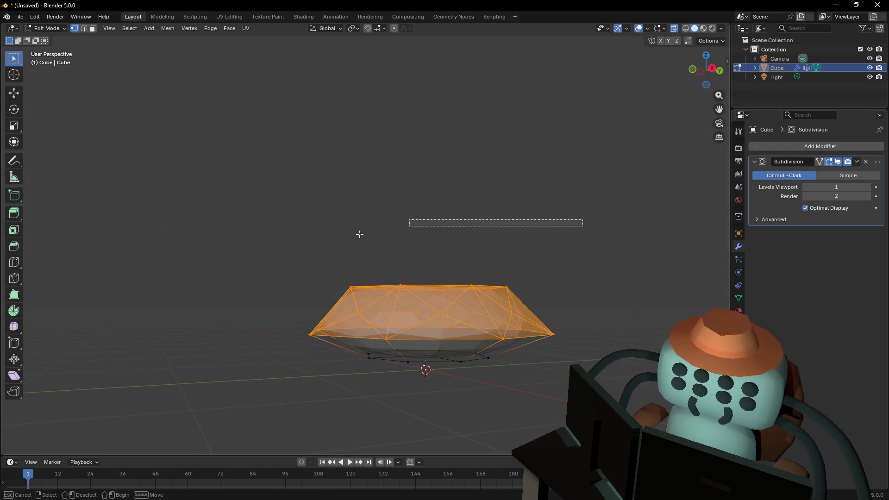
# Turn on proportional editing with Smooth falloff and adjust the proportional size
pyautogui.click(393, 28)
pyautogui.press('g')
pyautogui.press('Escape')
pyautogui.click(410, 28)
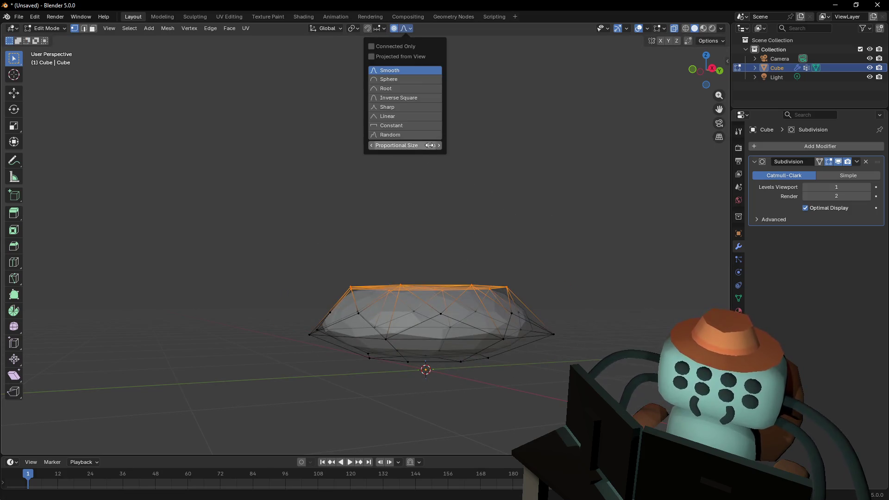
pyautogui.moveTo(415, 144); pyautogui.dragTo(415, 145)
pyautogui.click(613, 239)
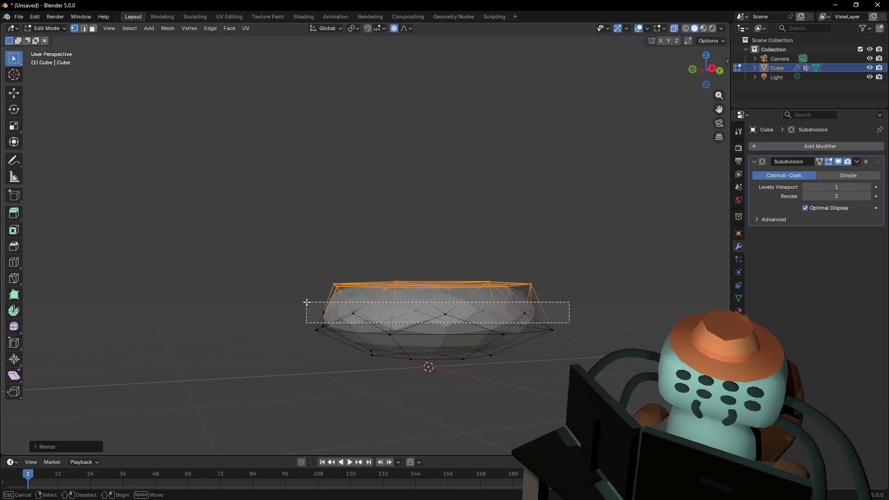
# Spread the top vertices outward and raise them along Z into spikes with falloff
pyautogui.click(380, 209)
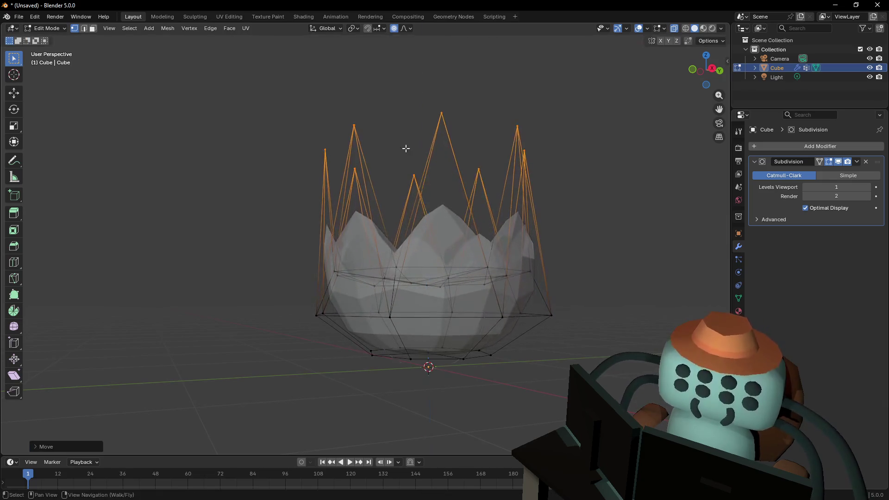
pyautogui.press('s')
pyautogui.press('Escape')
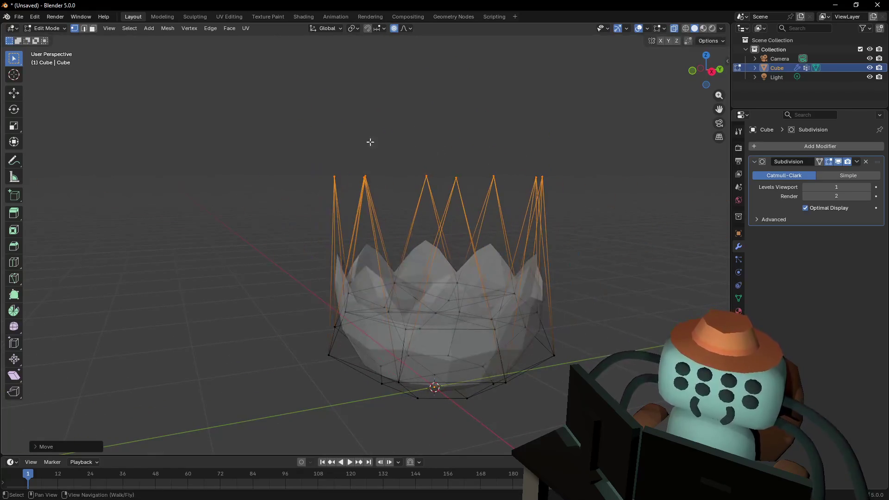
pyautogui.click(317, 149)
pyautogui.press('g')
pyautogui.press('z')
pyautogui.click(313, 222)
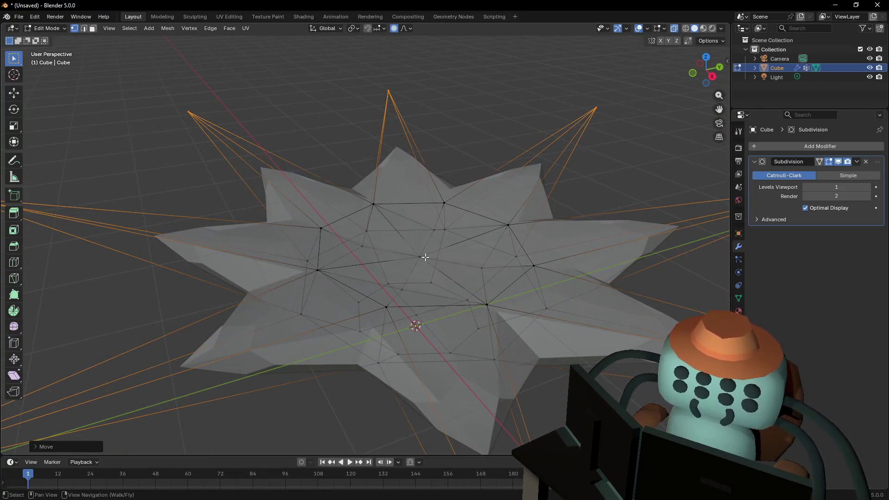
# Orbit to view the star from above and begin another falloff move of the vertices
pyautogui.hotkey('shift', '`')
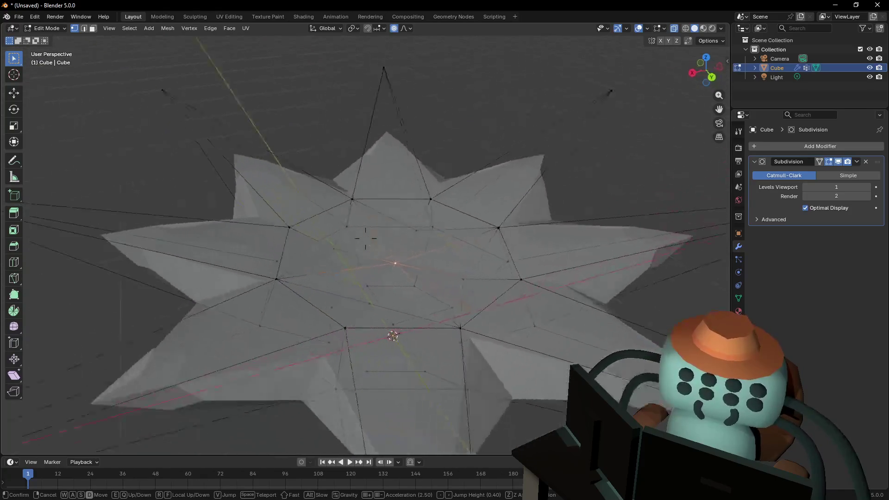
pyautogui.click(447, 236)
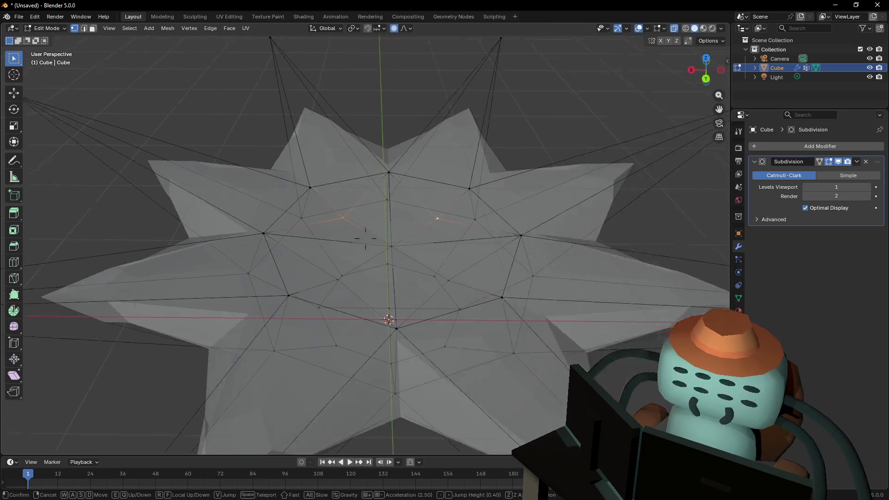
pyautogui.moveTo(480, 224); pyautogui.dragTo(397, 267)
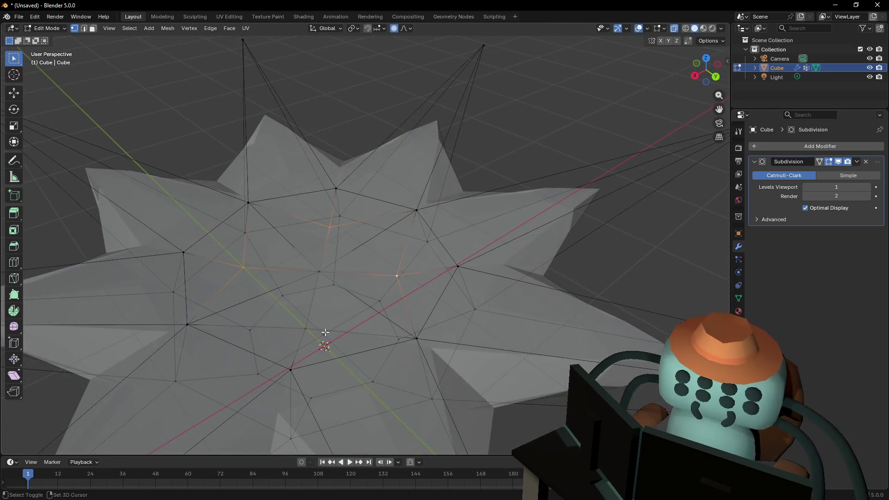
pyautogui.moveTo(325, 333); pyautogui.dragTo(366, 312)
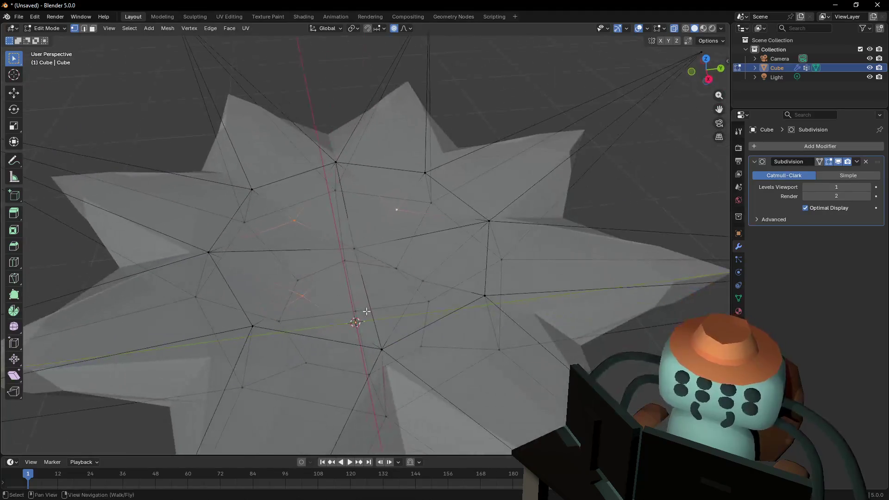
pyautogui.hotkey('shift', '`')
pyautogui.press('s')
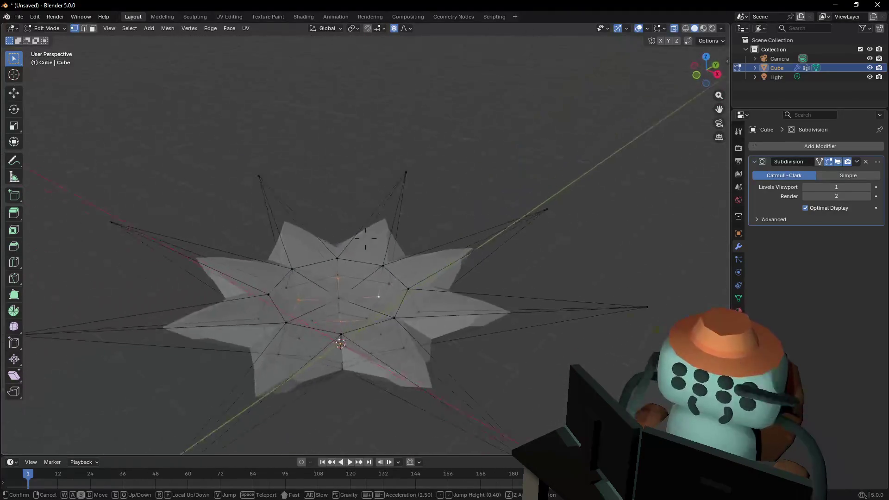
pyautogui.click(365, 237)
pyautogui.press('g')
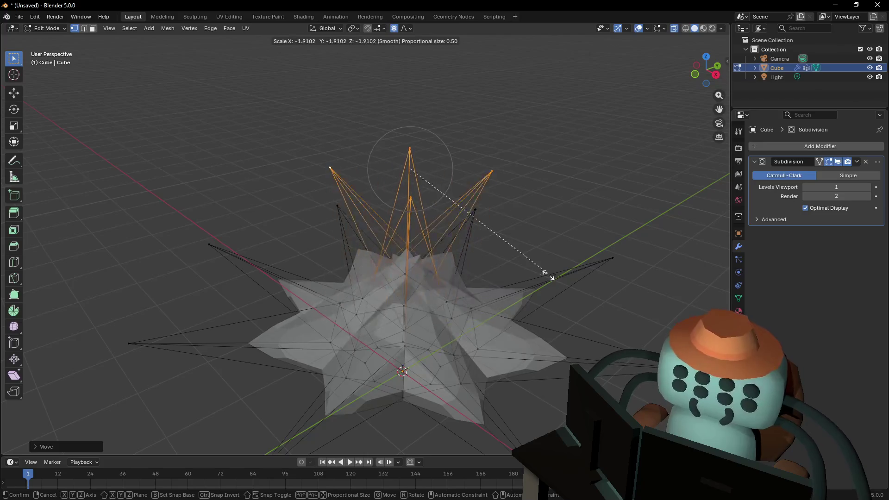
# Scale the selected spikes wider, move them along Z and enlarge them again with falloff
pyautogui.press('Escape')
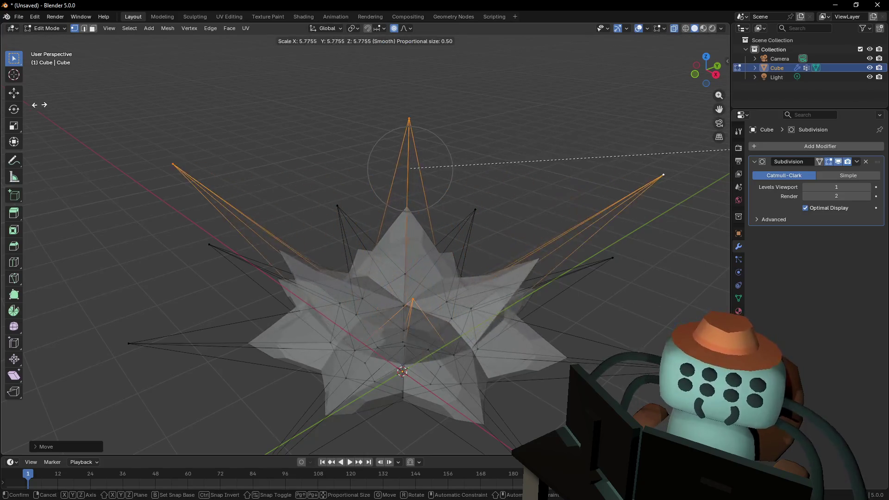
pyautogui.click(482, 224)
pyautogui.hotkey('shift', '`')
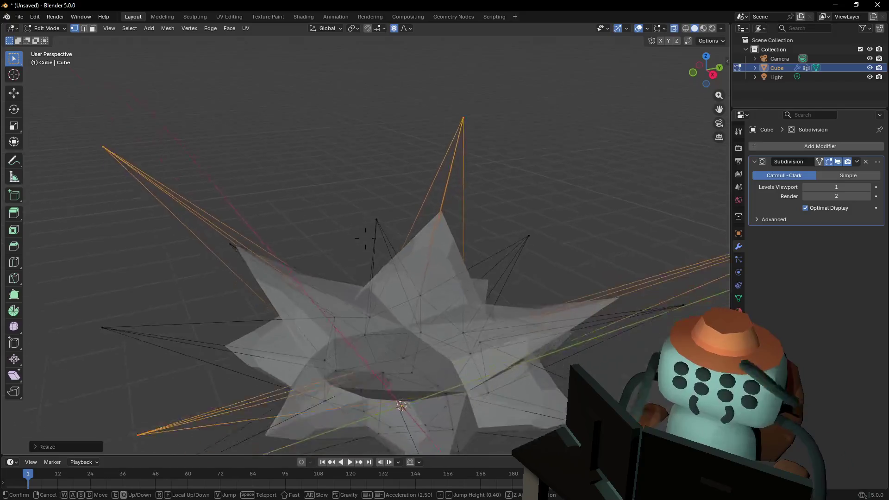
pyautogui.click(365, 238)
pyautogui.press('g')
pyautogui.press('z')
pyautogui.click(518, 240)
pyautogui.press('s')
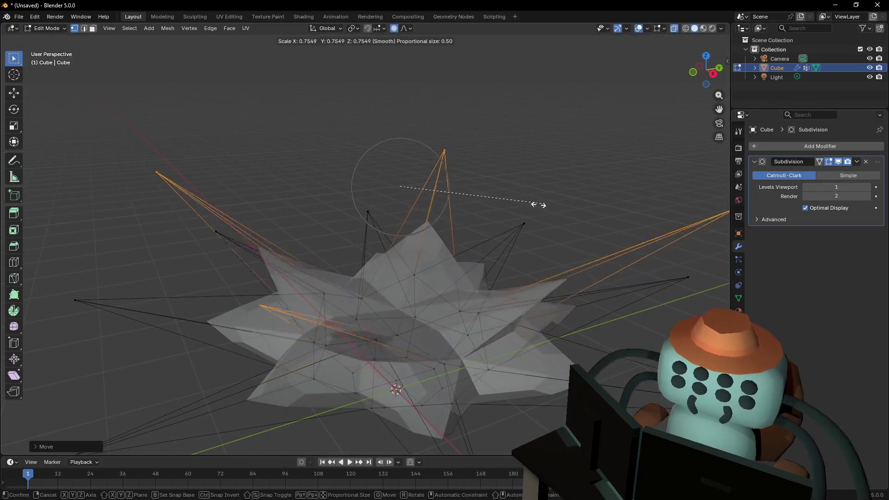
pyautogui.click(516, 217)
# Pick a single vertex of the burst, start a falloff move and cancel it
pyautogui.hotkey('shift', '`')
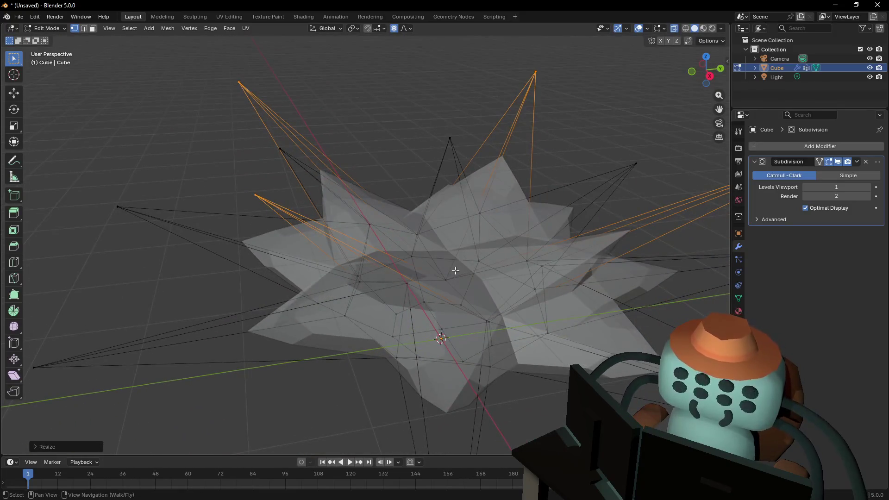
pyautogui.click(456, 271)
pyautogui.press('g')
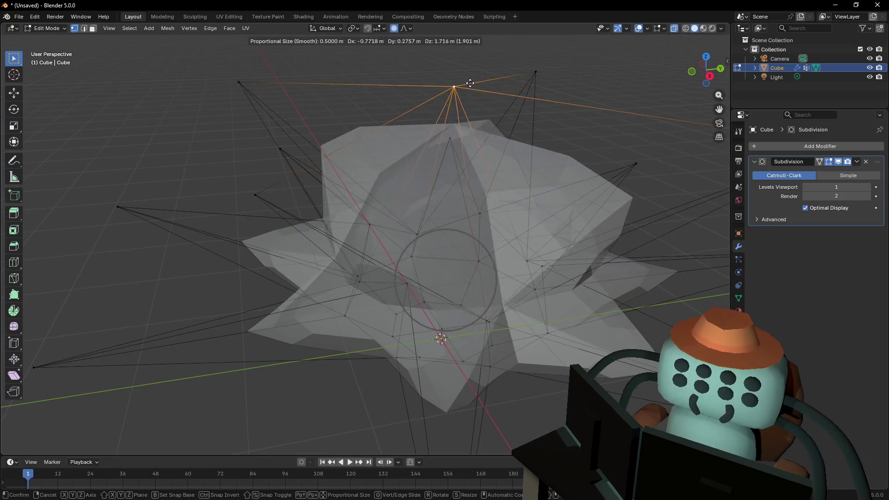
pyautogui.rightClick(470, 90)
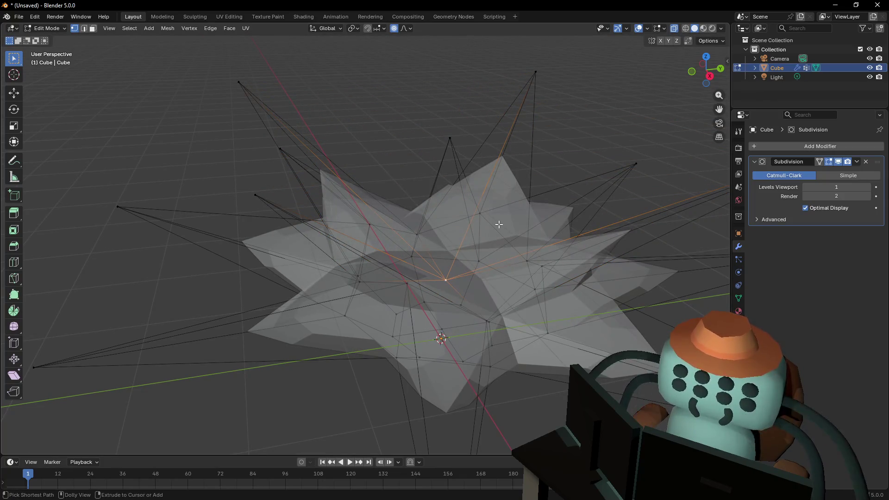
# Confirm the centre bevel and poke the resulting central face into triangles
pyautogui.click(479, 180)
pyautogui.hotkey('shift', '`')
pyautogui.press('w')
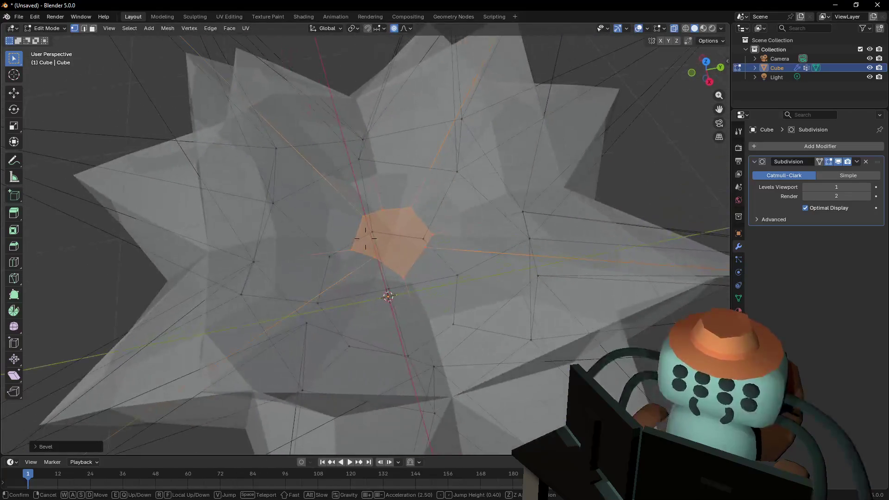
pyautogui.press('s')
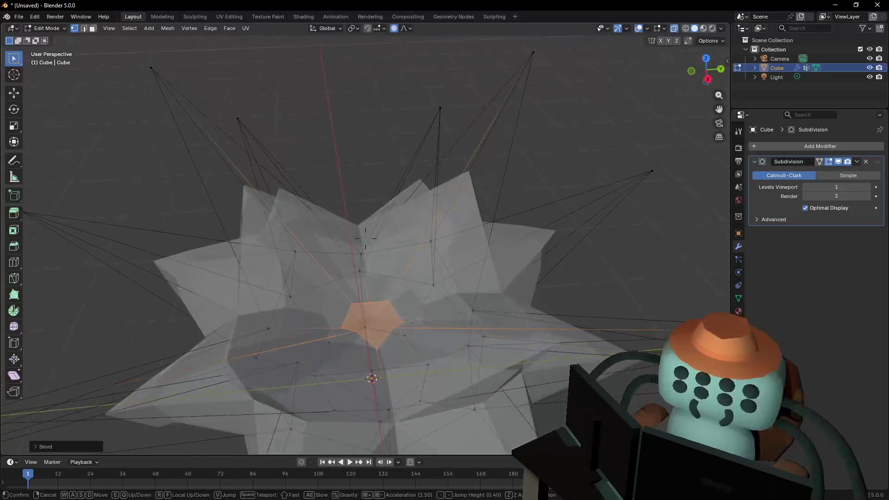
pyautogui.click(366, 238)
pyautogui.click(231, 29)
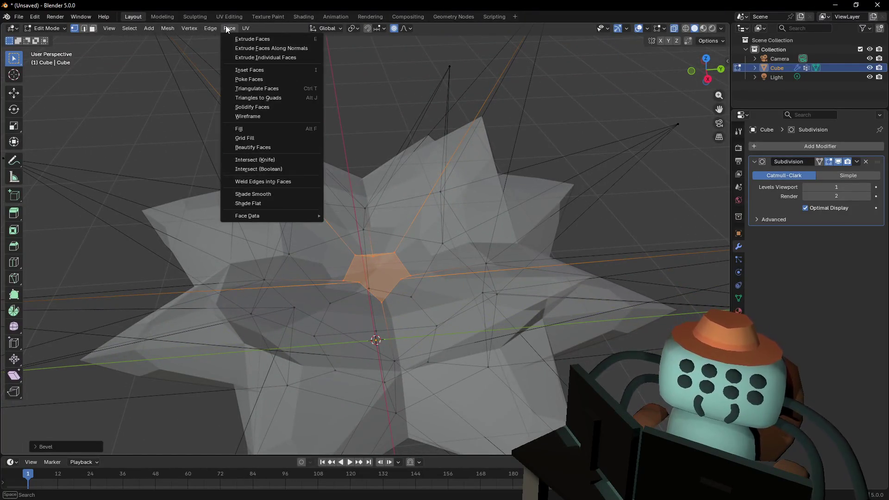
pyautogui.click(264, 79)
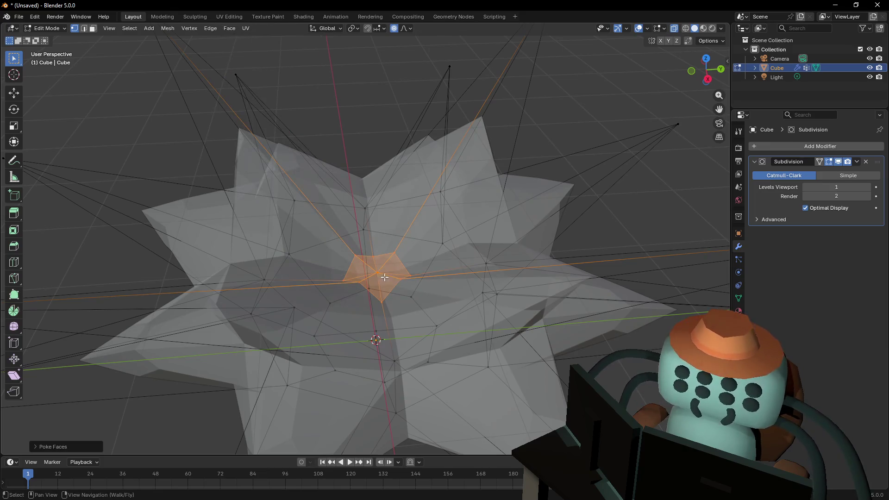
# Raise the poked centre vertex straight up along Z into a tall spike tip
pyautogui.press('g')
pyautogui.press('z')
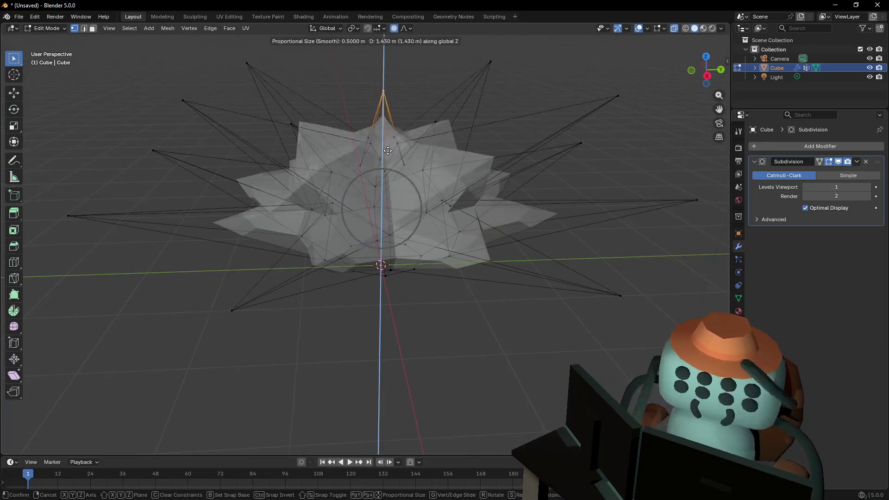
pyautogui.click(411, 89)
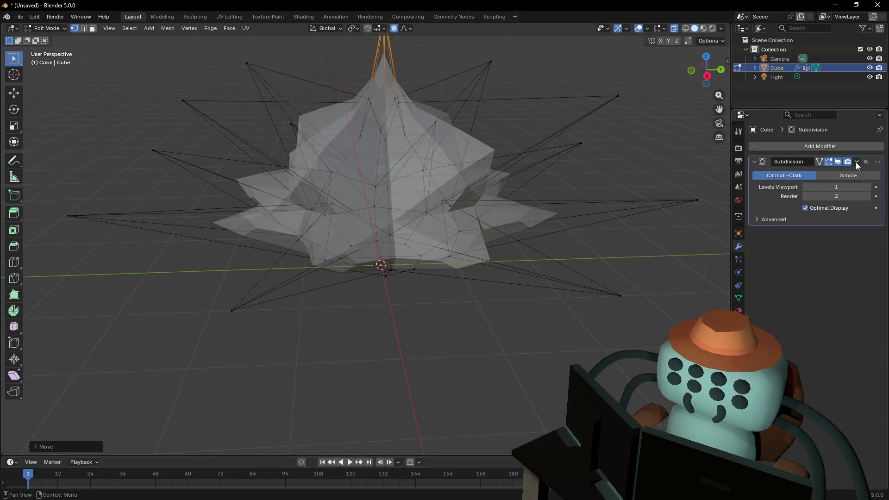
pyautogui.scroll(3, 471, 142)
pyautogui.hotkey('ctrl', 'z')
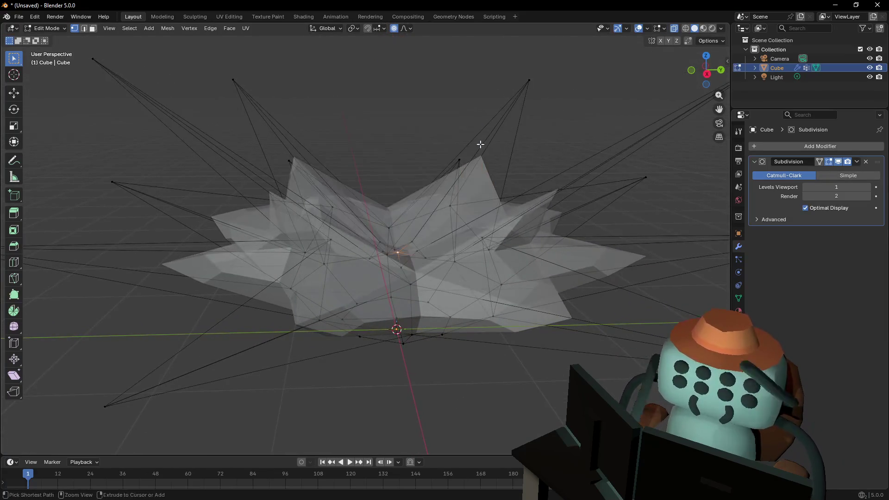
pyautogui.press('z')
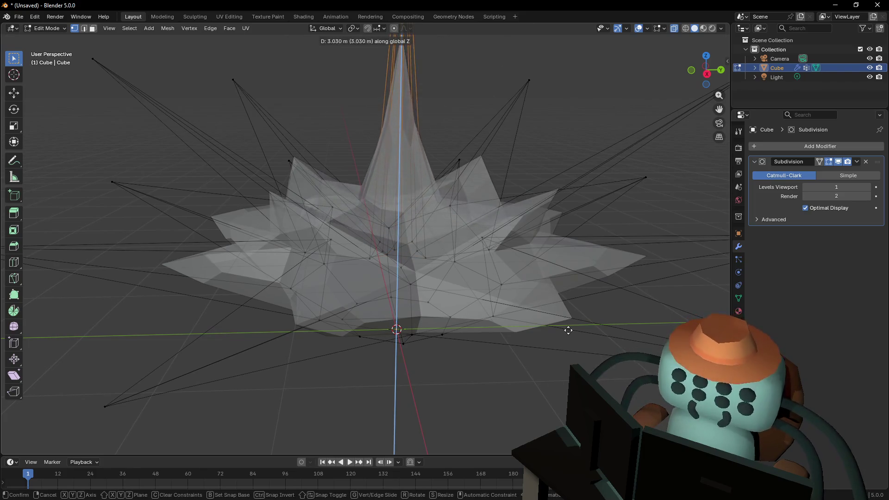
pyautogui.press('Tab')
pyautogui.scroll(-3, 502, 347)
# Leave Edit Mode for Object Mode and deselect the starburst
pyautogui.press('Tab')
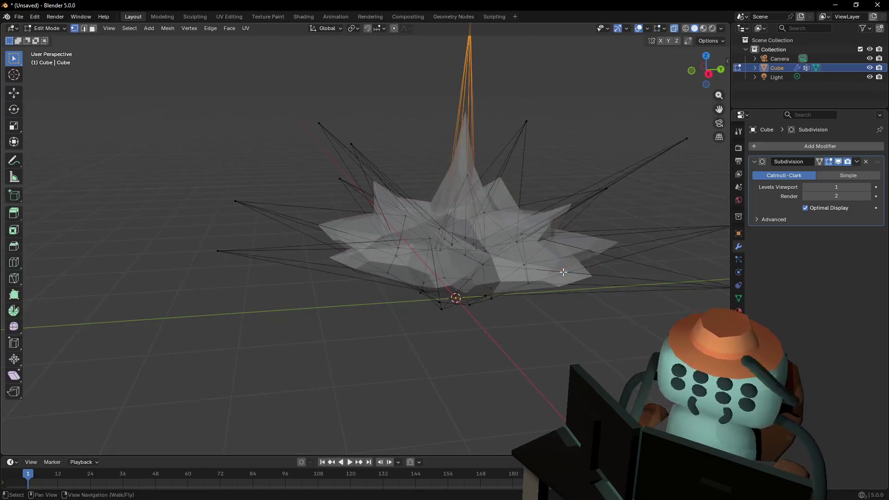
pyautogui.press('Tab')
pyautogui.click(579, 161)
pyautogui.hotkey('shift', '`')
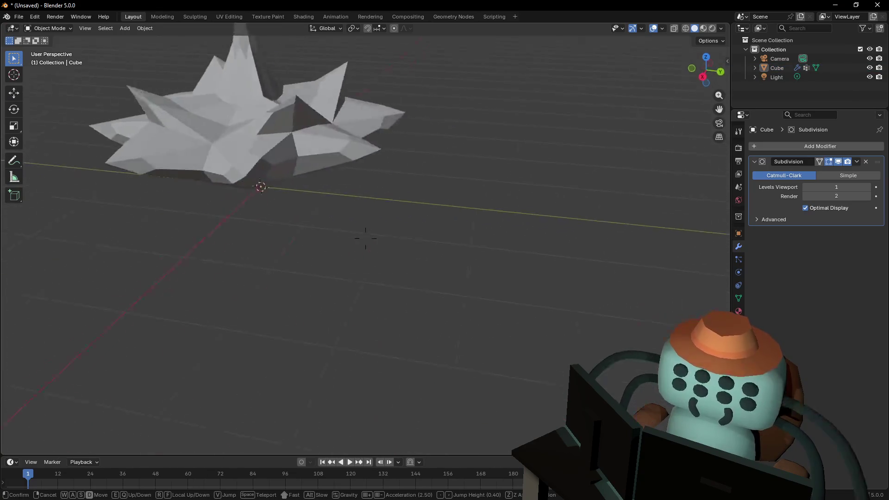
# Apply Shade Smooth to the starburst object from its context menu
pyautogui.click(545, 173)
pyautogui.rightClick(546, 173)
pyautogui.rightClick(510, 195)
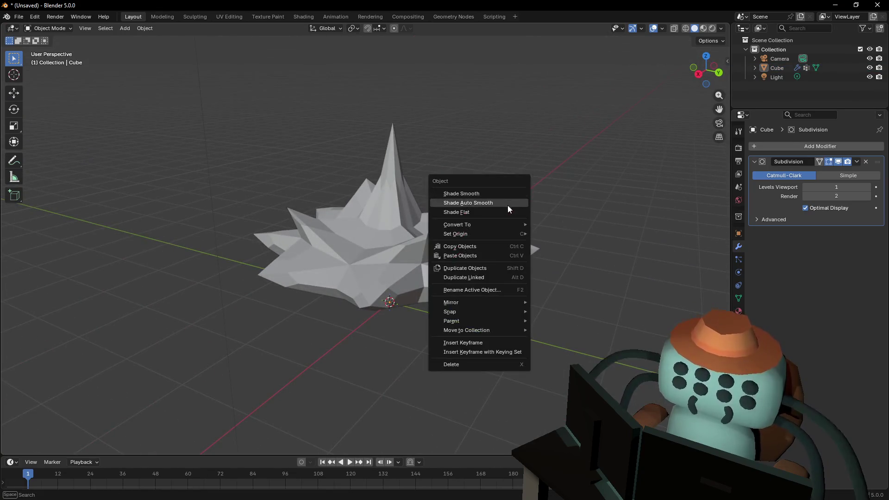
pyautogui.rightClick(449, 256)
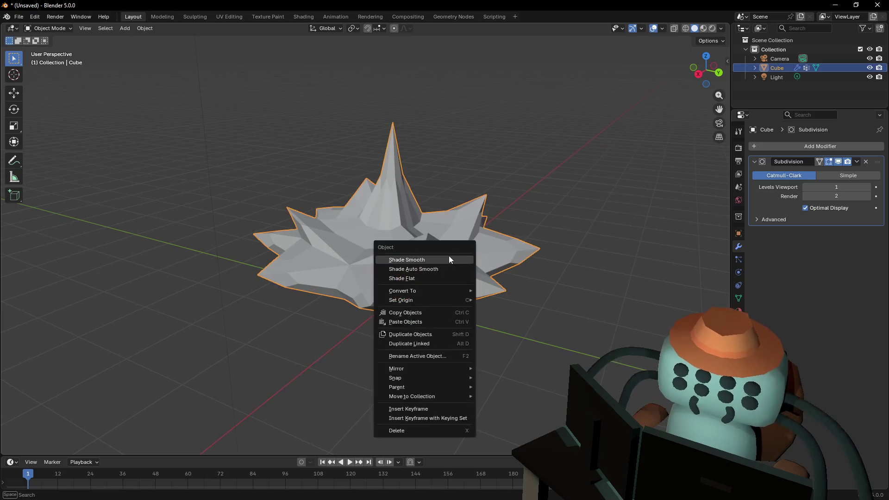
pyautogui.click(449, 256)
pyautogui.hotkey('shift', '`')
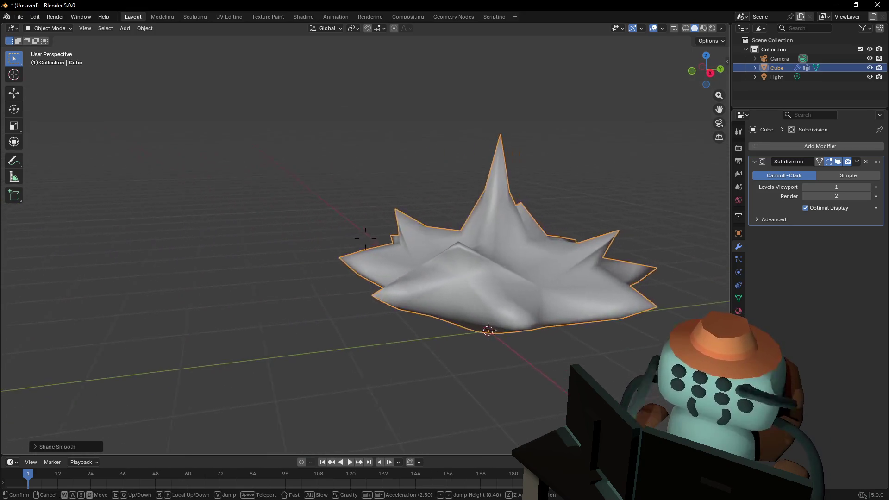
pyautogui.press('w')
pyautogui.click(365, 238)
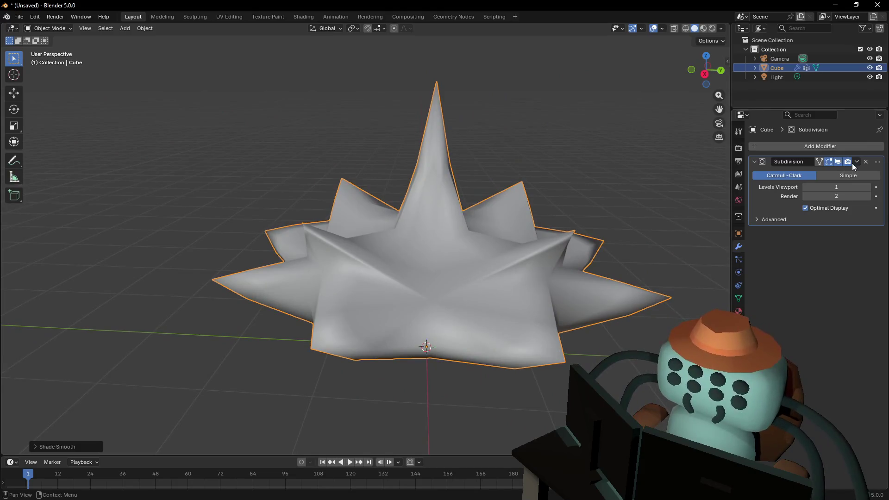
# Disable the Subdivision modifier's viewport display so the spikes stay sharp, then re-enter Edit Mode
pyautogui.click(838, 161)
pyautogui.hotkey('shift', '`')
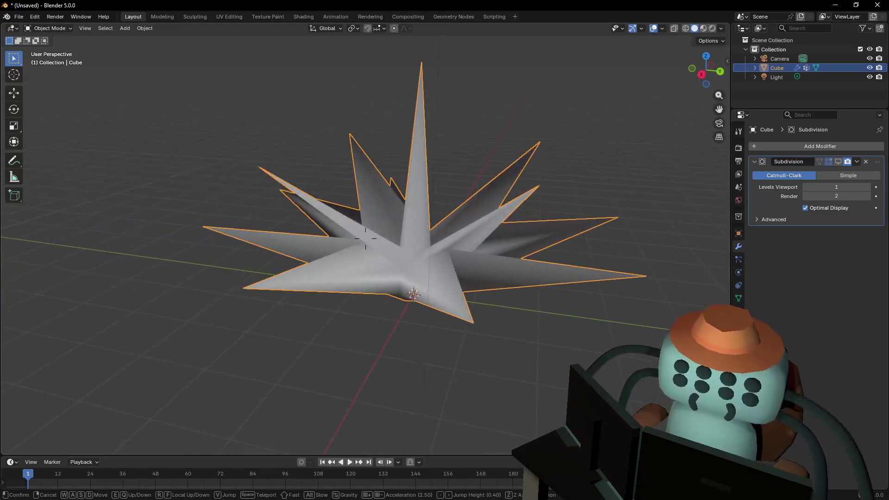
pyautogui.press('w')
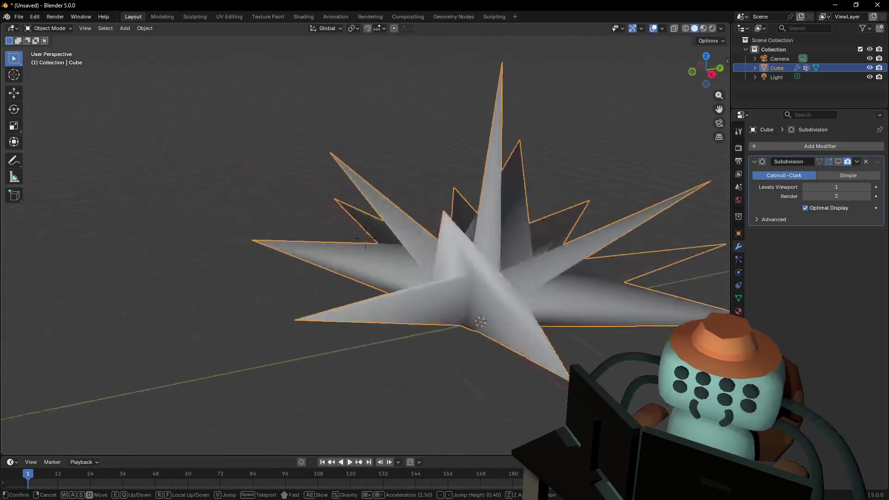
pyautogui.click(366, 240)
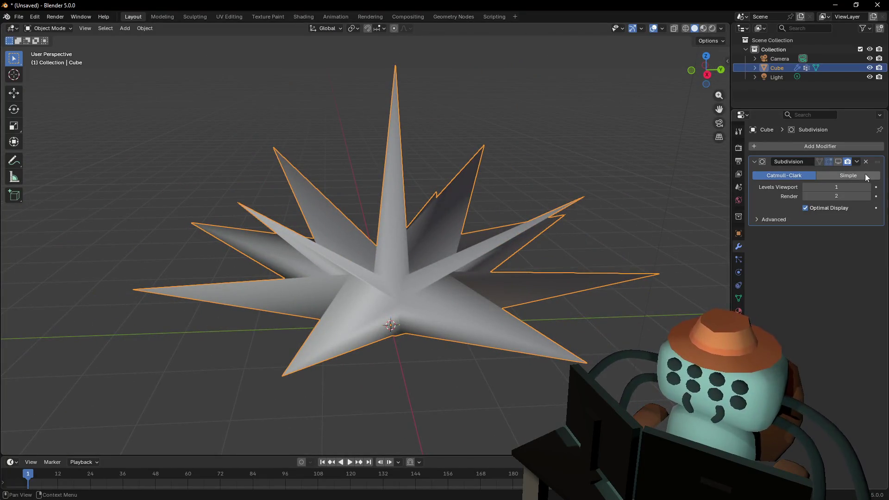
pyautogui.hotkey('shift', '`')
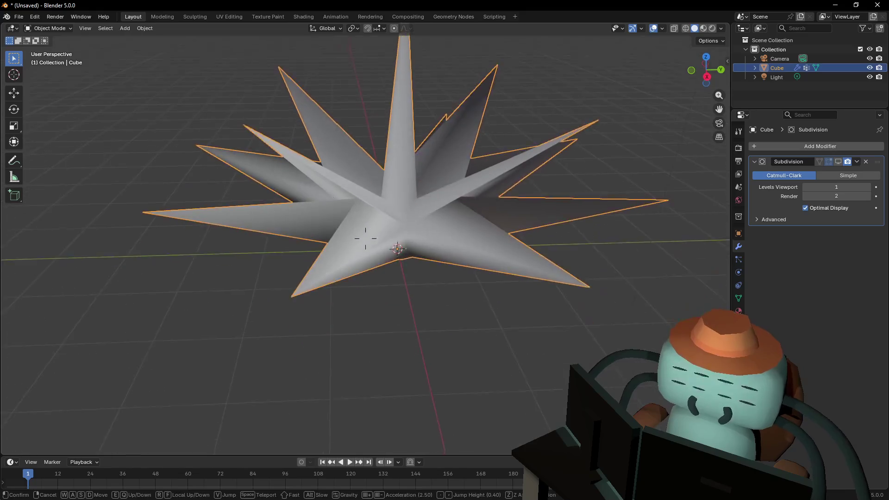
pyautogui.click(366, 238)
pyautogui.press('Tab')
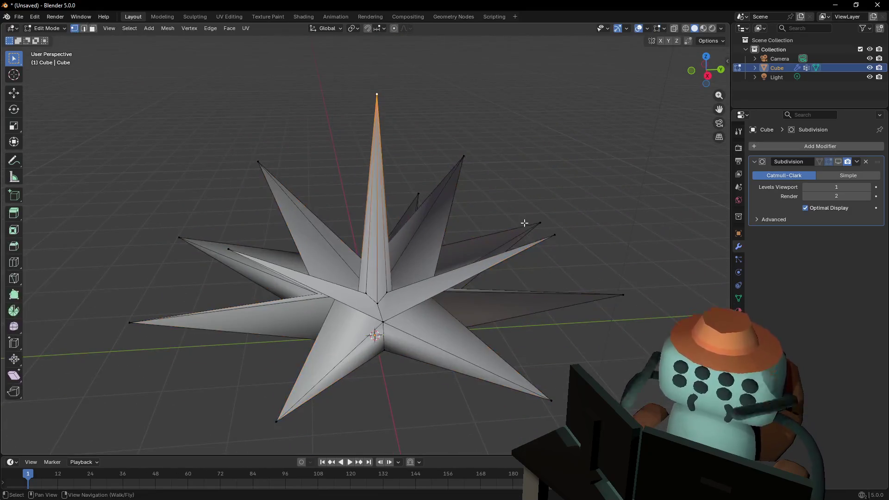
# Enable X-ray and lasso-select the base ring of the tall central spike
pyautogui.hotkey('shift', '`')
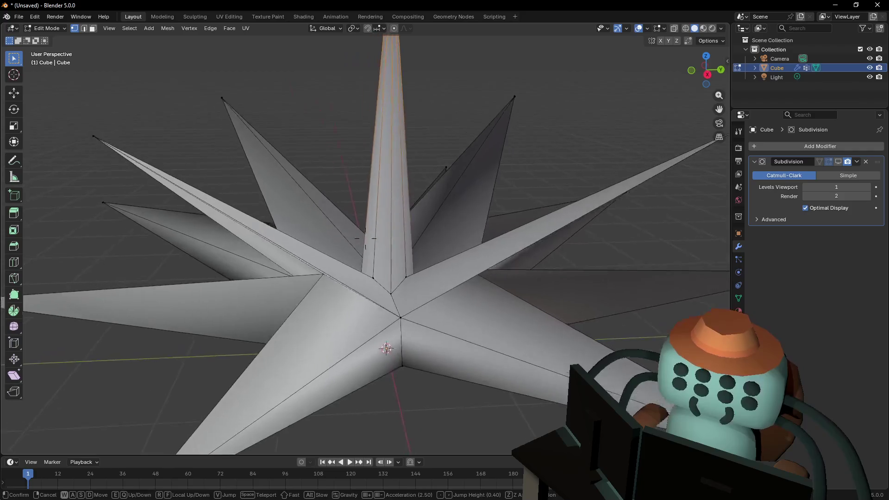
pyautogui.click(371, 287)
pyautogui.hotkey('alt', 'z')
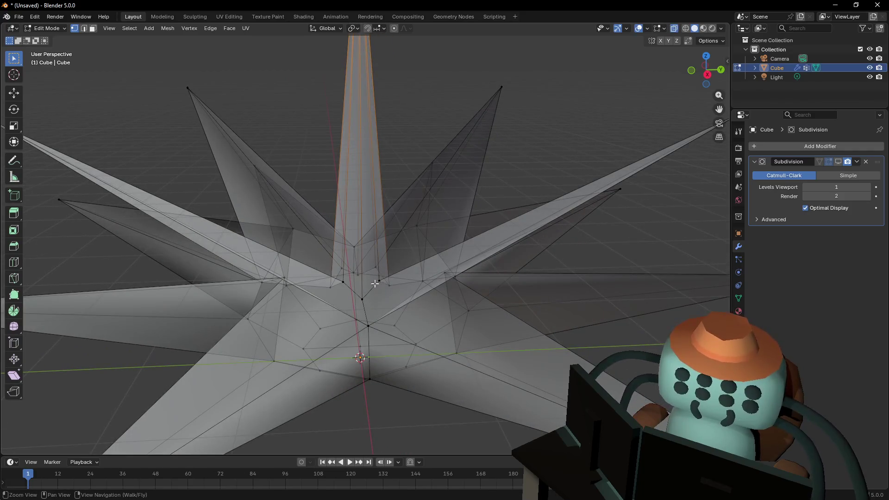
pyautogui.hotkey('shift', '`')
pyautogui.press('w')
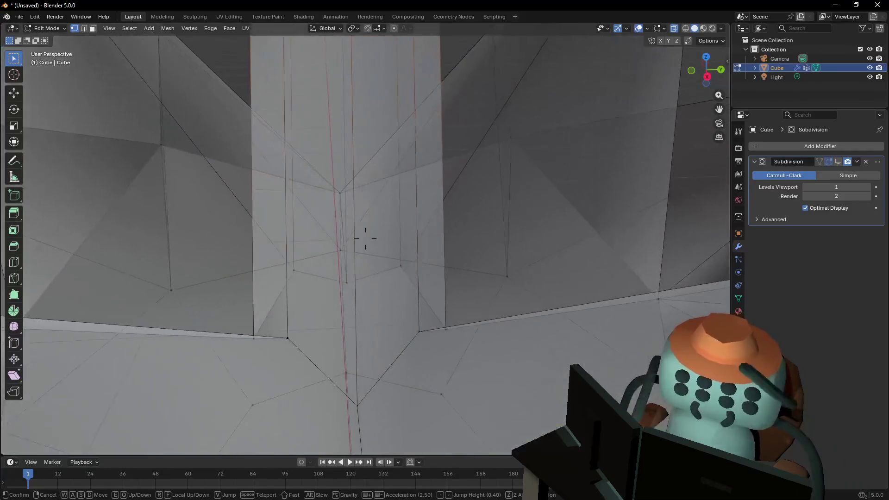
pyautogui.click(395, 305)
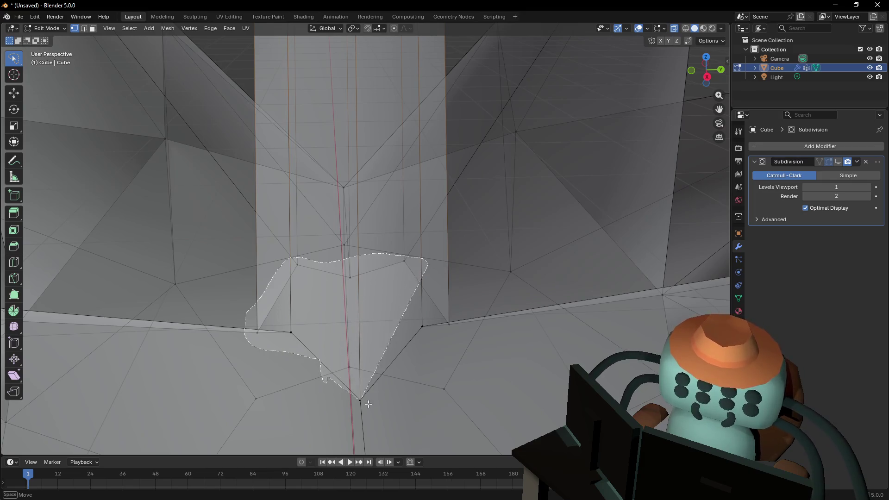
pyautogui.moveTo(438, 325); pyautogui.dragTo(438, 327)
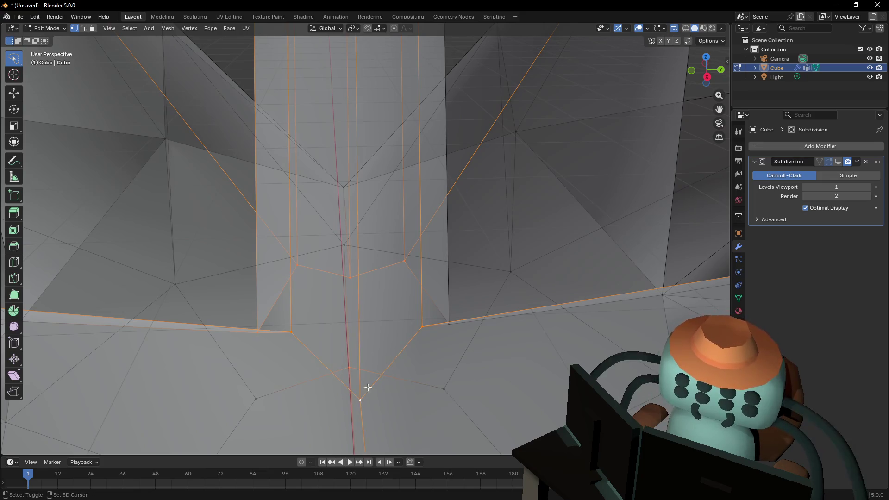
pyautogui.moveTo(368, 388); pyautogui.dragTo(301, 334)
# Lift the spike base along Z and scale it down with Z excluded to narrow it, then select the whole mesh
pyautogui.hotkey('shift', '`')
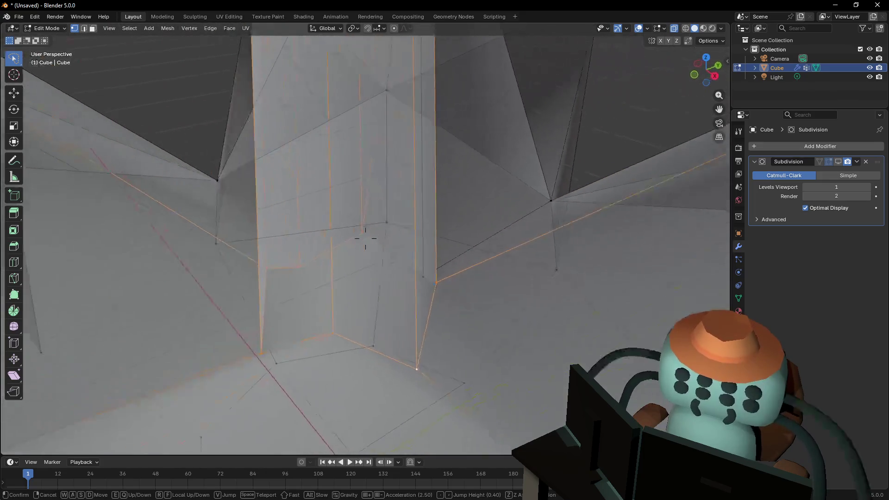
pyautogui.press('s')
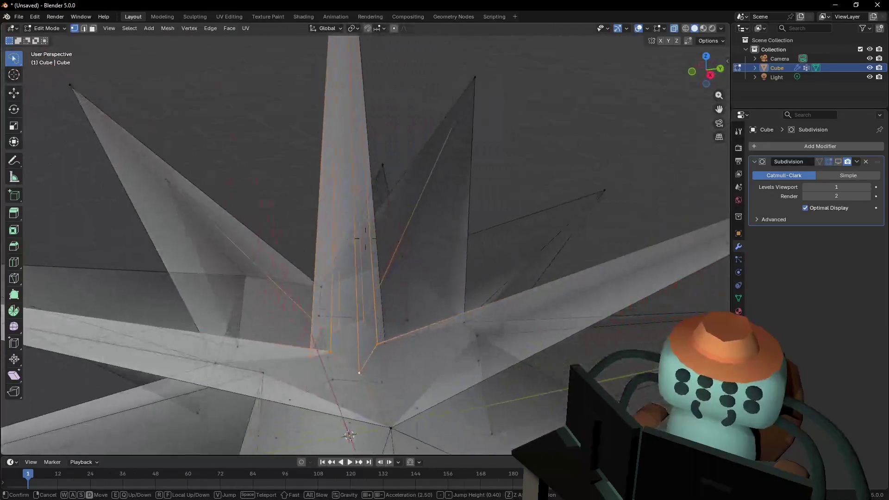
pyautogui.press('Return')
pyautogui.press('g')
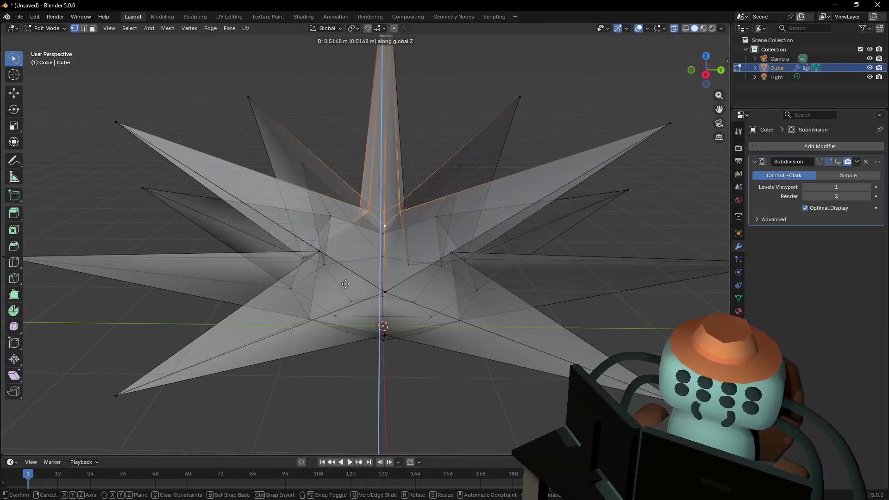
pyautogui.press('Return')
pyautogui.press('s')
pyautogui.hotkey('shift', 'z')
pyautogui.press('Return')
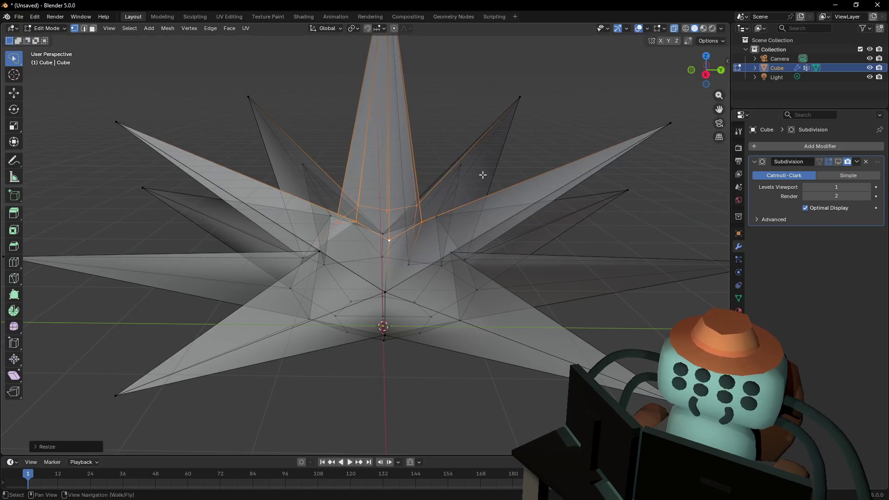
pyautogui.press('a')
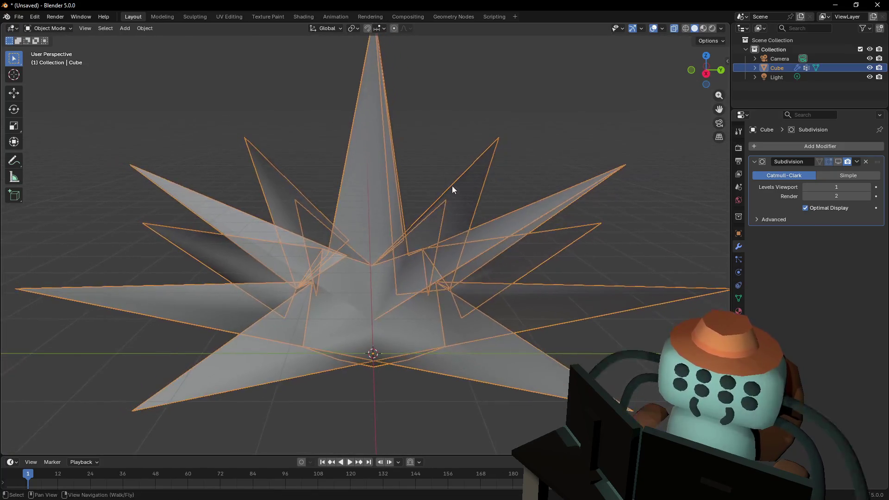
# Switch between Object and Edit Mode while inspecting the starburst, reselecting it and toggling X-ray
pyautogui.press('Tab')
pyautogui.hotkey('alt', 'a')
pyautogui.hotkey('shift', '`')
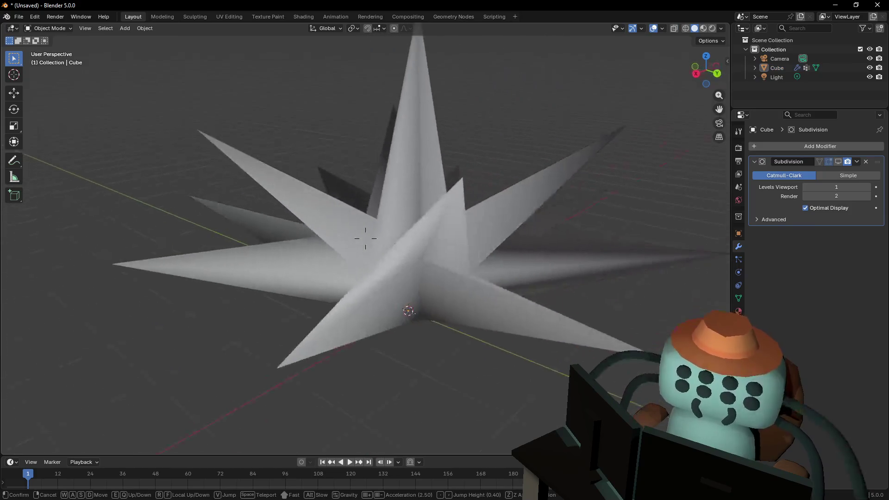
pyautogui.click(426, 182)
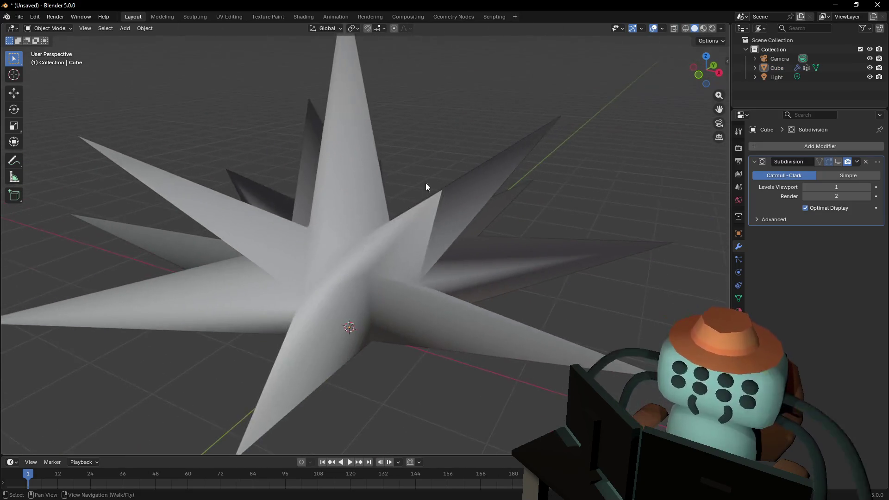
pyautogui.press('Tab')
pyautogui.press('Tab')
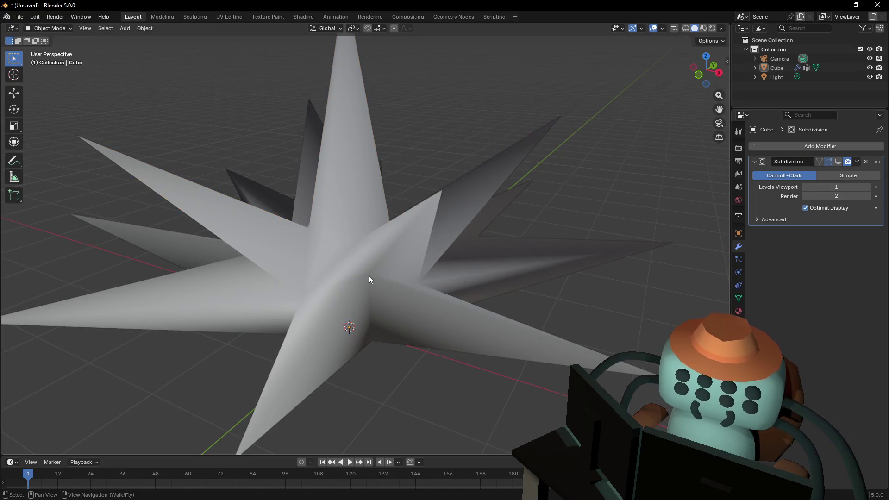
pyautogui.click(369, 276)
pyautogui.press('Tab')
pyautogui.hotkey('alt', 'z')
# Fly around the star, begin a Z-constrained move of the selected geometry, and return to Object Mode
pyautogui.hotkey('shift', '`')
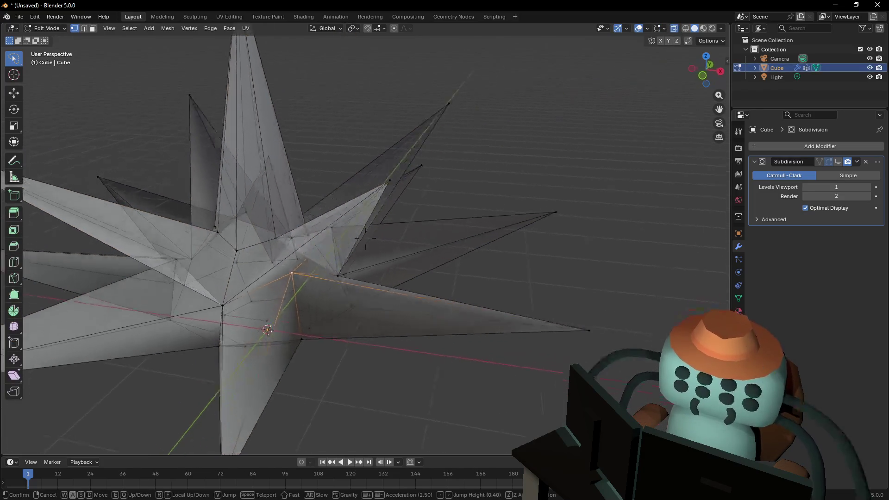
pyautogui.click(360, 283)
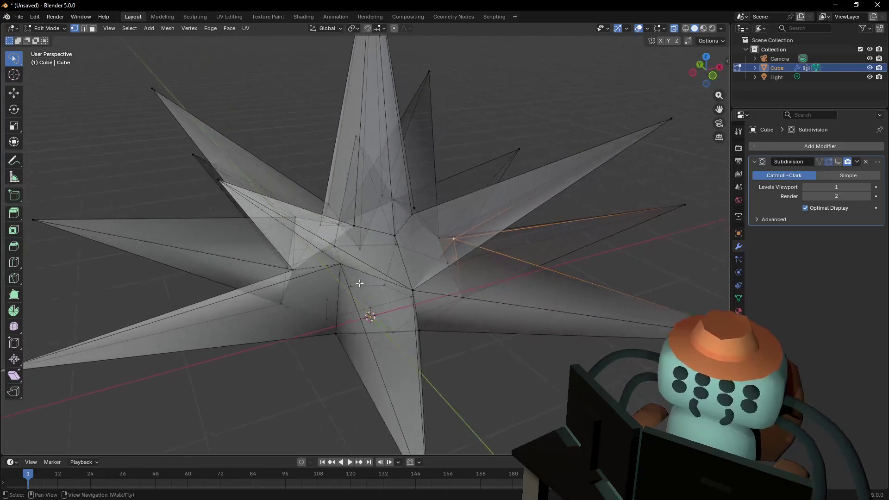
pyautogui.hotkey('shift', '`')
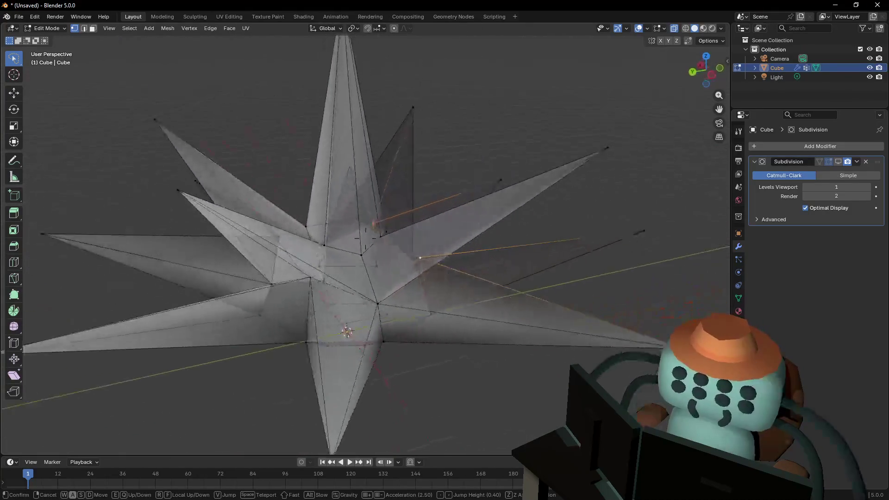
pyautogui.click(306, 274)
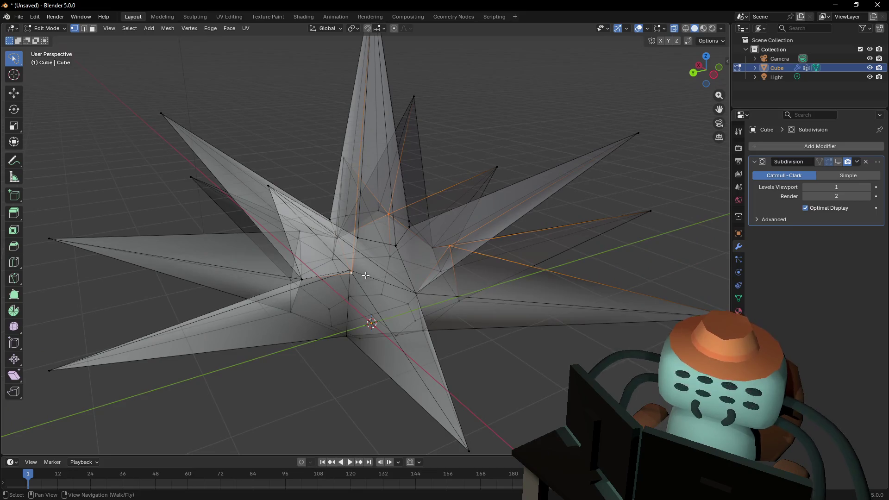
pyautogui.hotkey('shift', '`')
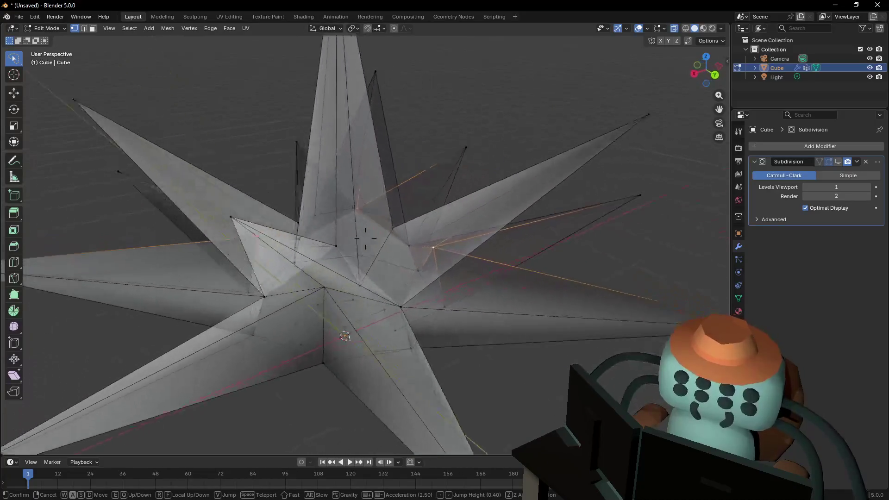
pyautogui.click(353, 310)
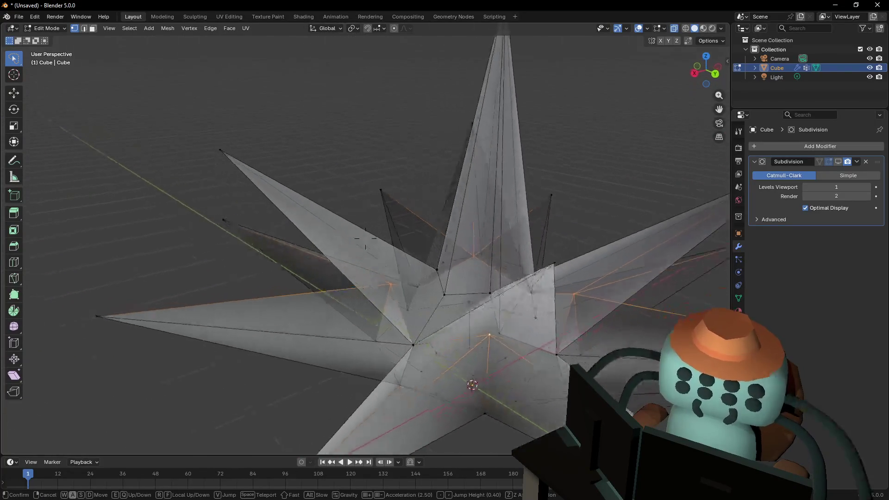
pyautogui.click(322, 293)
pyautogui.press('g')
pyautogui.press('z')
pyautogui.press('Tab')
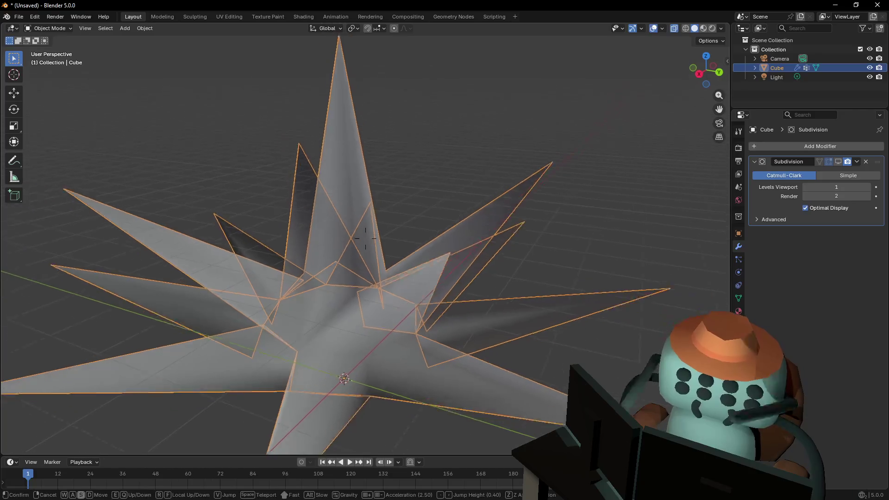
# Fly around the starburst, enter Edit Mode and orbit beneath it to view its underside
pyautogui.hotkey('shift', '`')
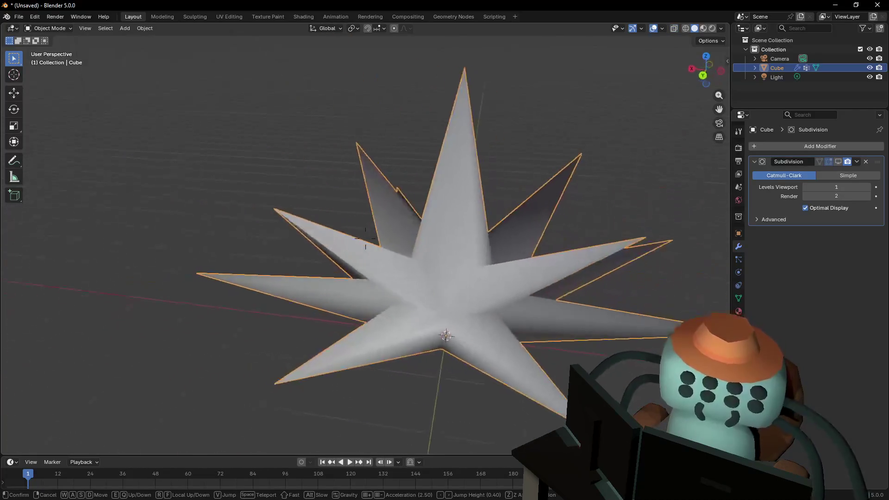
pyautogui.press('w')
pyautogui.press('s')
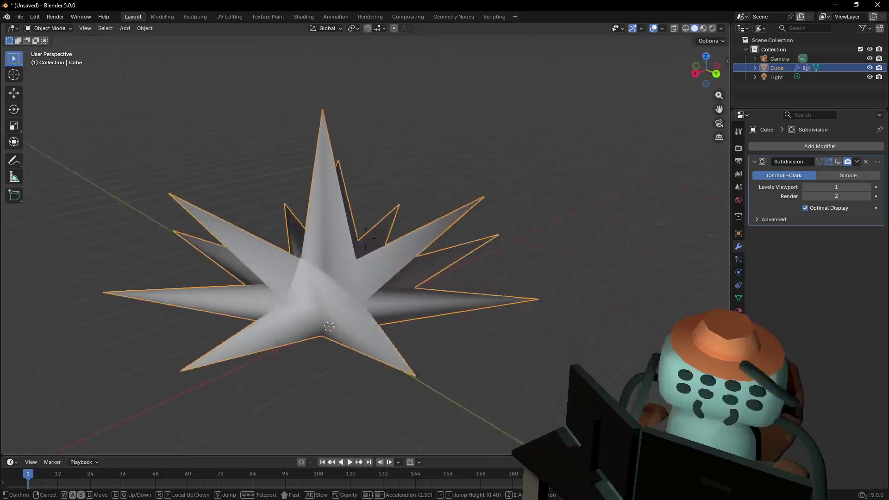
pyautogui.press('w')
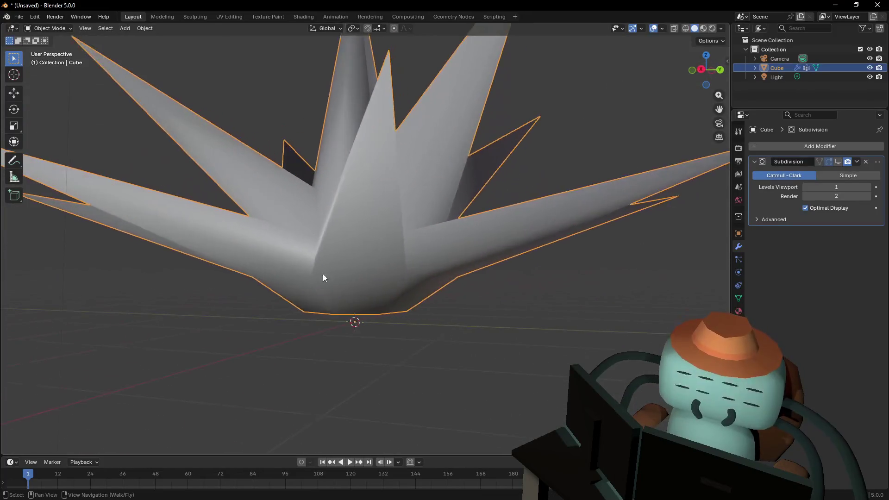
pyautogui.click(366, 238)
pyautogui.press('Tab')
pyautogui.moveTo(319, 290); pyautogui.dragTo(329, 326)
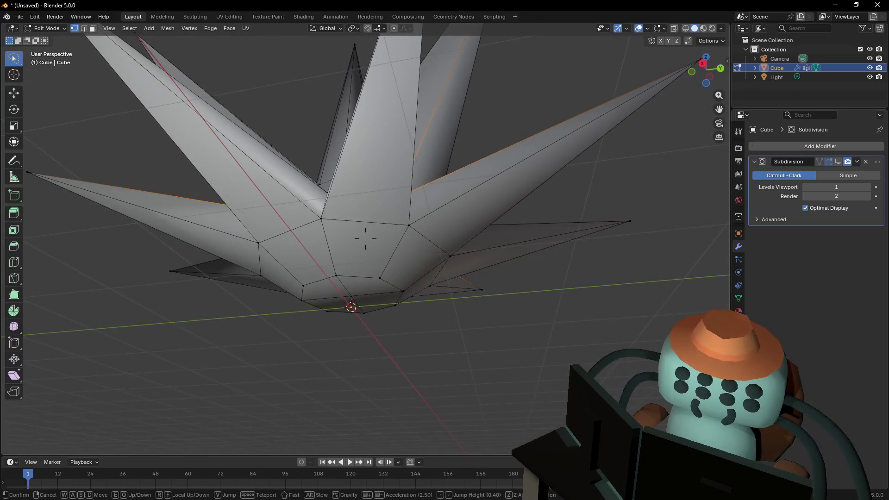
# With X-ray on, lasso the bottom vertex ring and Dissolve Vertices to open the underside, checking the result in Object Mode
pyautogui.click(400, 263)
pyautogui.hotkey('alt', 'z')
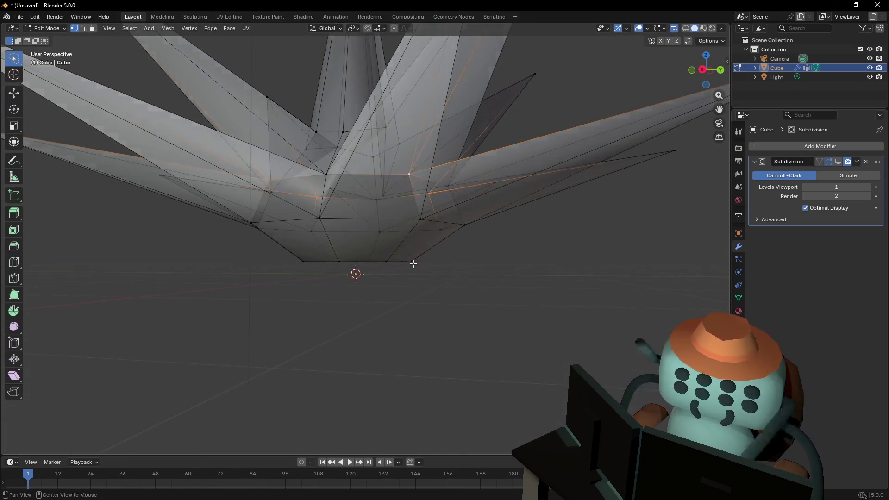
pyautogui.moveTo(448, 258); pyautogui.dragTo(445, 259)
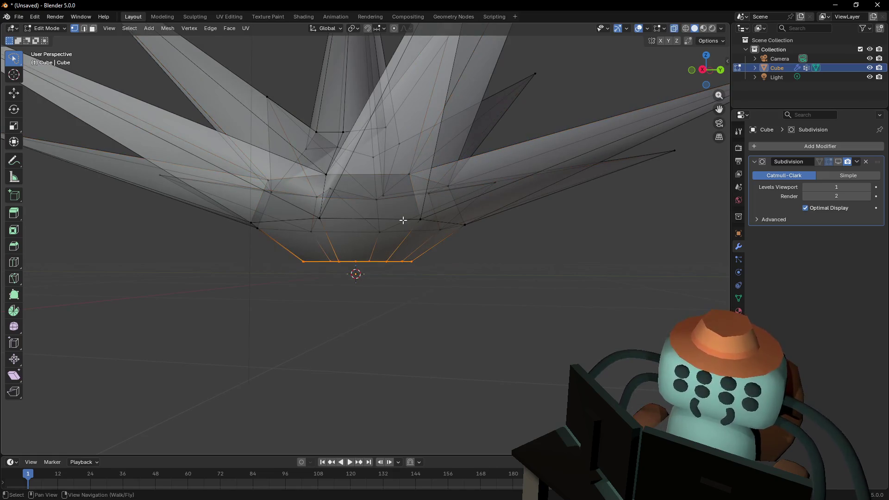
pyautogui.press('x')
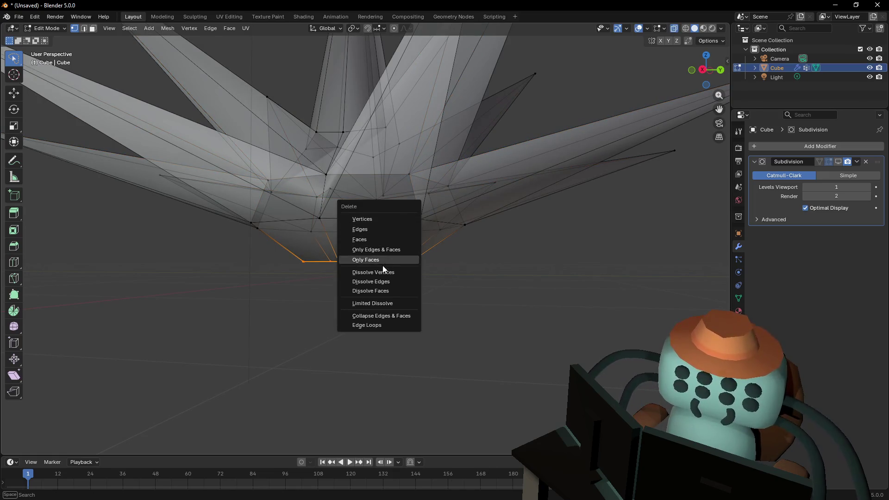
pyautogui.click(392, 271)
pyautogui.press('Tab')
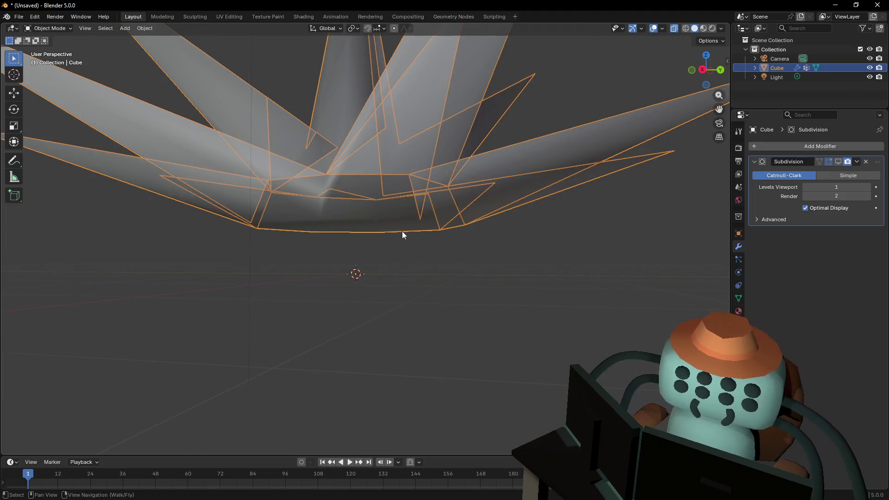
pyautogui.press('Tab')
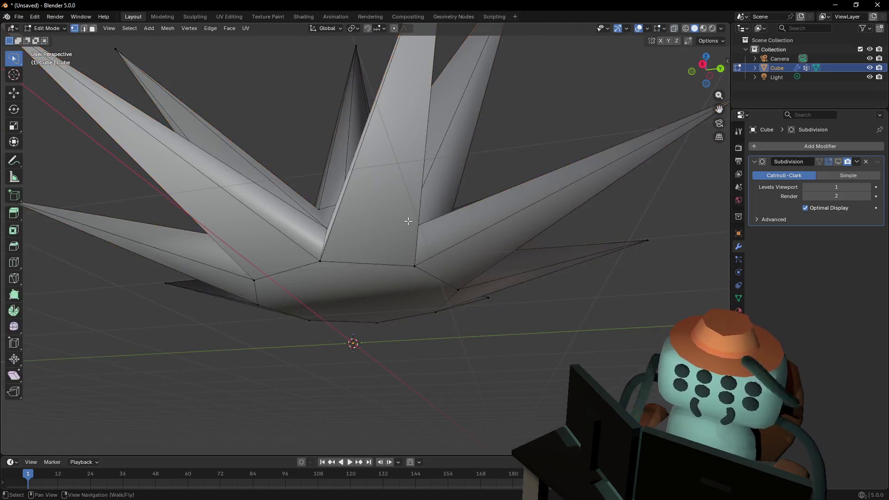
# Walk-navigate around the starburst from the side and above in Object Mode, then start moving the whole object
pyautogui.press('Tab')
pyautogui.hotkey('shift', '`')
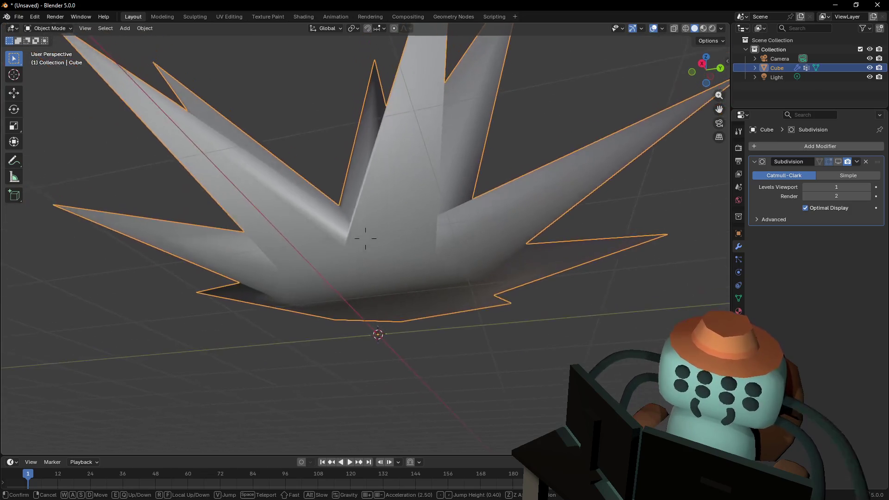
pyautogui.press('s')
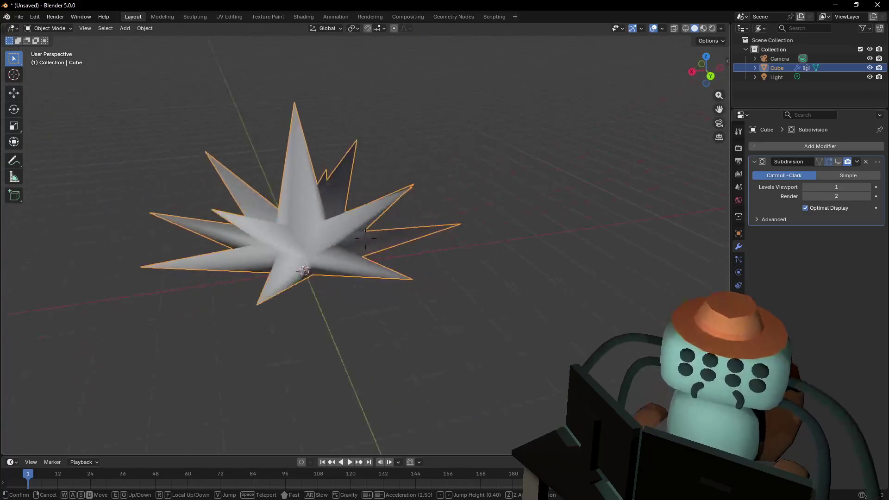
pyautogui.press('q')
pyautogui.press('e')
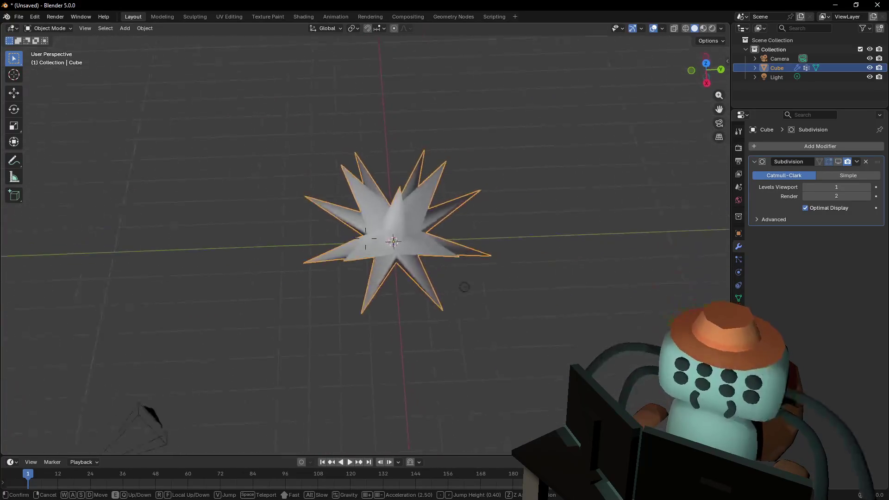
pyautogui.press('w')
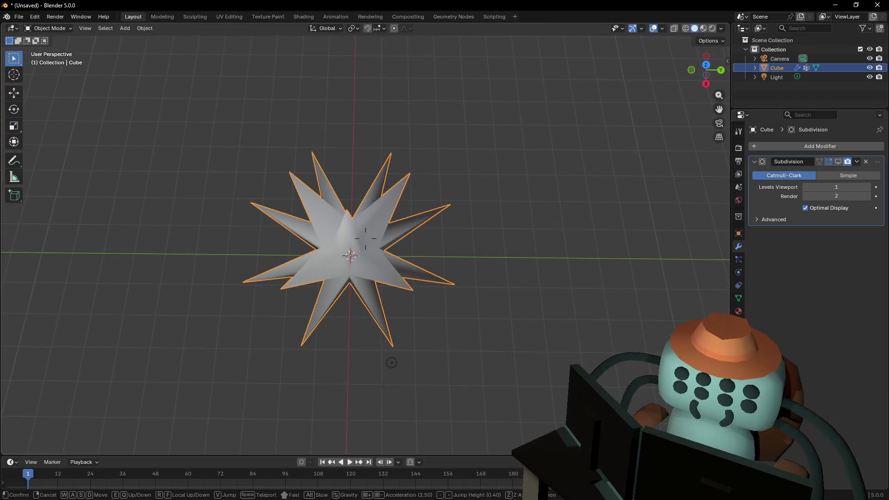
pyautogui.press('q')
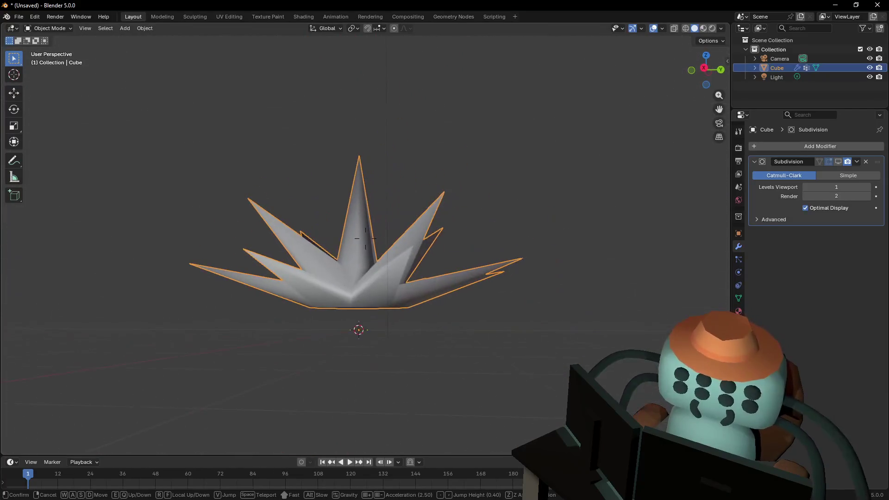
pyautogui.hotkey('shift', '`')
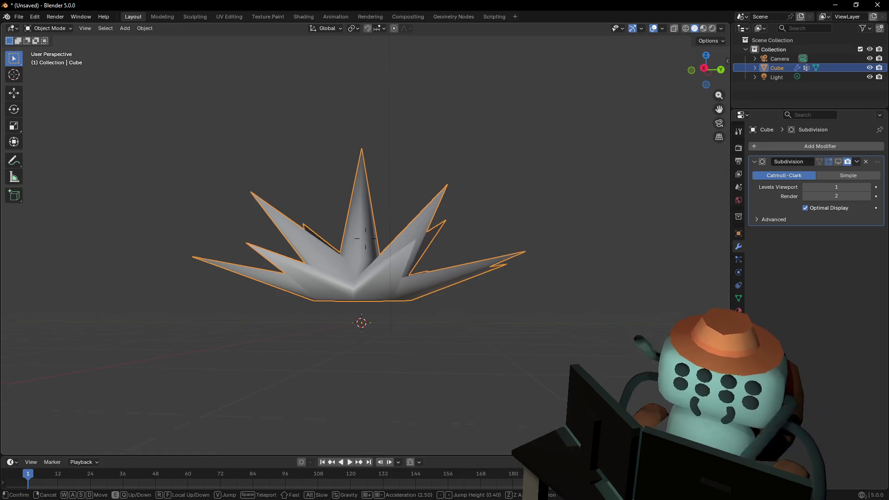
pyautogui.click(366, 238)
pyautogui.press('g')
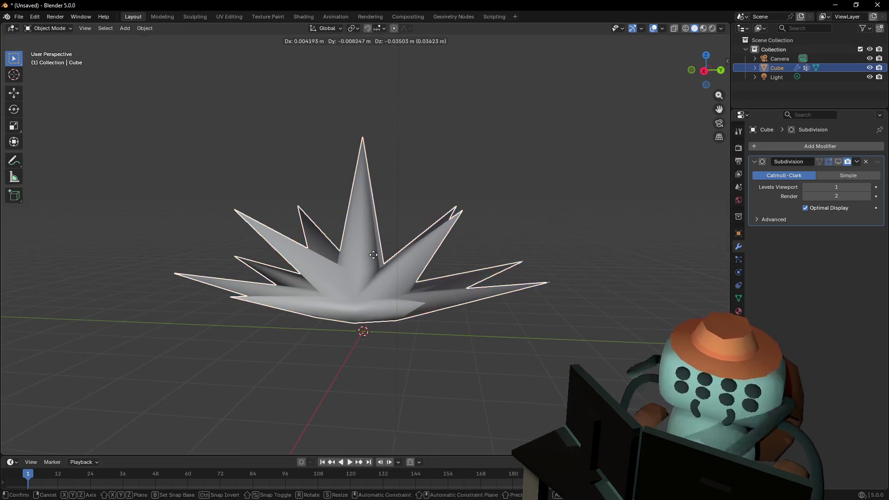
# Lower the object along Z, then select all mesh geometry in Edit Mode and move it down about 0.85 m
pyautogui.press('z')
pyautogui.click(396, 257)
pyautogui.press('Tab')
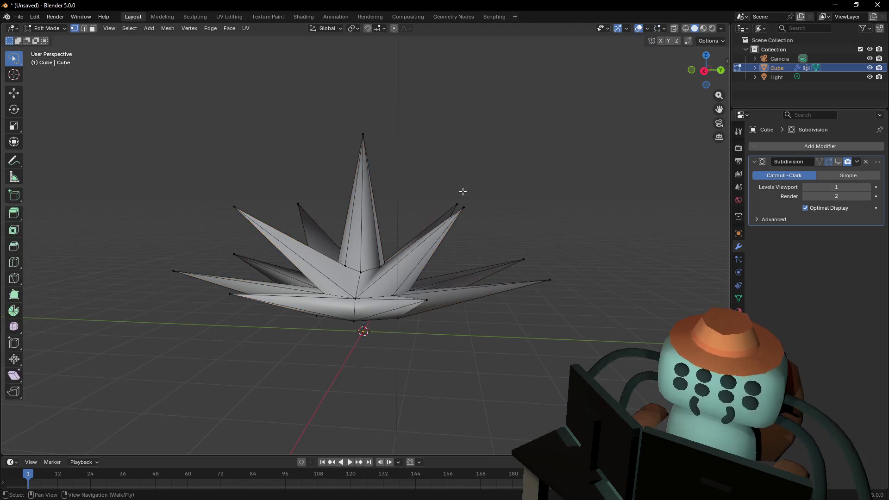
pyautogui.press('a')
pyautogui.press('g')
pyautogui.press('z')
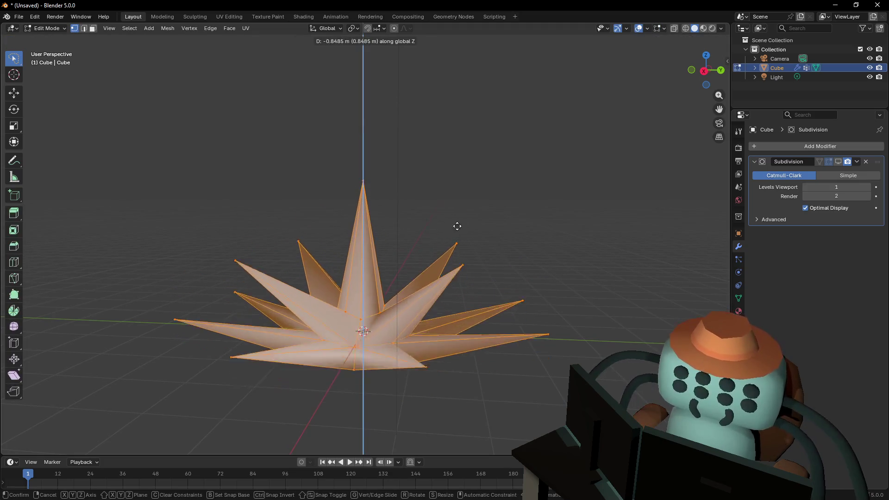
pyautogui.click(476, 202)
# Check the lowered star in Object Mode, re-enter Edit Mode and show the Object Data properties with shape keys
pyautogui.press('Tab')
pyautogui.hotkey('shift', '`')
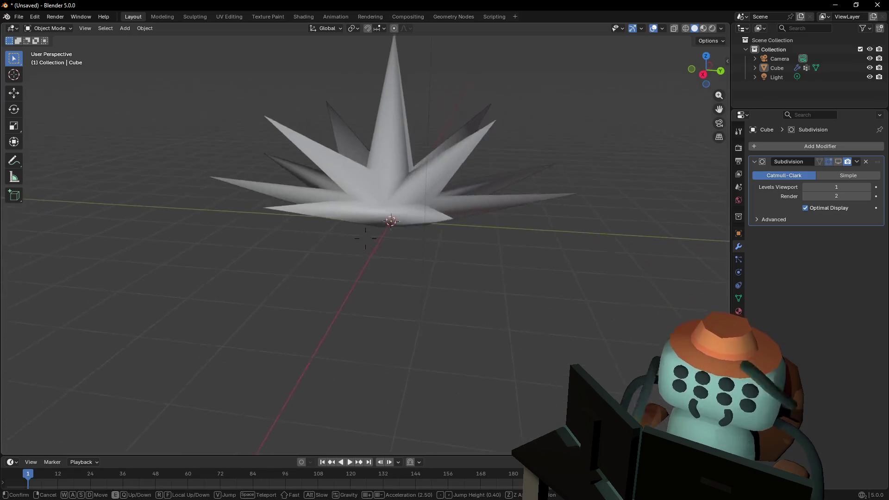
pyautogui.click(508, 195)
pyautogui.press('Tab')
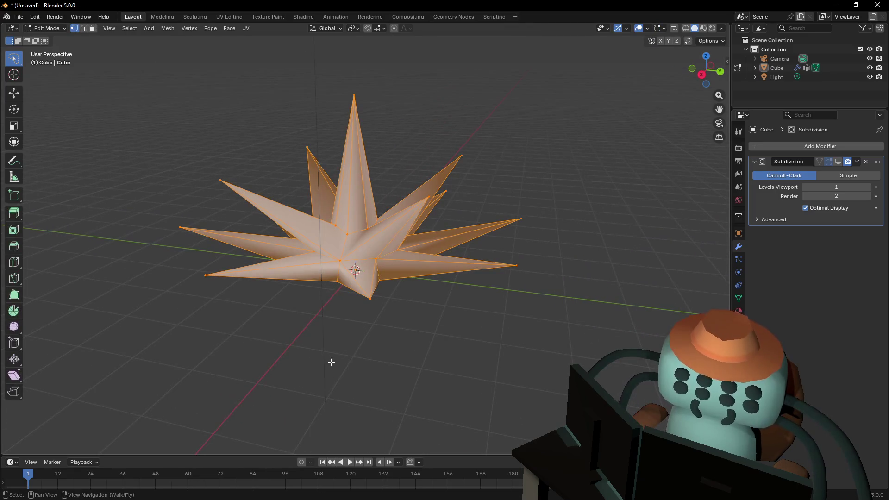
pyautogui.click(738, 299)
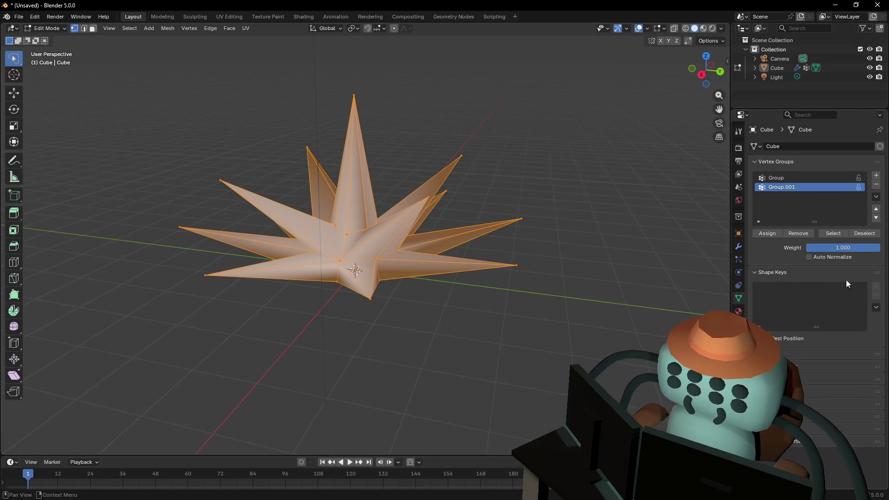
# Add Basis and Key 1 shape keys in Object Mode, then start and cancel a scale on Key 1
pyautogui.press('Tab')
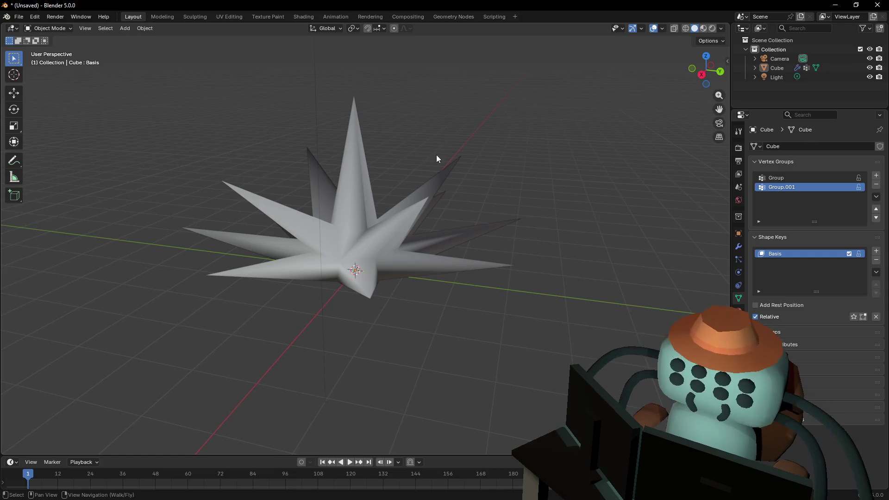
pyautogui.press('Tab')
pyautogui.press('Tab')
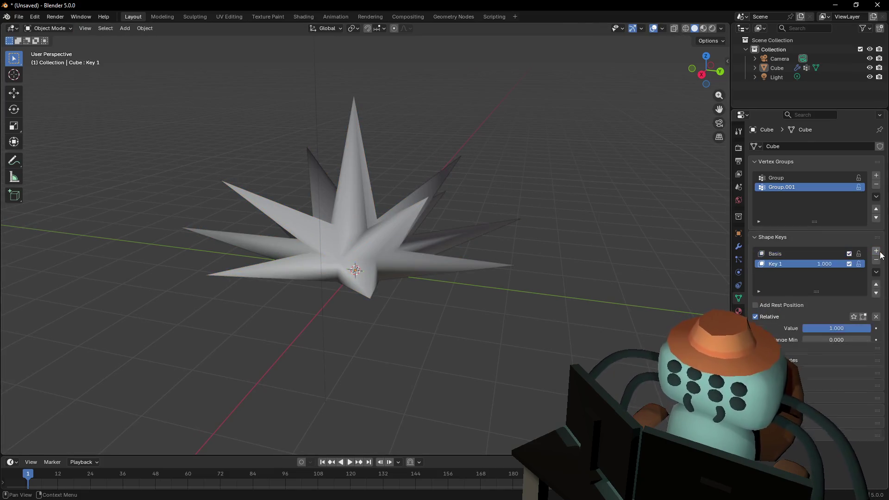
pyautogui.press('Tab')
pyautogui.scroll(5, 474, 151)
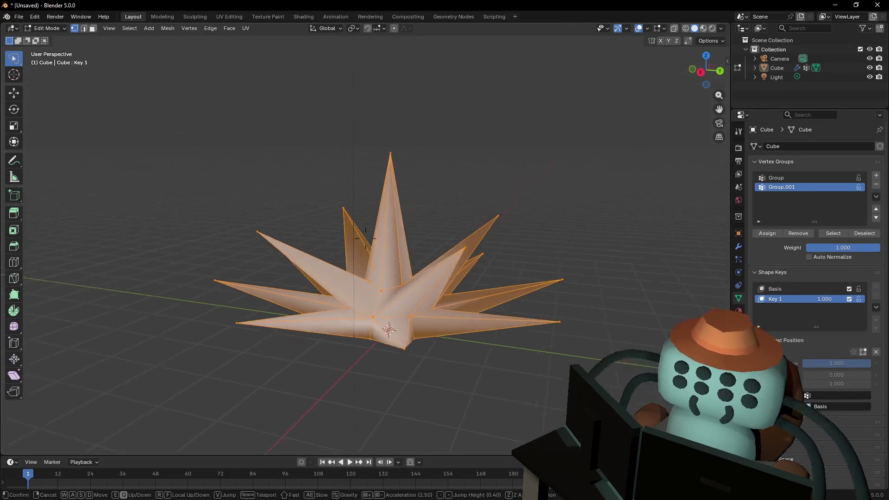
pyautogui.press('s')
pyautogui.press('Escape')
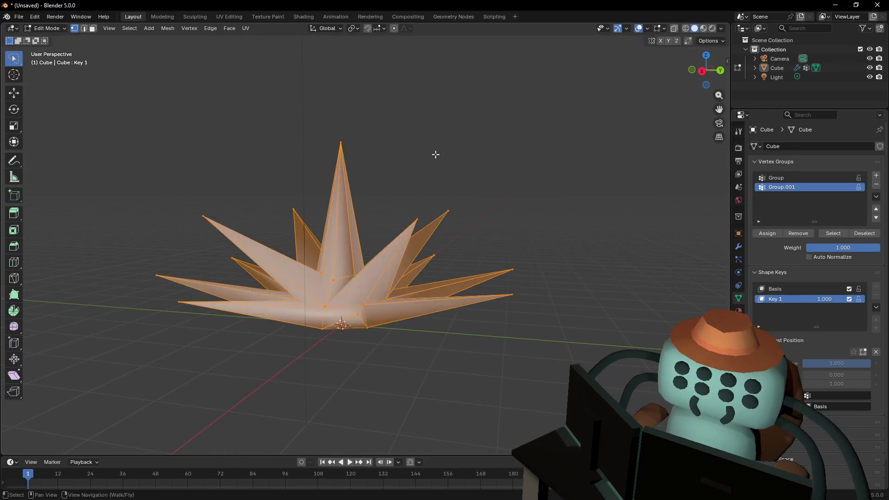
pyautogui.hscroll(-5, 435, 153)
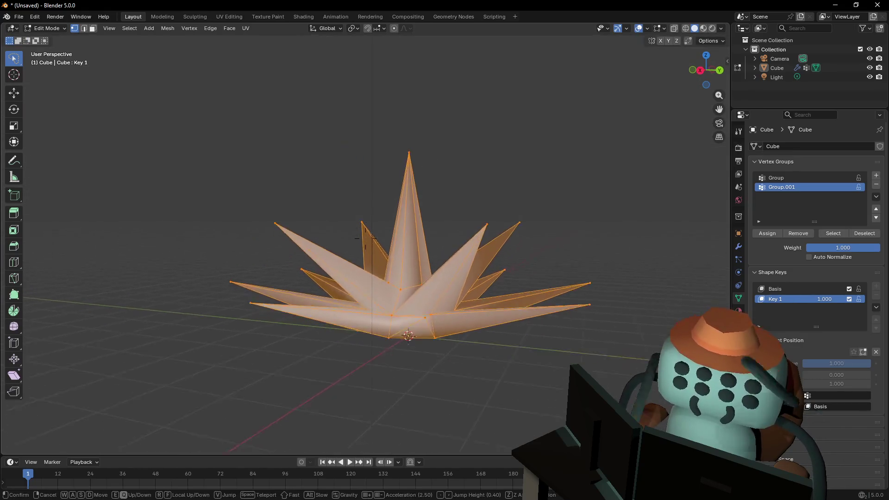
# Set the transform pivot to the 3D cursor, start a scale toward it and cancel to keep full size
pyautogui.click(376, 30)
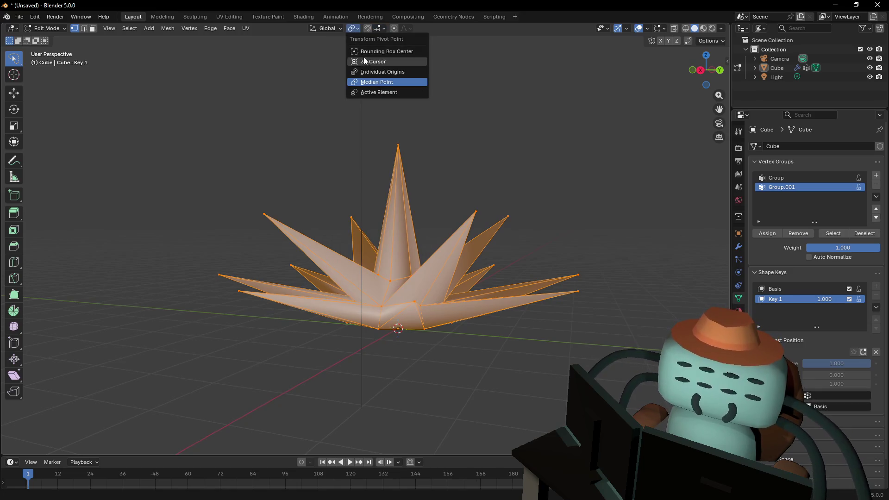
pyautogui.click(382, 62)
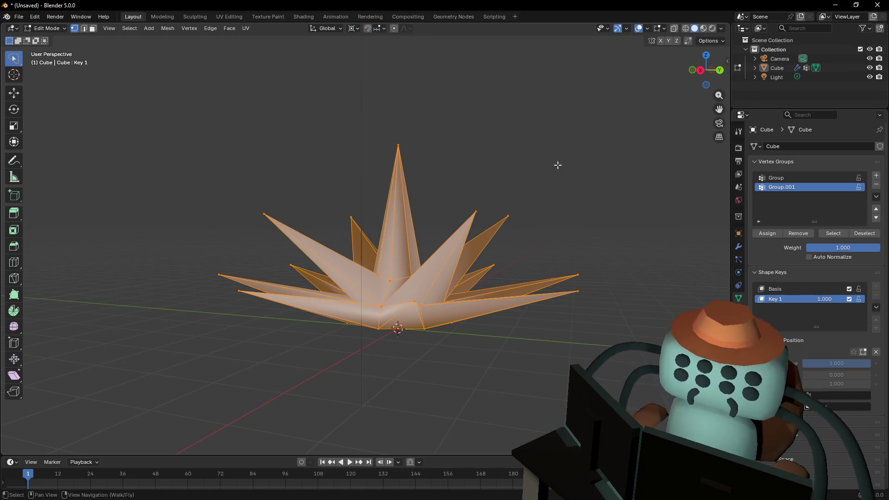
pyautogui.press('s')
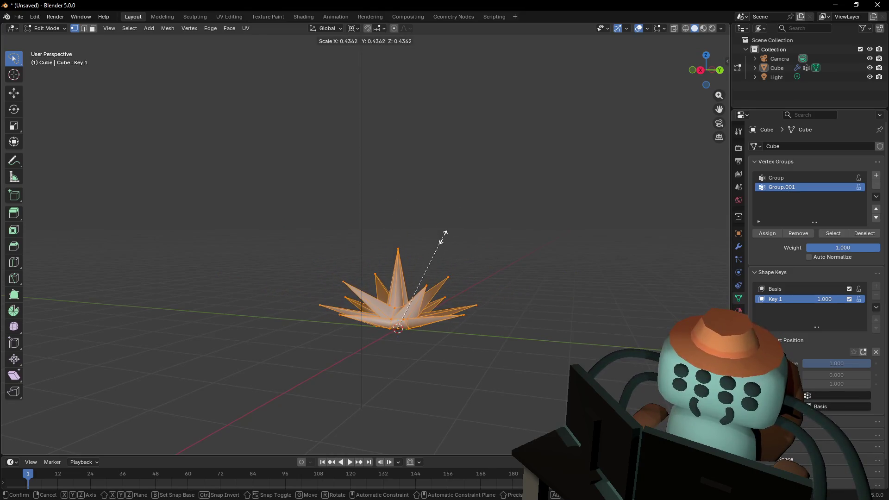
pyautogui.press('Escape')
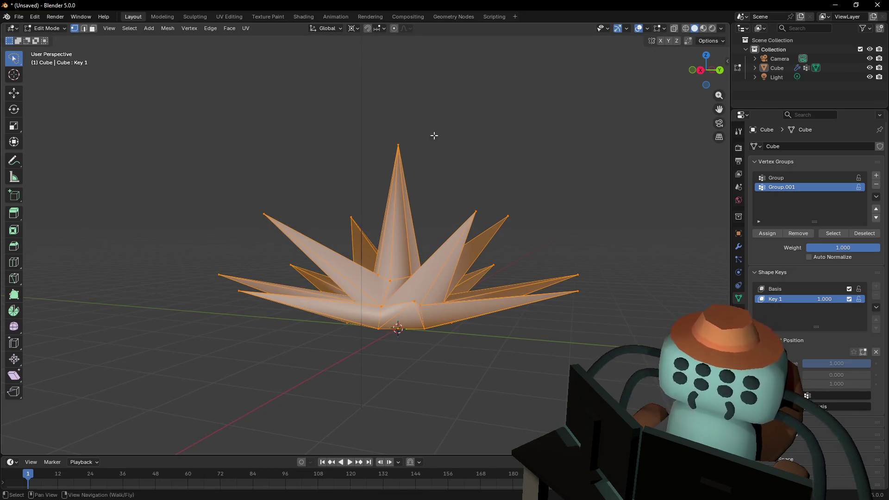
# Lasso-select the tips of the right, top, left and far-left outer spikes
pyautogui.moveTo(533, 203); pyautogui.dragTo(508, 242)
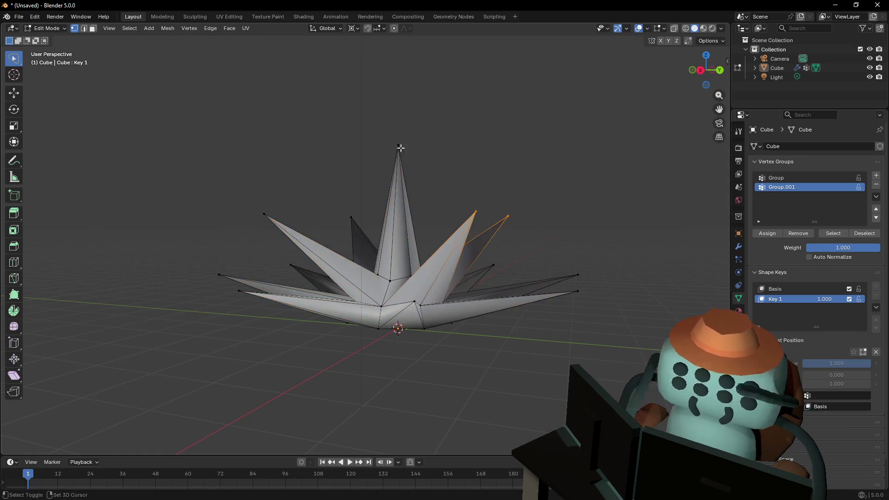
pyautogui.moveTo(417, 132); pyautogui.dragTo(358, 156)
pyautogui.moveTo(357, 212); pyautogui.dragTo(253, 209)
pyautogui.moveTo(295, 255)
pyautogui.mouseDown()
pyautogui.moveTo(220, 297)
pyautogui.moveTo(229, 311)
pyautogui.mouseUp()
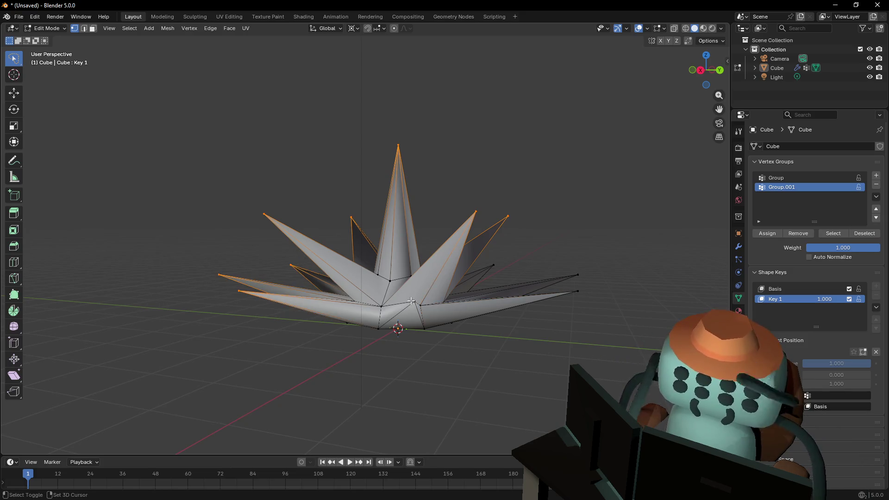
pyautogui.moveTo(609, 233)
pyautogui.mouseDown()
pyautogui.moveTo(647, 344)
pyautogui.moveTo(536, 232)
pyautogui.mouseUp()
pyautogui.hotkey('shift', '`')
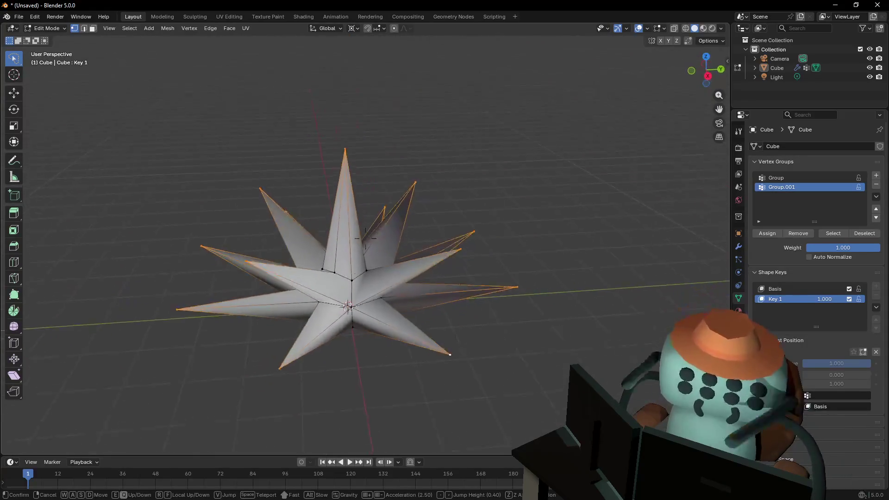
# Shrink the selected spike tips on Key 1, then select the whole mesh and scale it down small
pyautogui.click(365, 237)
pyautogui.press('s')
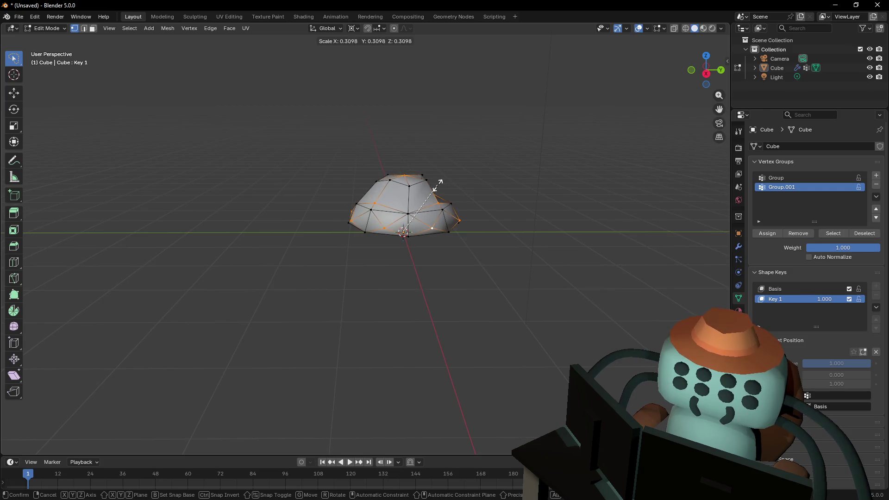
pyautogui.click(448, 179)
pyautogui.hotkey('ctrl', 'z')
pyautogui.press('s')
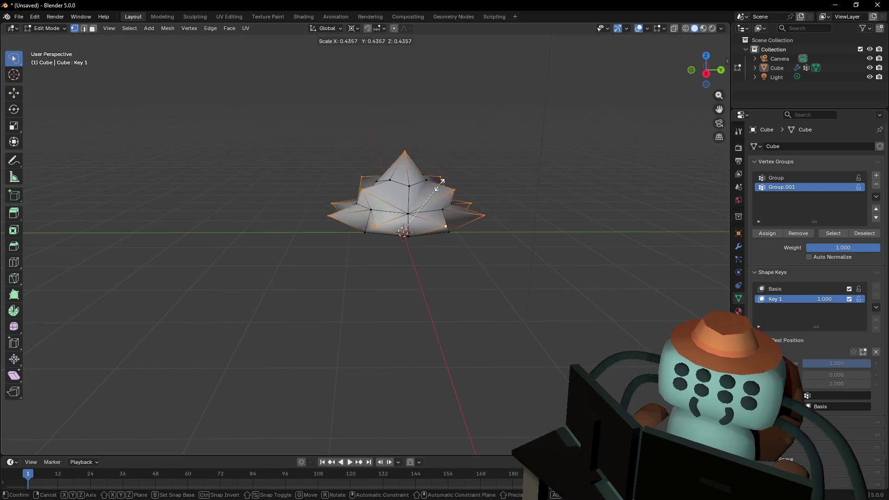
pyautogui.click(434, 188)
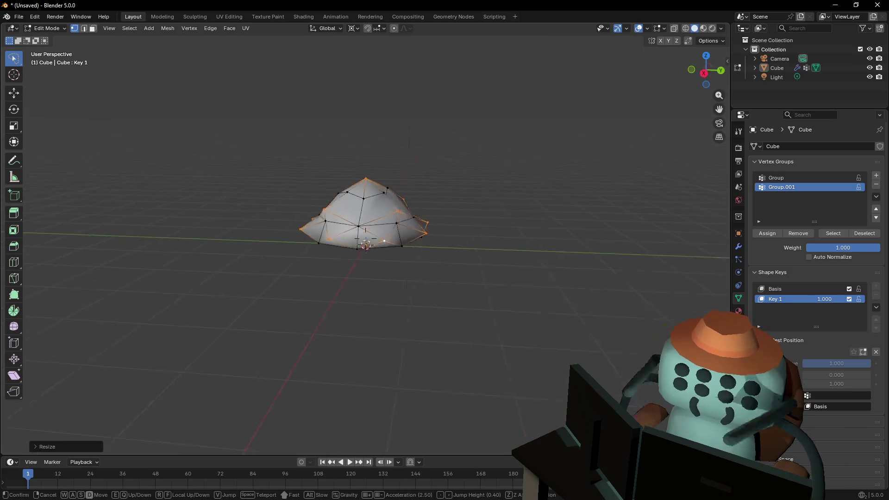
pyautogui.press('Tab')
pyautogui.press('Tab')
pyautogui.press('a')
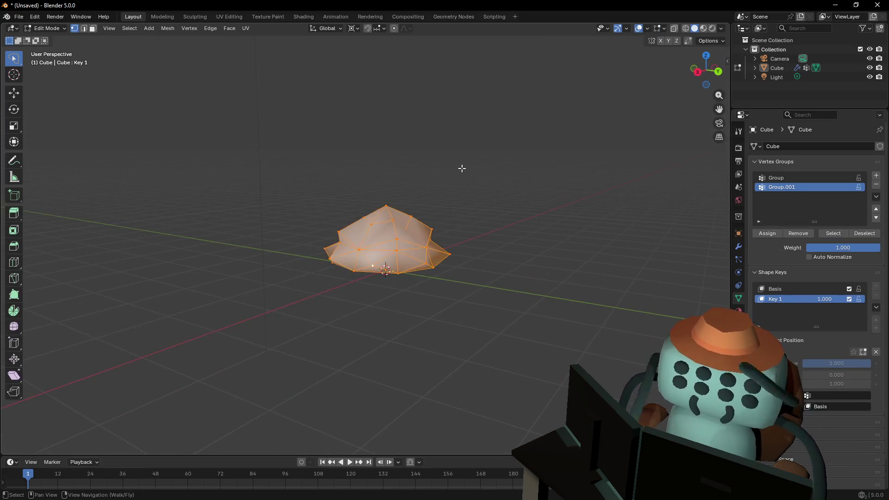
pyautogui.press('s')
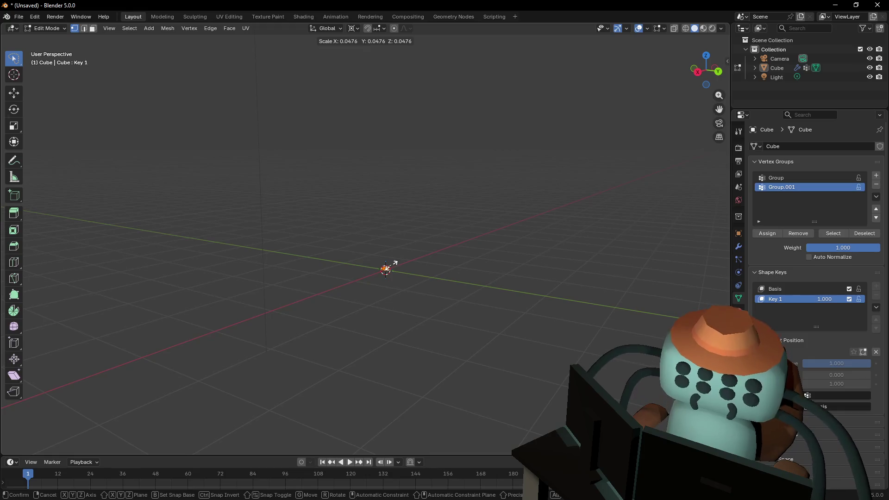
pyautogui.click(387, 267)
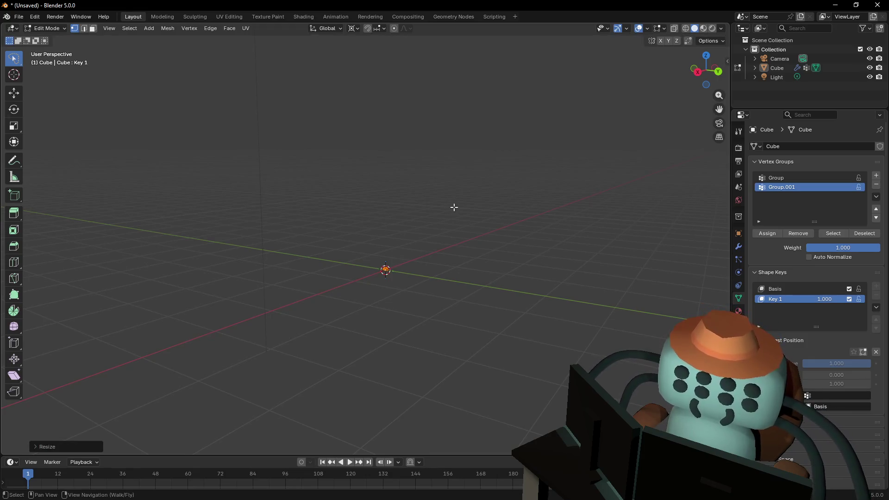
# Set the last Resize's X, Y and Z values to 0 in the operator panel and return to Object Mode
pyautogui.click(66, 446)
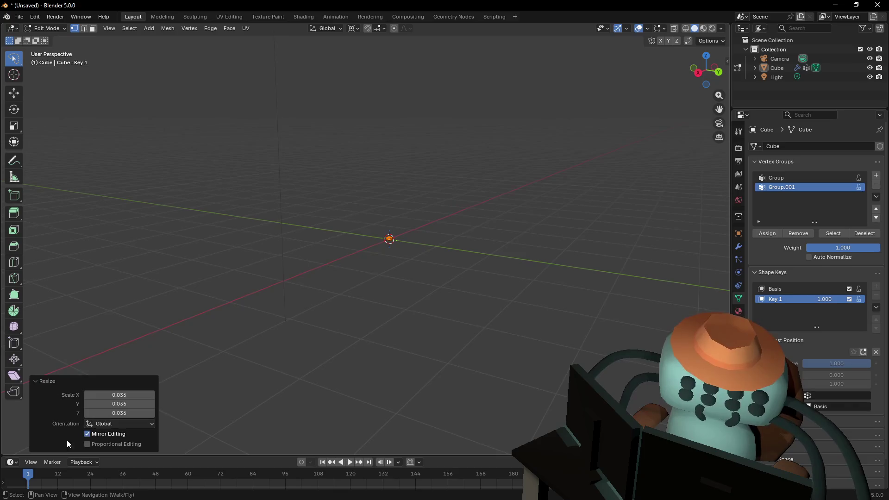
pyautogui.click(119, 395)
pyautogui.press('Tab')
pyautogui.write('0')
pyautogui.press('Tab')
pyautogui.write('0')
pyautogui.press('Return')
pyautogui.click(467, 186)
pyautogui.press('Tab')
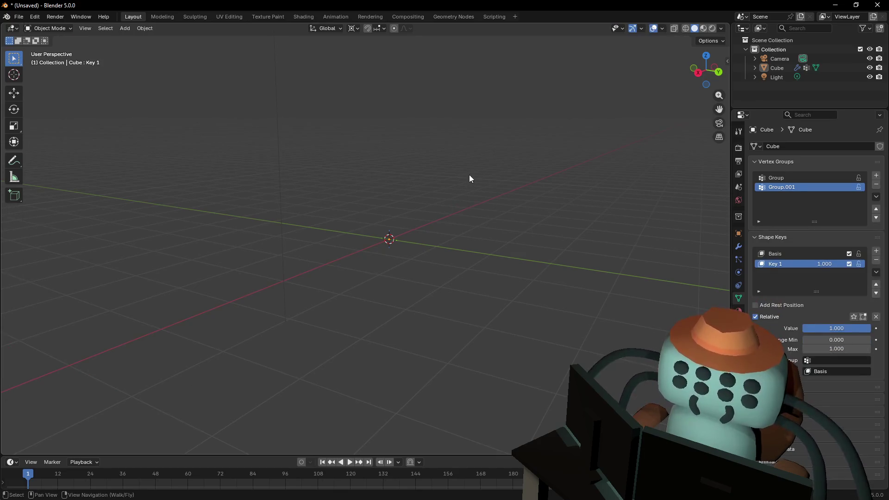
# Test the Key 1 influence slider, then scale the mesh on Key 1 to about 0.021, a speck at the origin
pyautogui.moveTo(825, 263); pyautogui.dragTo(778, 263)
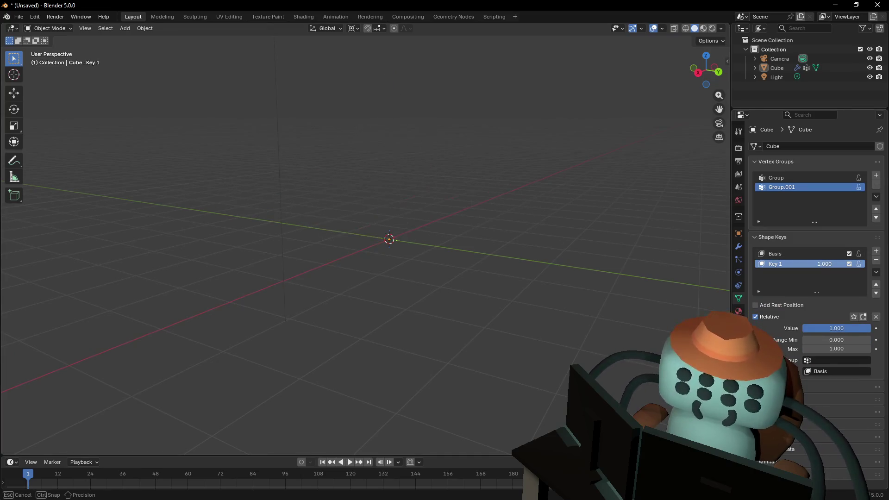
pyautogui.moveTo(802, 328)
pyautogui.mouseDown()
pyautogui.moveTo(843, 329)
pyautogui.moveTo(803, 328)
pyautogui.mouseUp()
pyautogui.press('Tab')
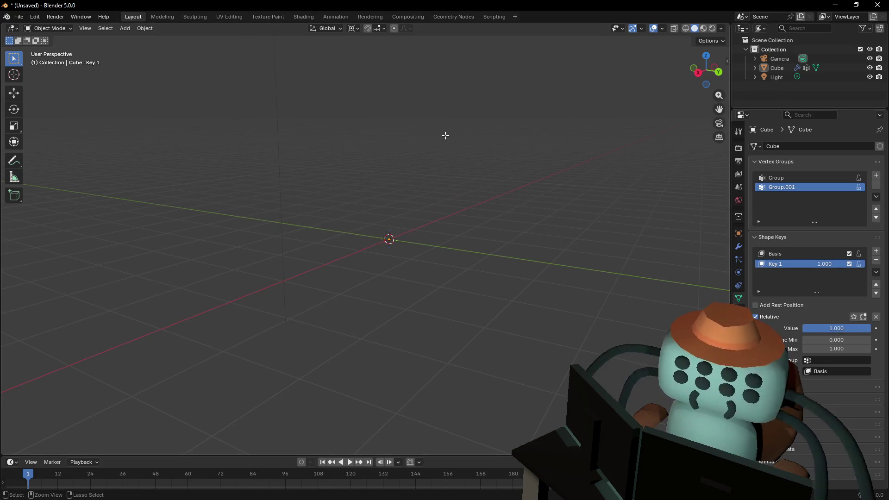
pyautogui.press('s')
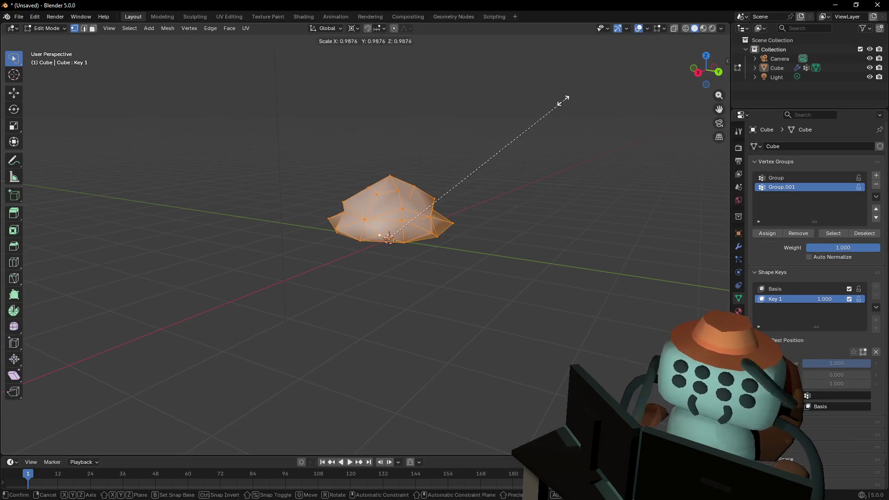
pyautogui.click(393, 234)
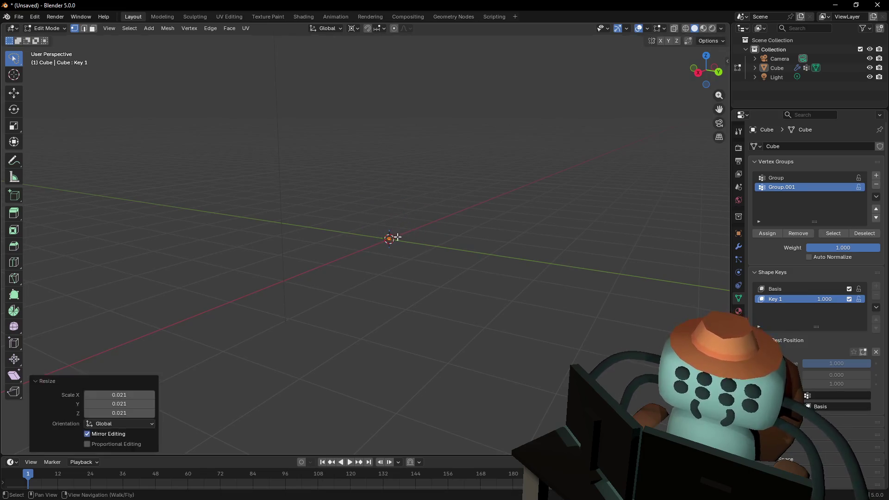
pyautogui.press('Tab')
# Preview Key 1 growing the starburst from a point, then leave its value at 0 with full spikes
pyautogui.moveTo(834, 272); pyautogui.dragTo(813, 273)
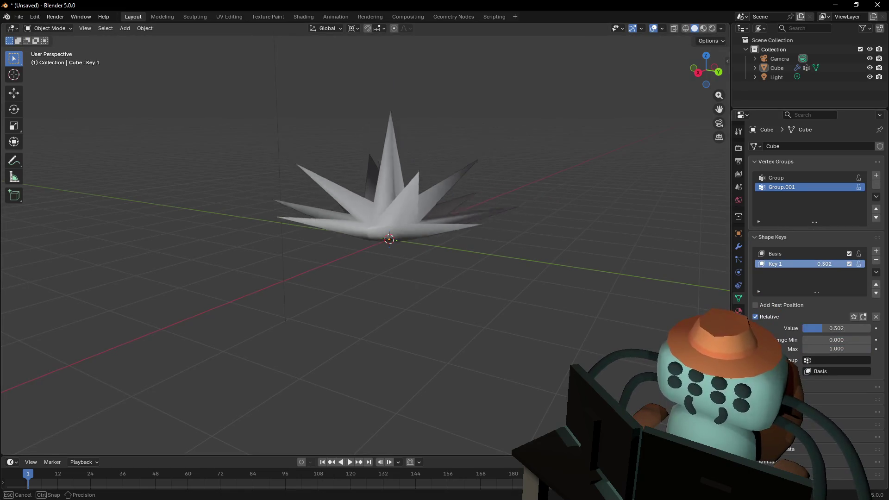
pyautogui.moveTo(836, 328)
pyautogui.mouseDown()
pyautogui.moveTo(806, 328)
pyautogui.moveTo(868, 328)
pyautogui.moveTo(806, 328)
pyautogui.mouseUp()
# Fly around the starburst to inspect it, then bring up the Add menu for a new object
pyautogui.hotkey('shift', '`')
pyautogui.press('a')
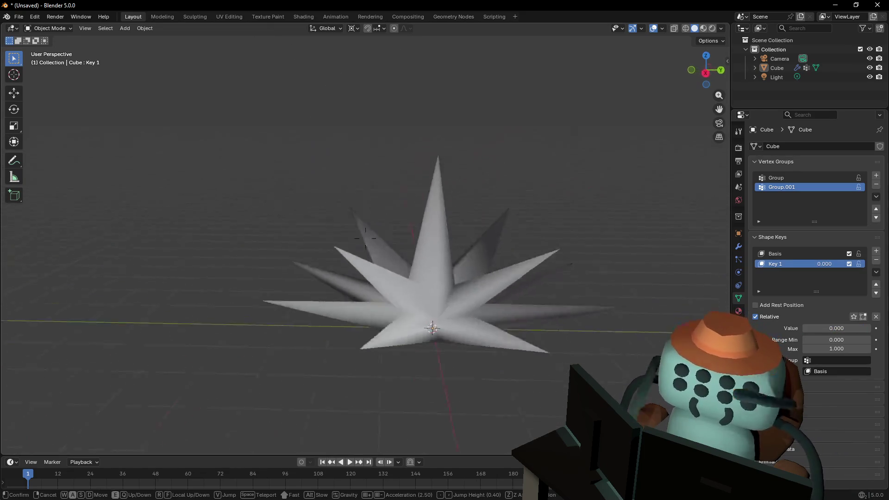
pyautogui.click(399, 183)
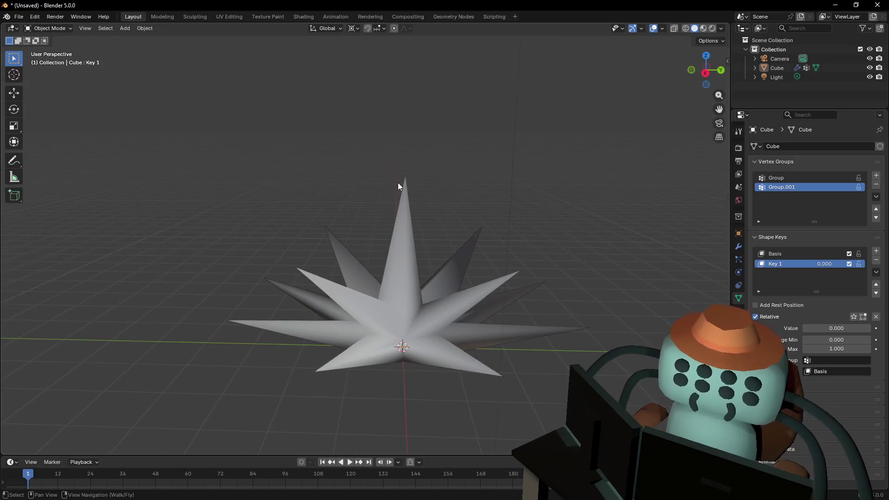
pyautogui.hotkey('shift', '`')
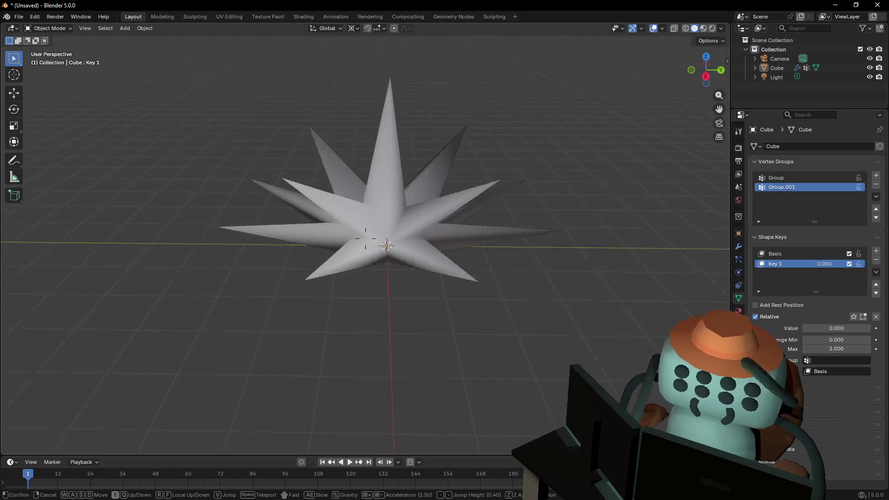
pyautogui.click(459, 202)
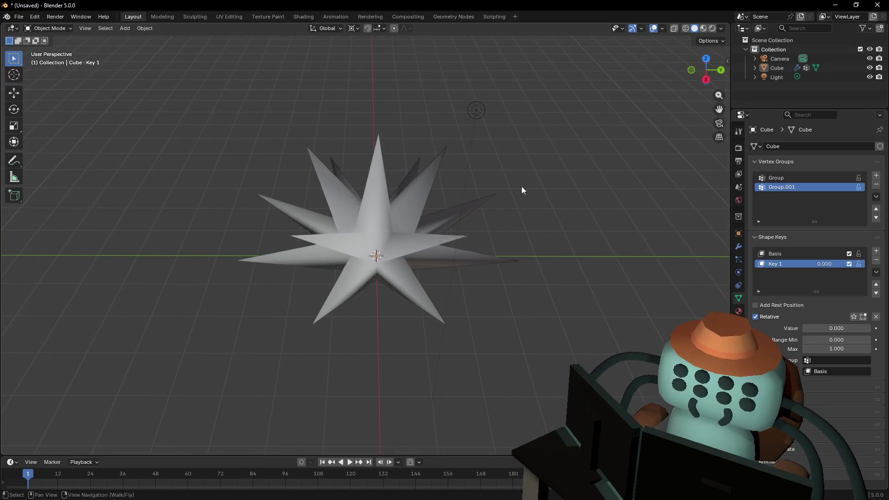
pyautogui.hotkey('shift', '`')
pyautogui.click(482, 205)
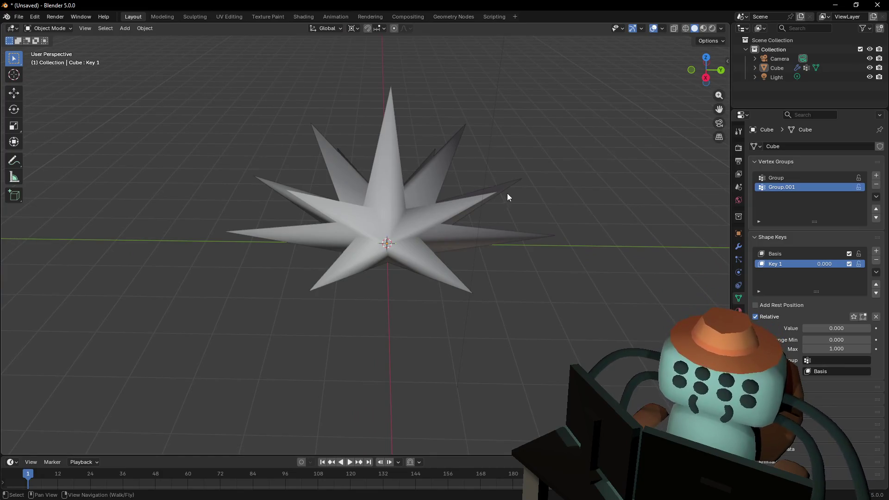
pyautogui.hotkey('shift', 'a')
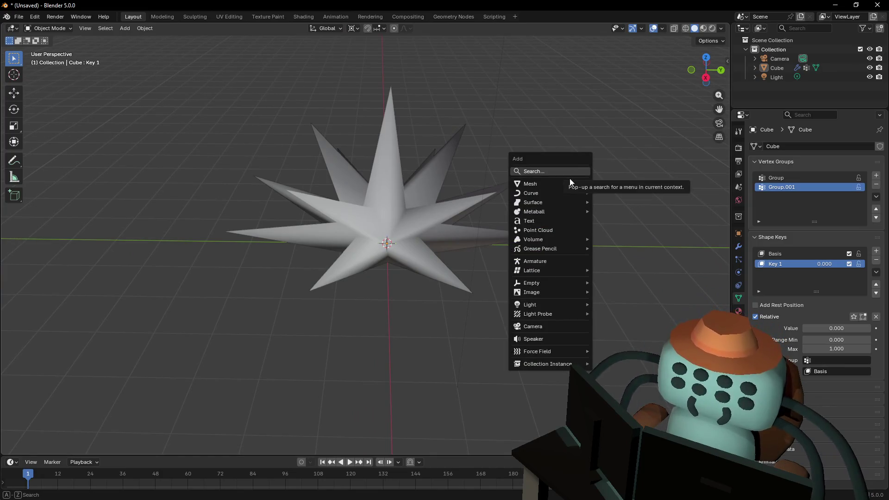
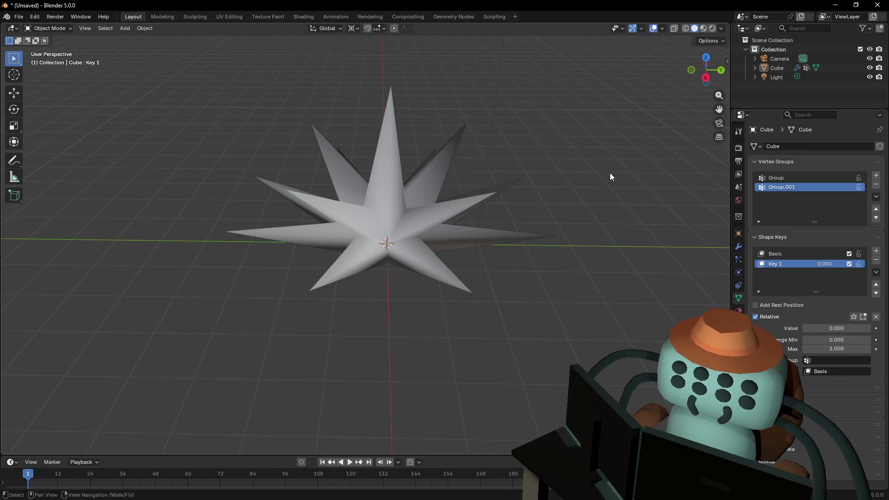
# View the star mesh from a new angle and bring up the Add menu for mesh primitives
pyautogui.hotkey('shift', 'a')
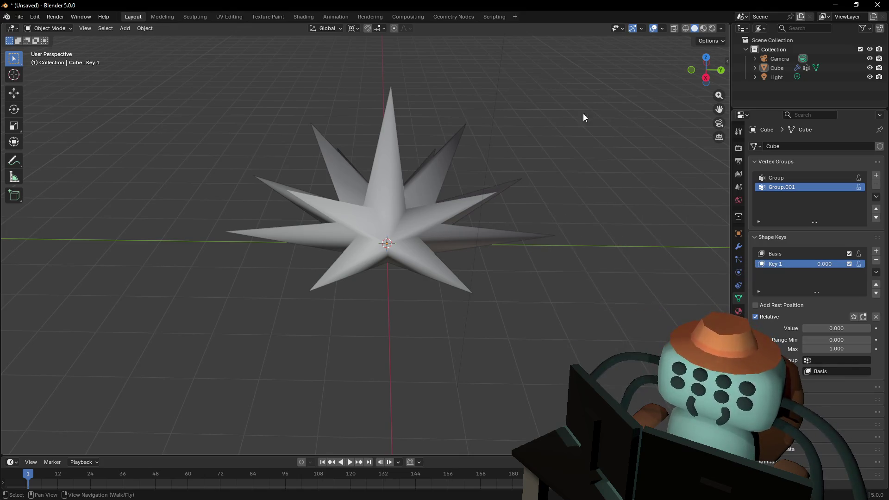
pyautogui.hotkey('shift', 'a')
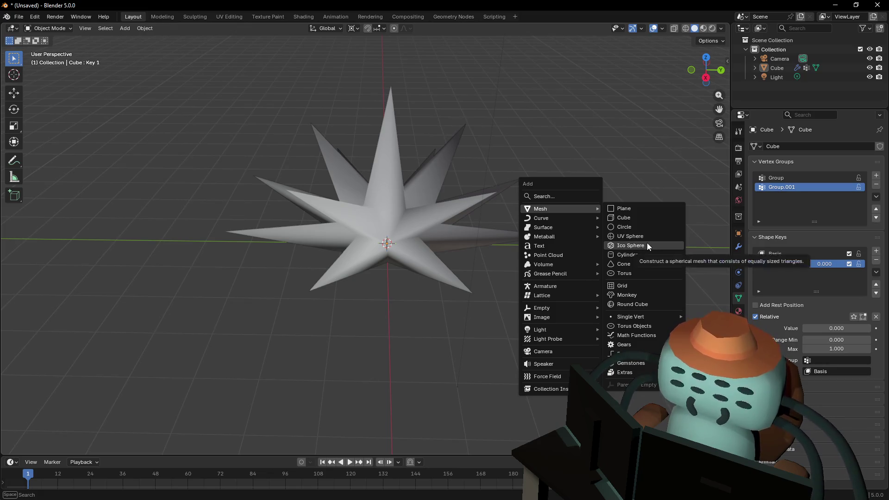
pyautogui.hotkey('shift', '`')
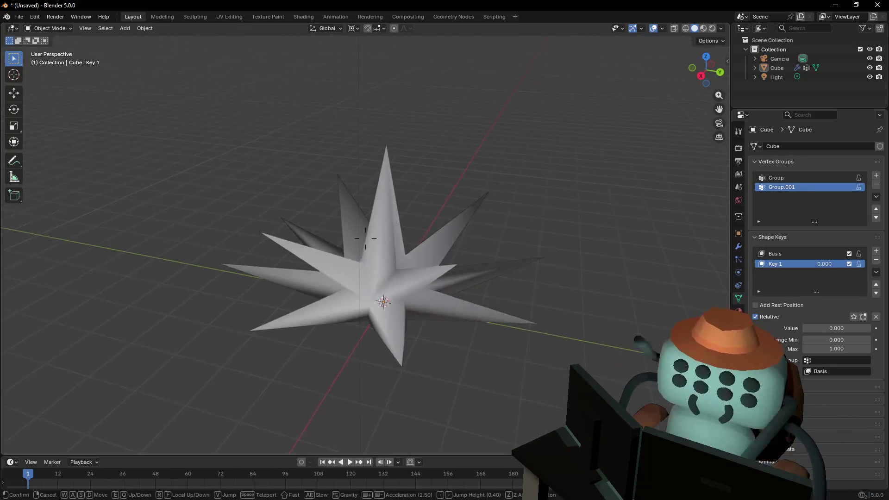
pyautogui.press('Return')
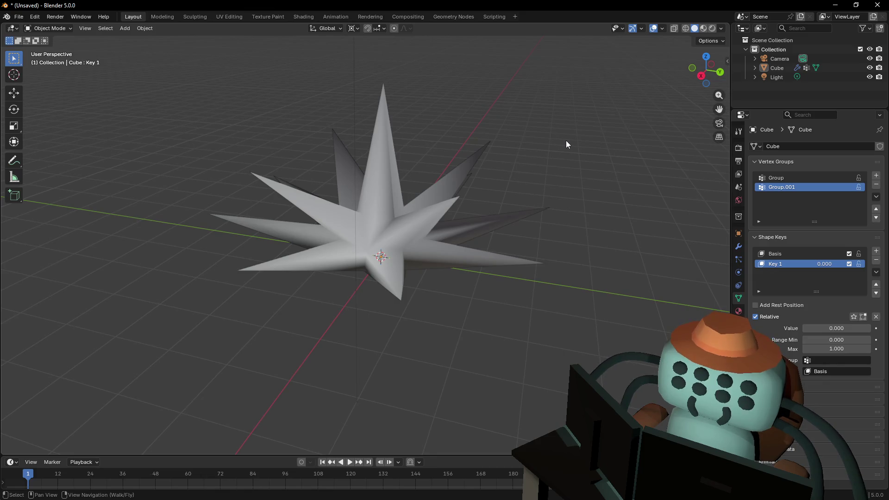
pyautogui.moveTo(531, 165)
pyautogui.mouseDown()
pyautogui.moveTo(576, 153)
pyautogui.moveTo(594, 222)
pyautogui.mouseUp()
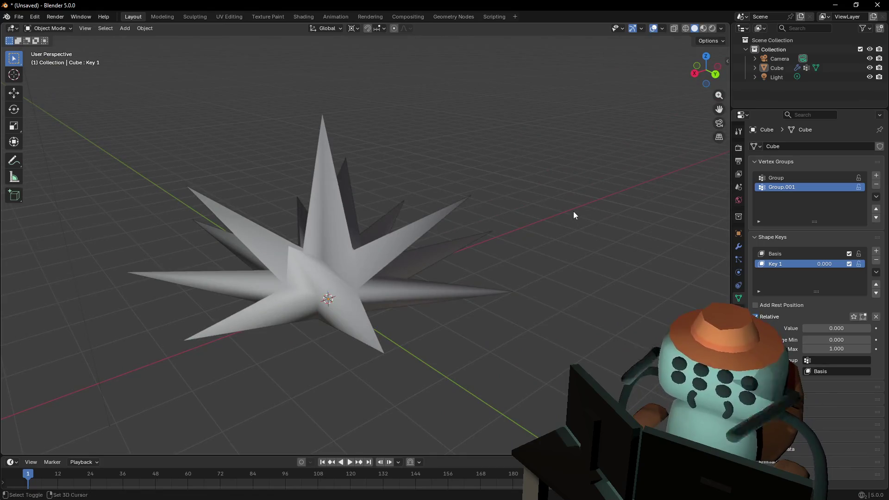
pyautogui.hotkey('shift', 'a')
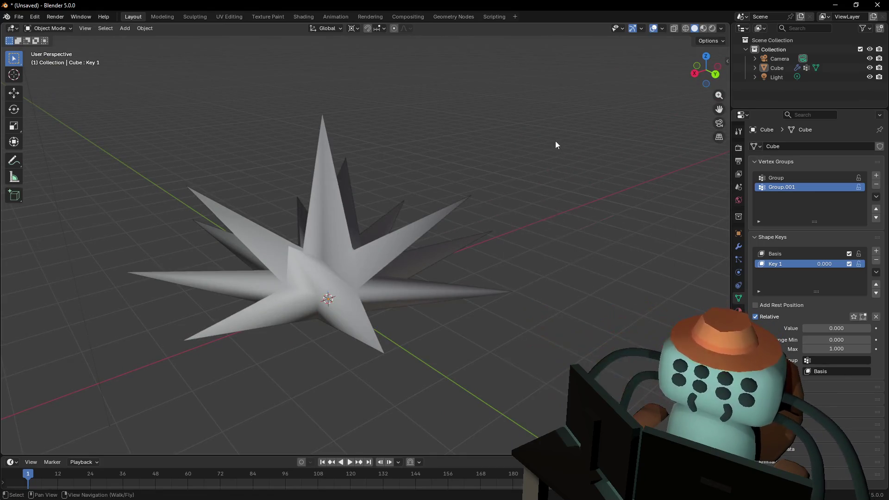
pyautogui.hotkey('shift', 'a')
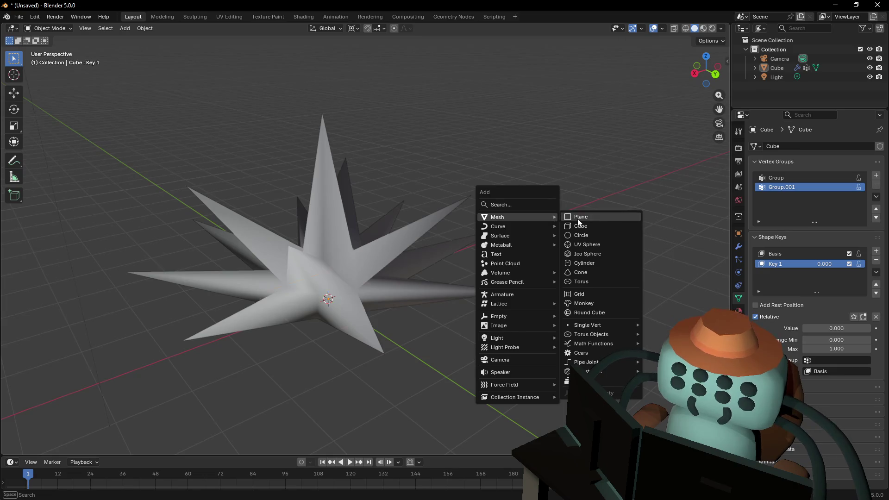
# Add a plane, move it -7 m along X and view it from the top
pyautogui.click(612, 216)
pyautogui.hotkey('shift', '`')
pyautogui.click(430, 238)
pyautogui.press('g')
pyautogui.press('x')
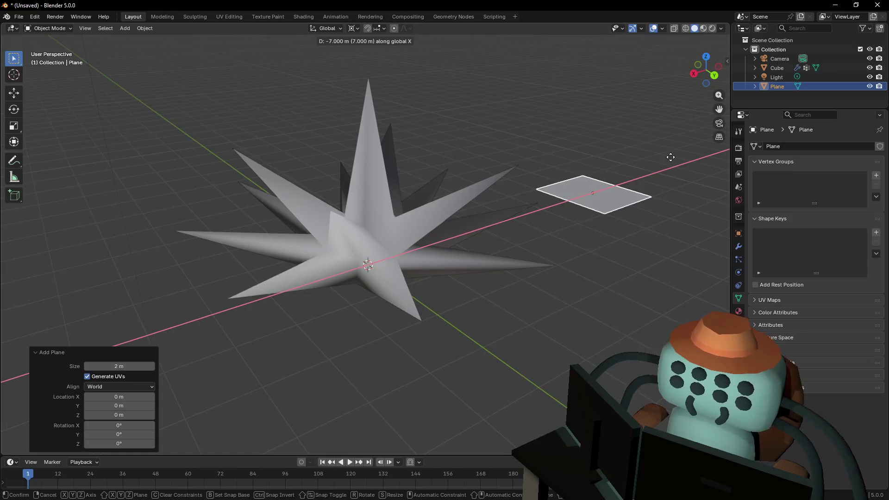
pyautogui.press('Return')
pyautogui.click(706, 55)
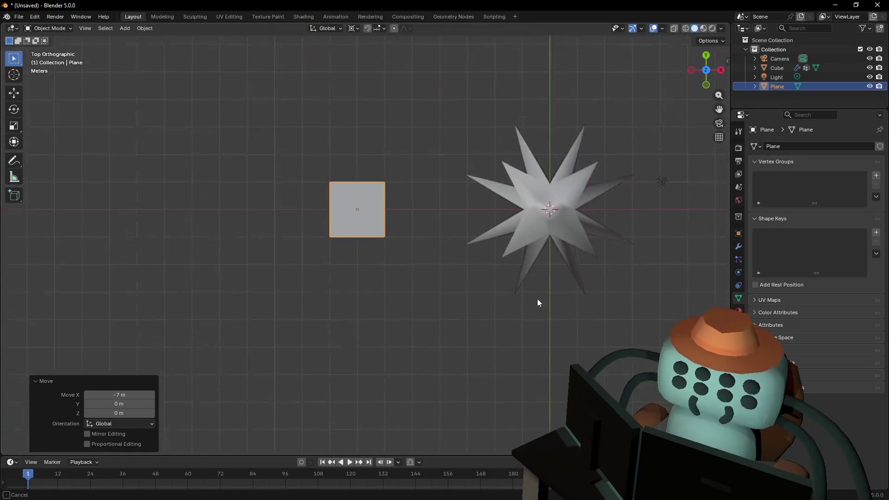
pyautogui.scroll(4, 368, 251)
pyautogui.scroll(3, 403, 261)
# Loop-cut the plane down the middle and select its top and bottom vertex rows
pyautogui.press('Tab')
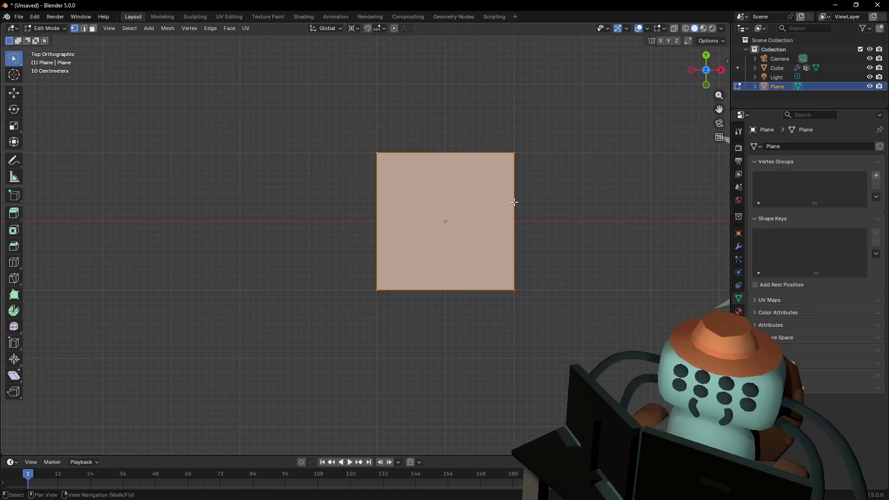
pyautogui.hotkey('alt', 'a')
pyautogui.hotkey('ctrl', 'r')
pyautogui.click(446, 169)
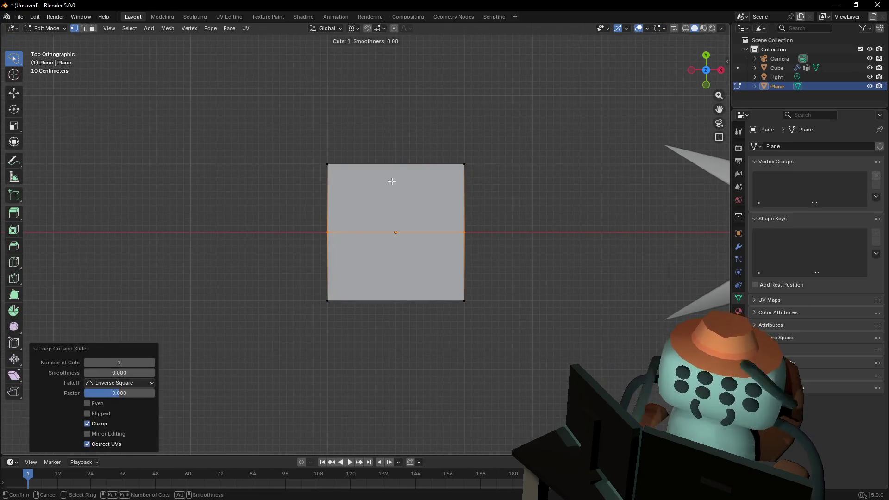
pyautogui.moveTo(518, 147); pyautogui.dragTo(308, 188)
pyautogui.moveTo(514, 173)
pyautogui.mouseDown()
pyautogui.moveTo(522, 123)
pyautogui.moveTo(515, 174)
pyautogui.mouseUp()
pyautogui.moveTo(526, 267); pyautogui.dragTo(466, 307)
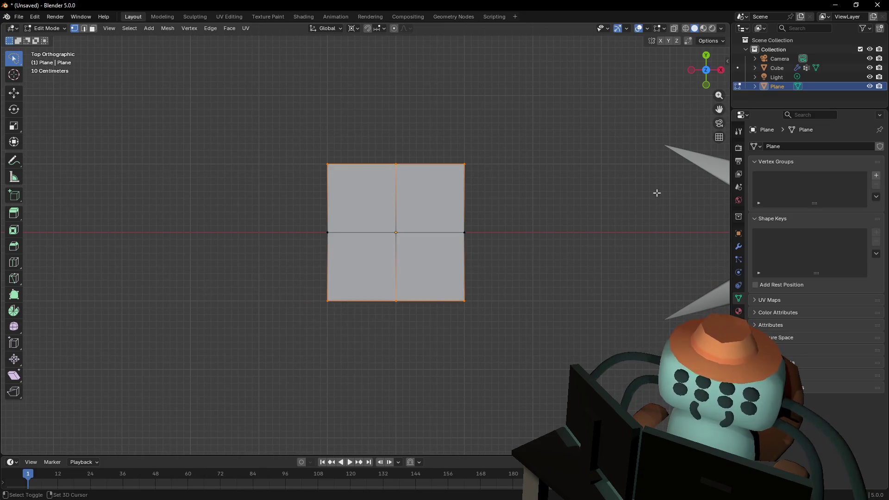
# Scale the rows to 0.588 about the median point to form a hexagon, then pick a corner vertex to delete
pyautogui.press('g')
pyautogui.press('Escape')
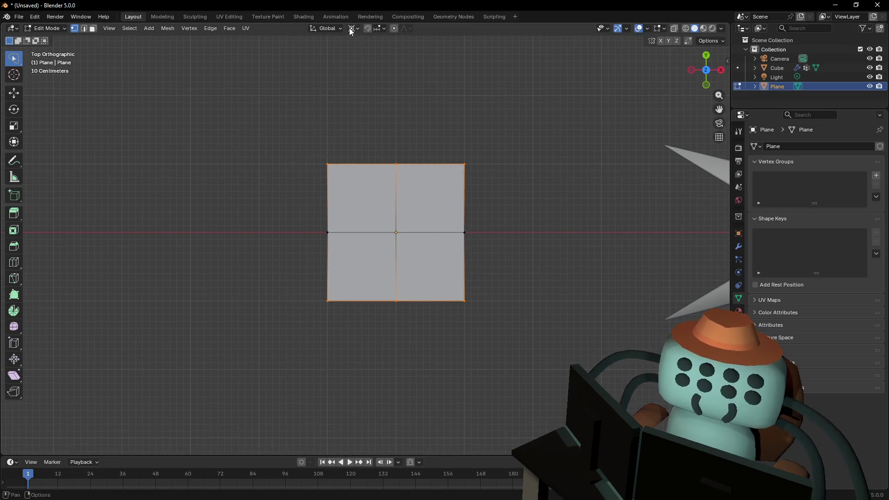
pyautogui.click(352, 29)
pyautogui.click(376, 73)
pyautogui.click(352, 29)
pyautogui.click(372, 82)
pyautogui.press('s')
pyautogui.click(468, 117)
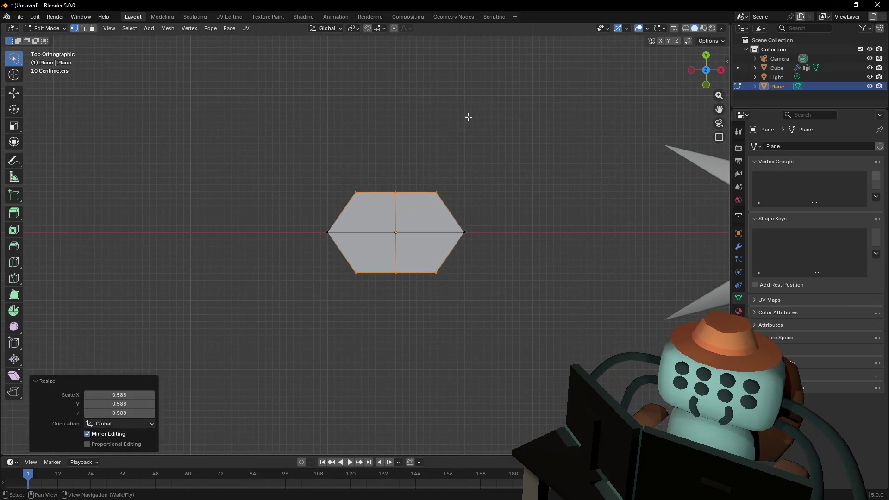
pyautogui.click(436, 189)
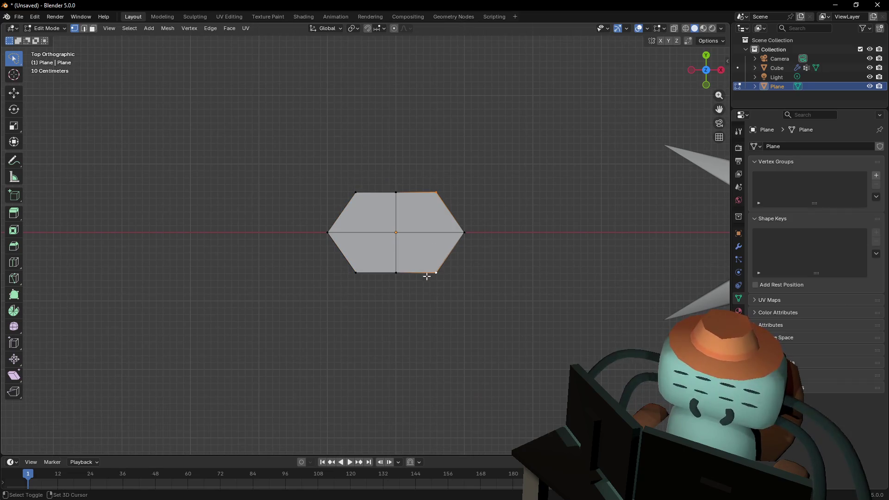
pyautogui.press('x')
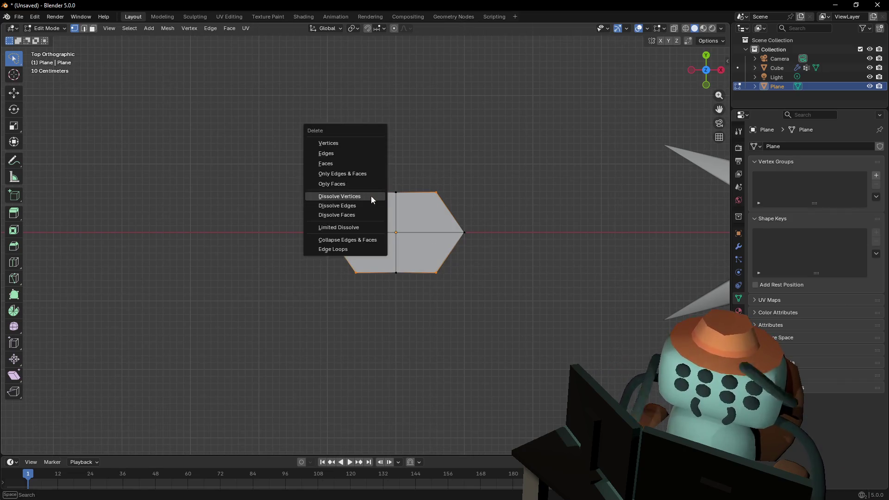
# Dissolve the corners into a diamond, stretch it 2x along X and shrink the whole to about 0.245
pyautogui.click(371, 196)
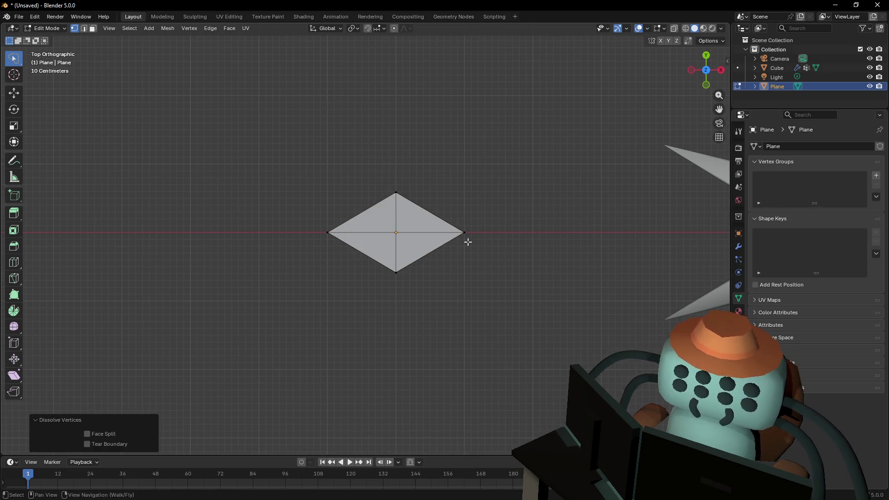
pyautogui.click(465, 234)
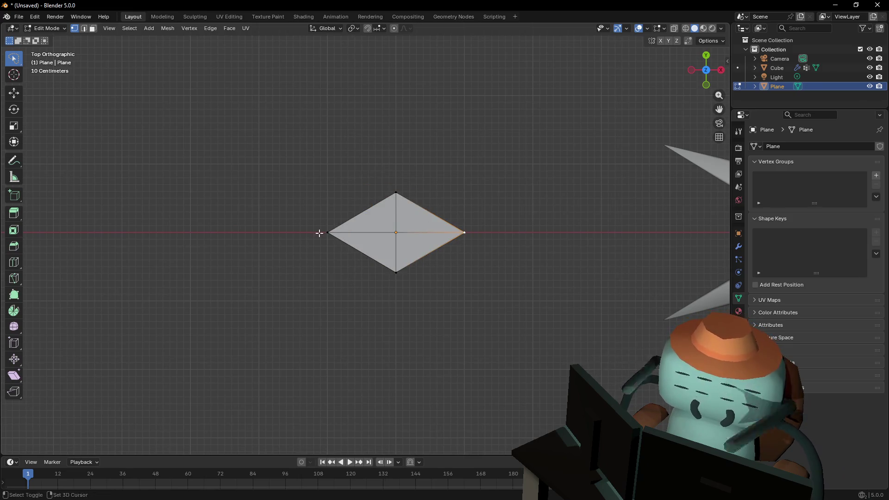
pyautogui.keyDown('shift'); pyautogui.click(328, 232); pyautogui.keyUp('shift')
pyautogui.write('sx')
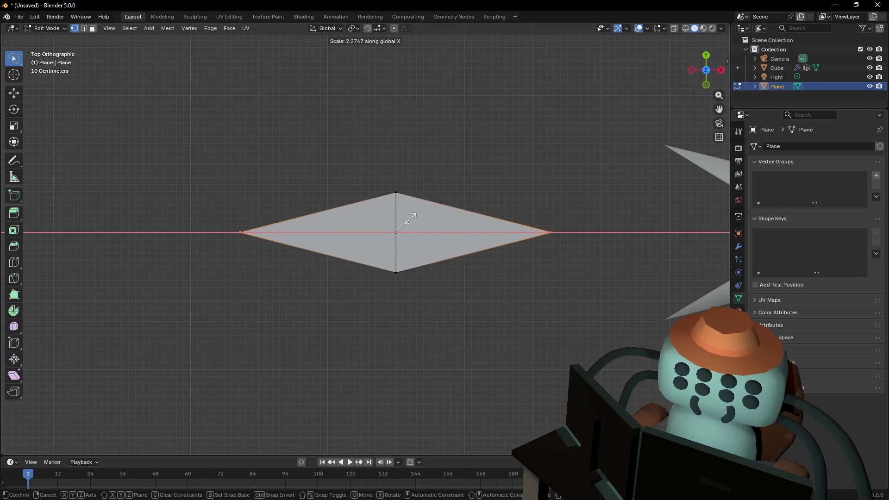
pyautogui.write('2')
pyautogui.press('Return')
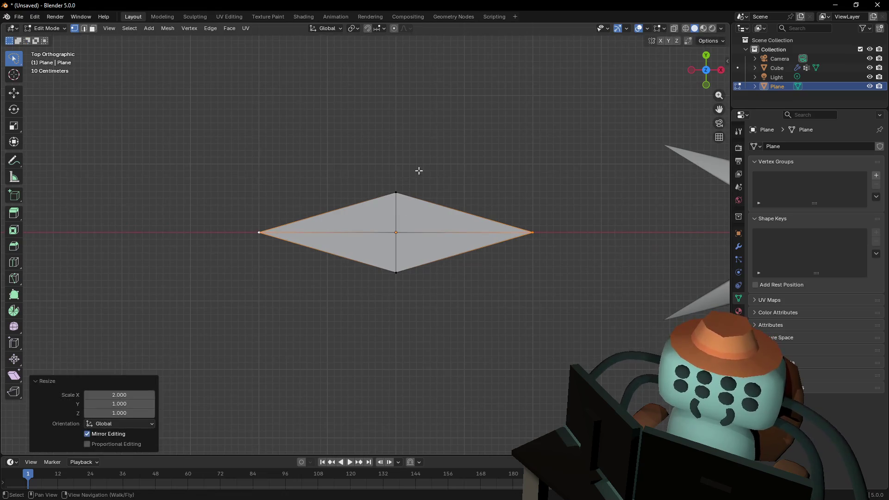
pyautogui.press('a')
pyautogui.press('s')
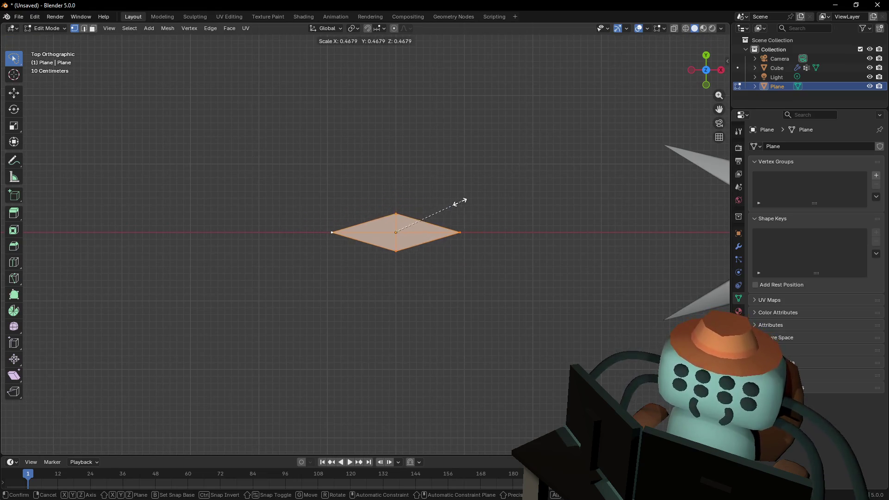
pyautogui.click(432, 220)
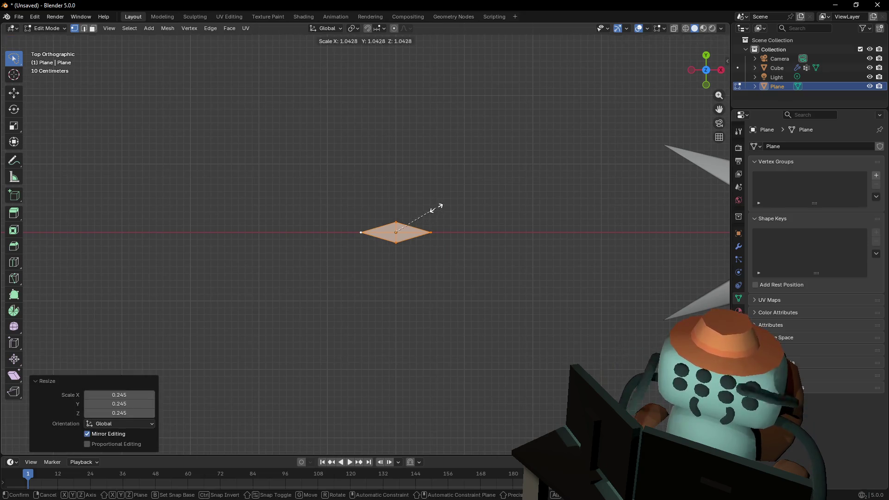
# Raise one diamond vertex along Z into a peak and show the object's modifiers
pyautogui.press('Tab')
pyautogui.hotkey('shift', '`')
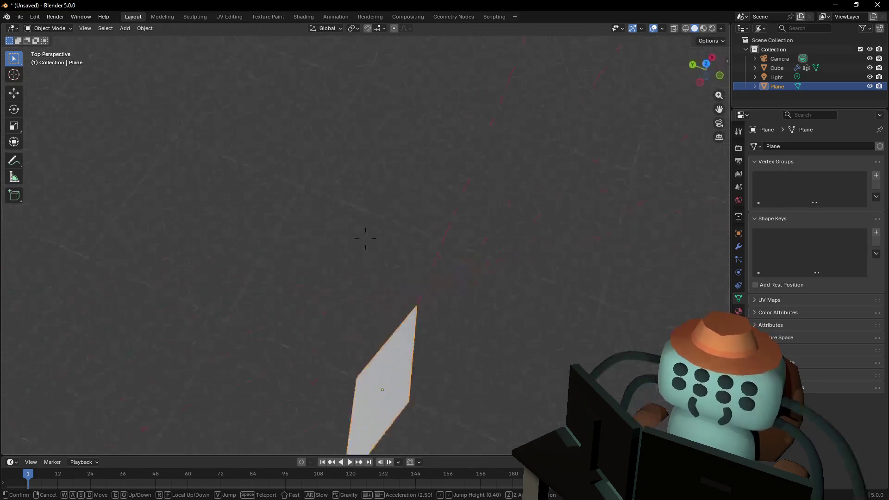
pyautogui.click(366, 238)
pyautogui.press('Tab')
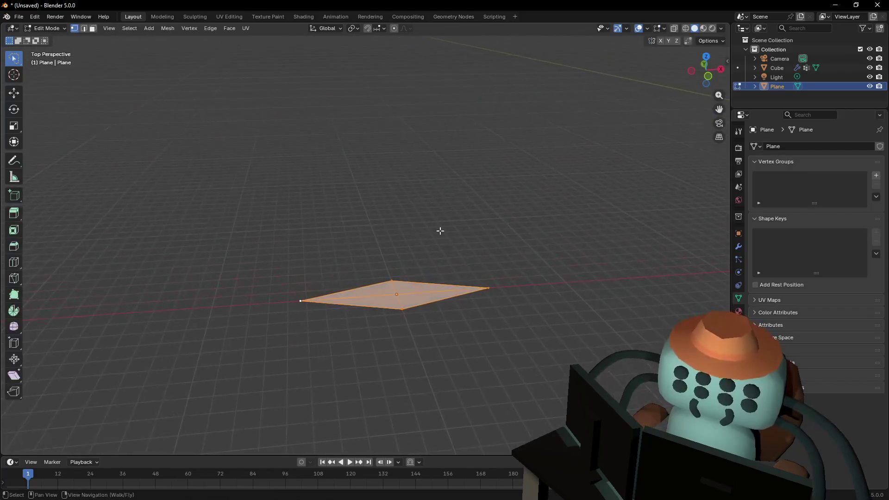
pyautogui.click(396, 282)
pyautogui.press('g')
pyautogui.press('z')
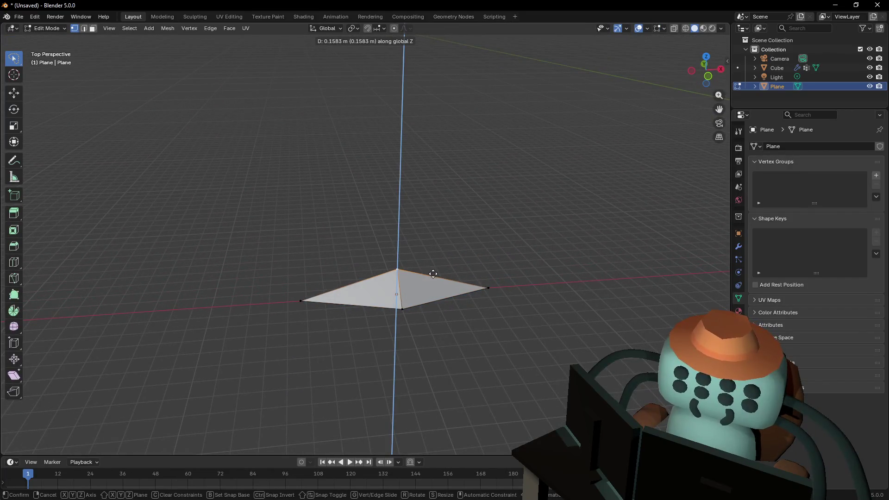
pyautogui.click(435, 274)
pyautogui.press('Tab')
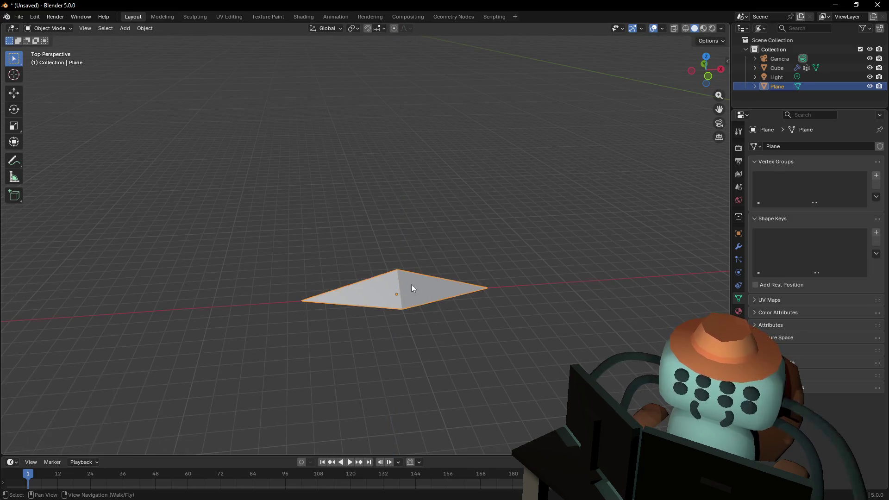
pyautogui.click(743, 247)
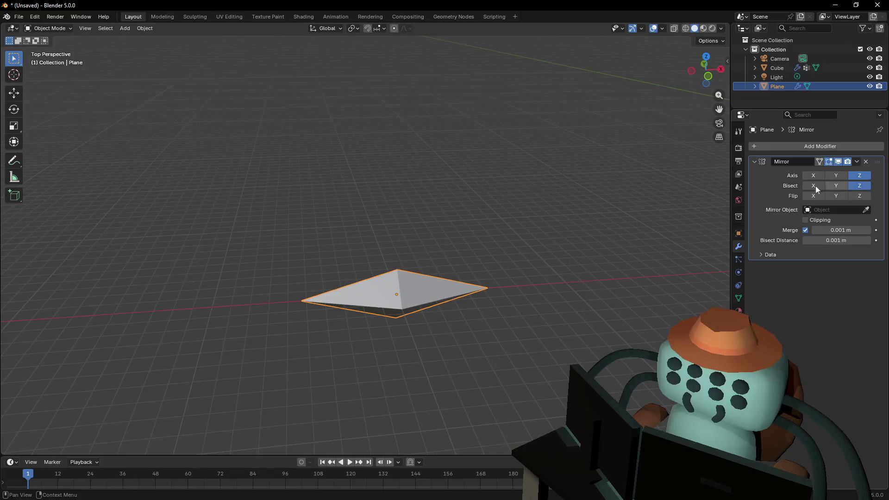
# Apply the Mirror modifier so the mirrored shard becomes real geometry
pyautogui.hotkey('shift', '`')
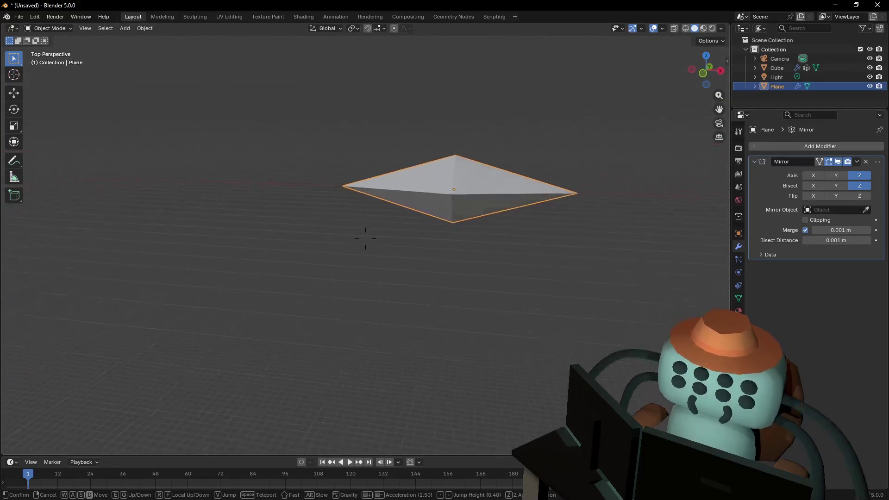
pyautogui.click(365, 239)
pyautogui.click(577, 213)
pyautogui.click(855, 161)
# Grab the diamond's centre vertex in edit mode, then return to object mode
pyautogui.press('Tab')
pyautogui.click(366, 206)
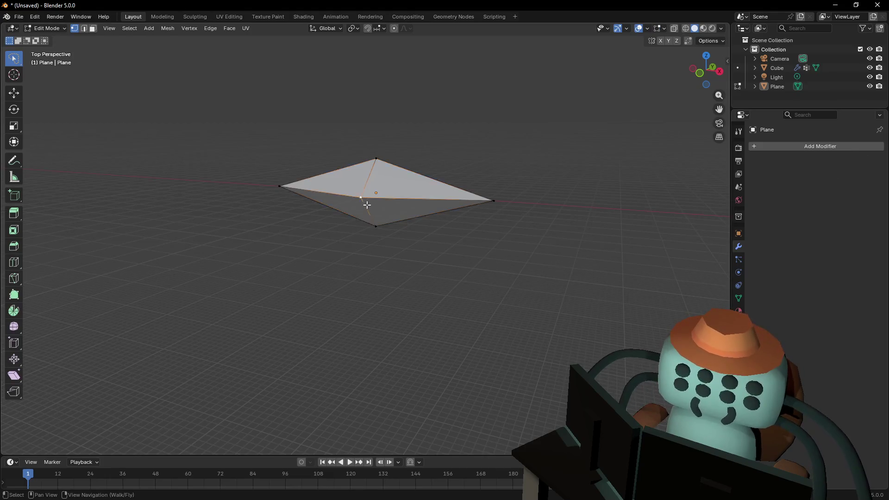
pyautogui.press('g')
pyautogui.click(409, 189)
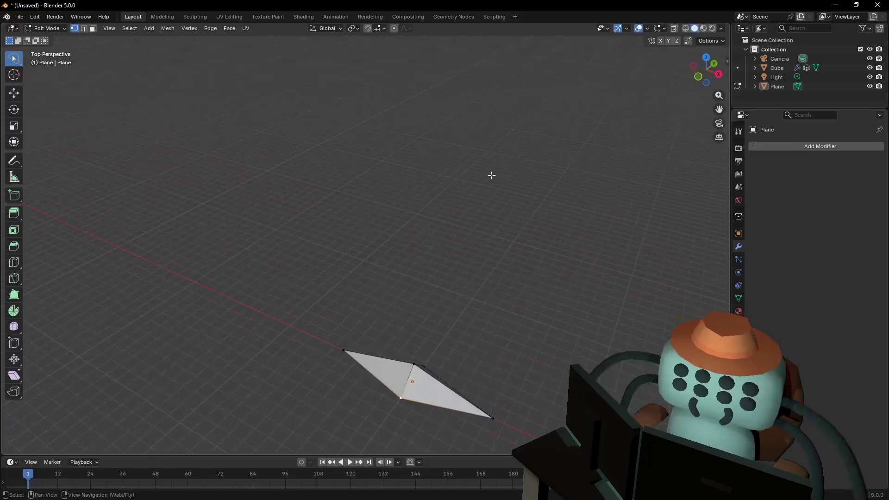
pyautogui.press('Tab')
# Look over the shard and start renaming the Plane object in the Outliner
pyautogui.hotkey('shift', '`')
pyautogui.click(366, 237)
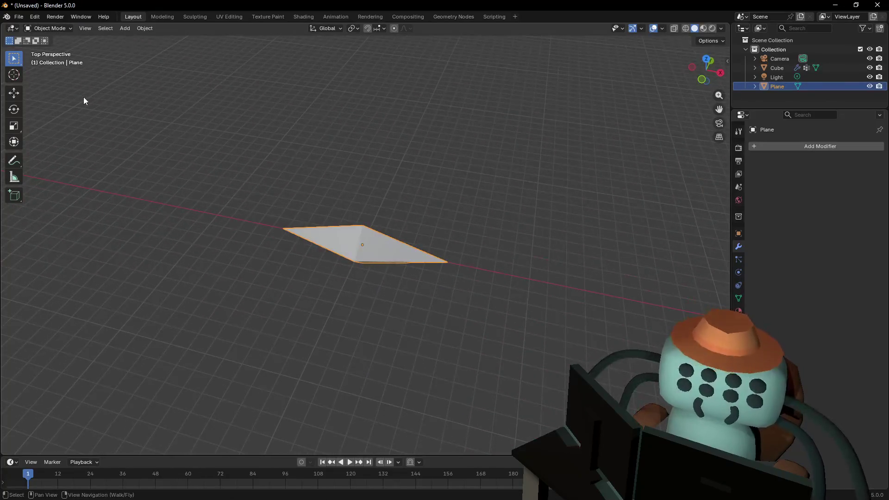
pyautogui.hotkey('shift', '`')
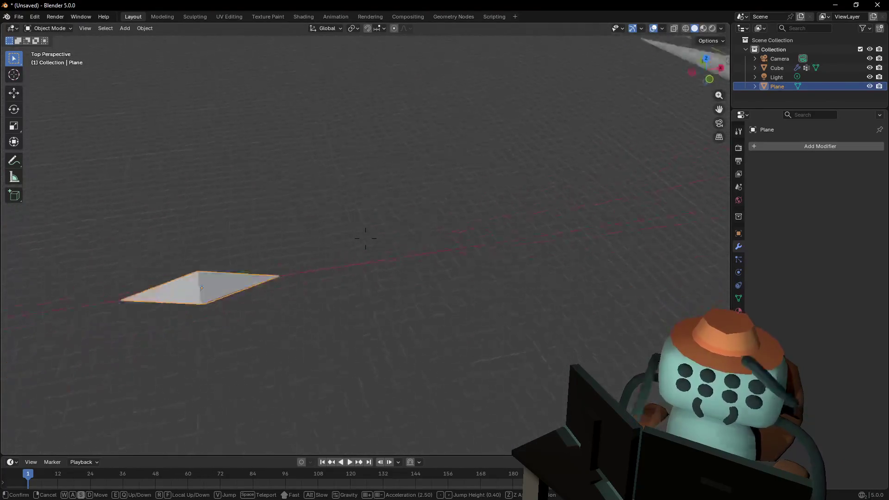
pyautogui.click(364, 238)
pyautogui.doubleClick(775, 87)
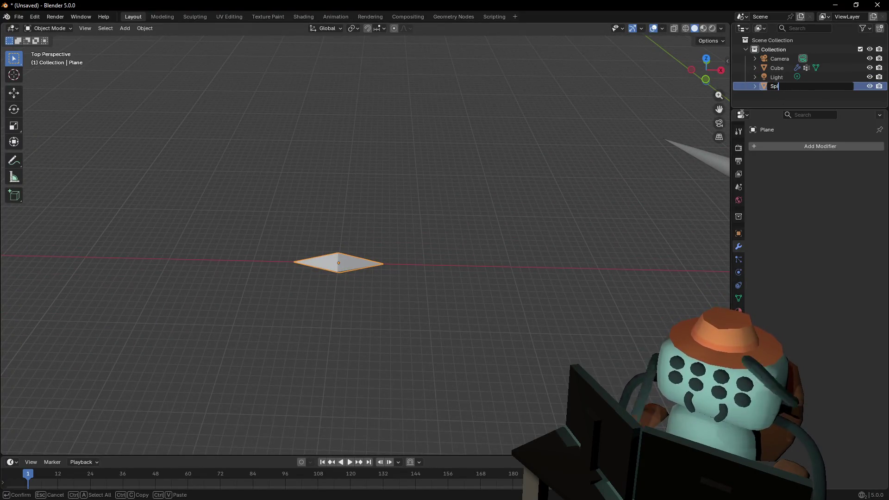
pyautogui.write('ke')
# Confirm the name Spike for the plane and rename the spiky Cube to ExplosionKeke
pyautogui.press('Return')
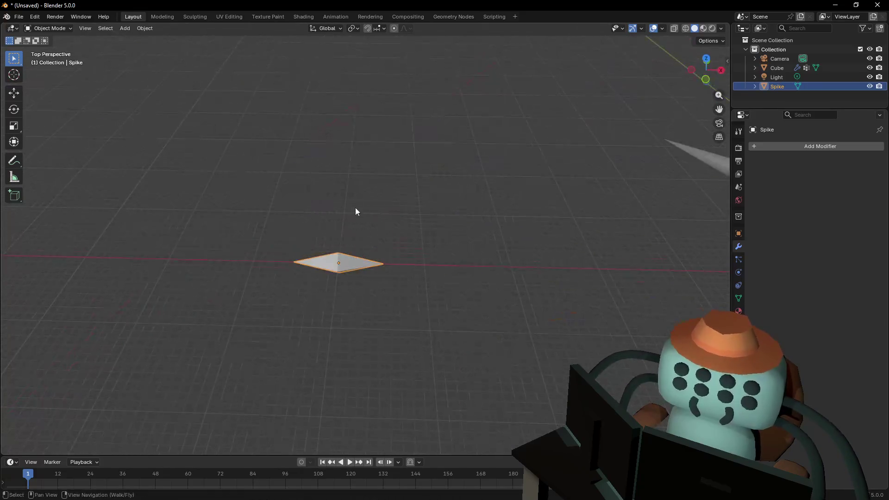
pyautogui.click(284, 219)
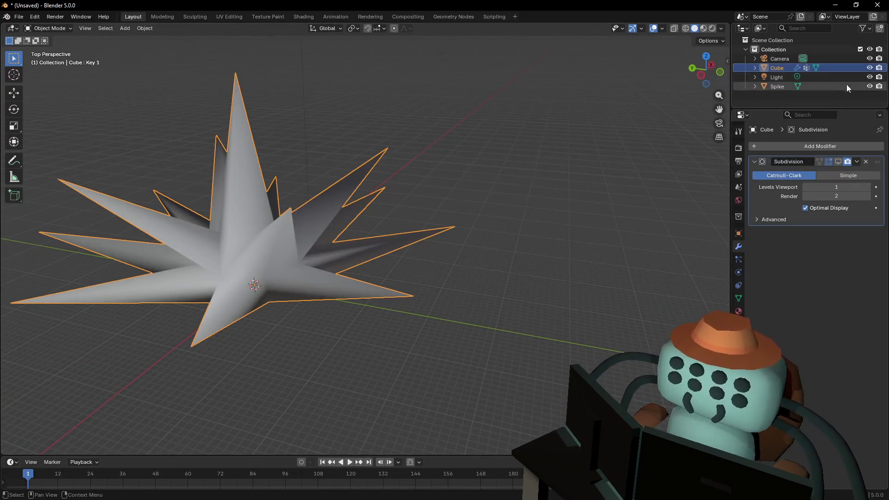
pyautogui.doubleClick(777, 67)
pyautogui.write('Explo')
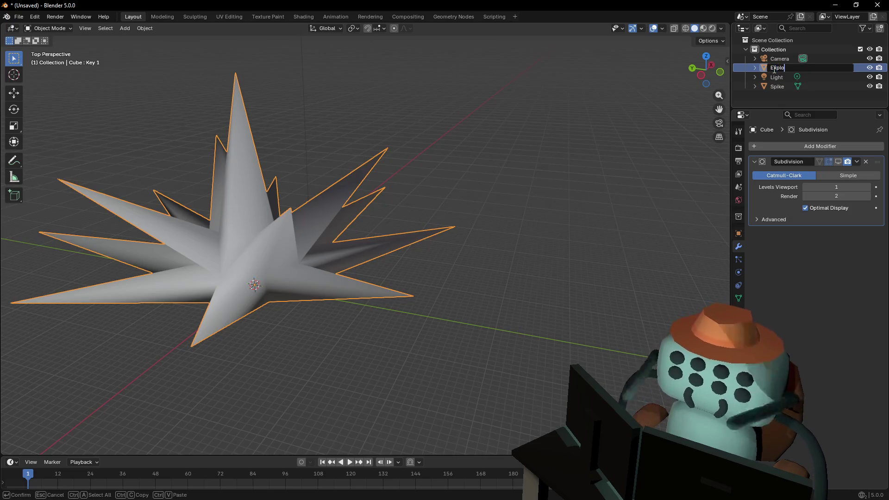
pyautogui.write('sion')
pyautogui.write('eke')
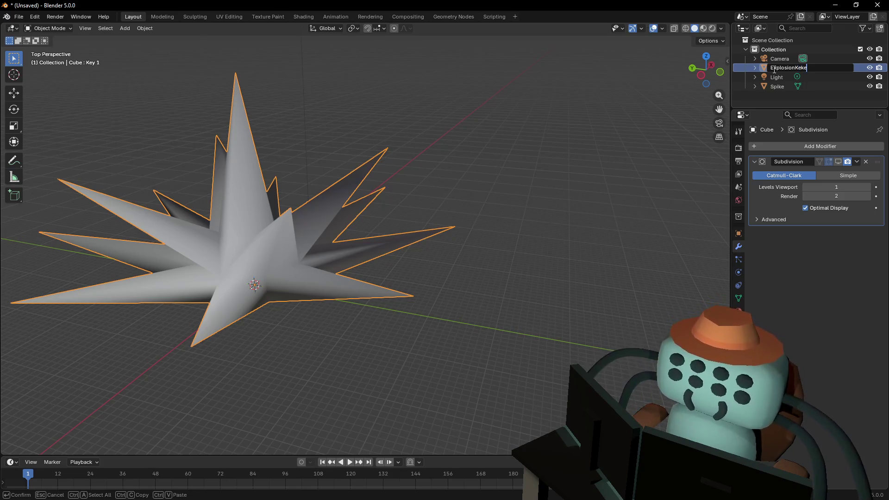
pyautogui.press('Return')
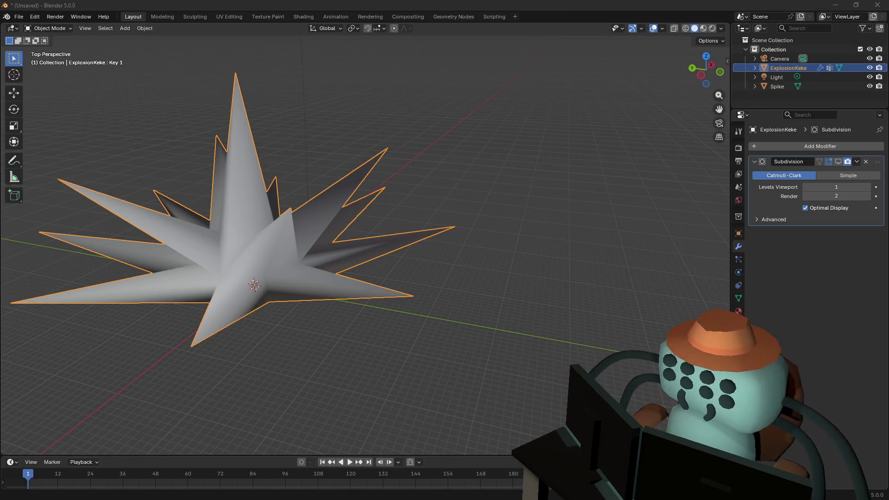
pyautogui.click(18, 16)
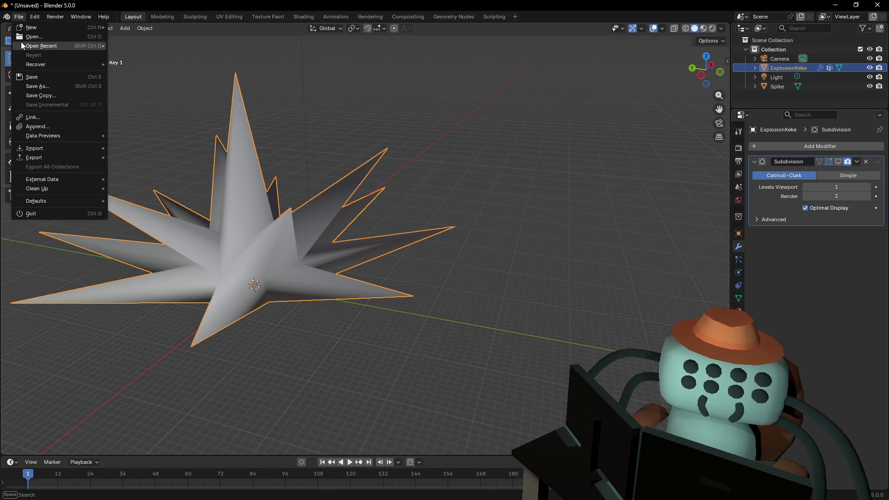
# Deselect the ExplosionKeke mesh in the viewport
pyautogui.click(505, 161)
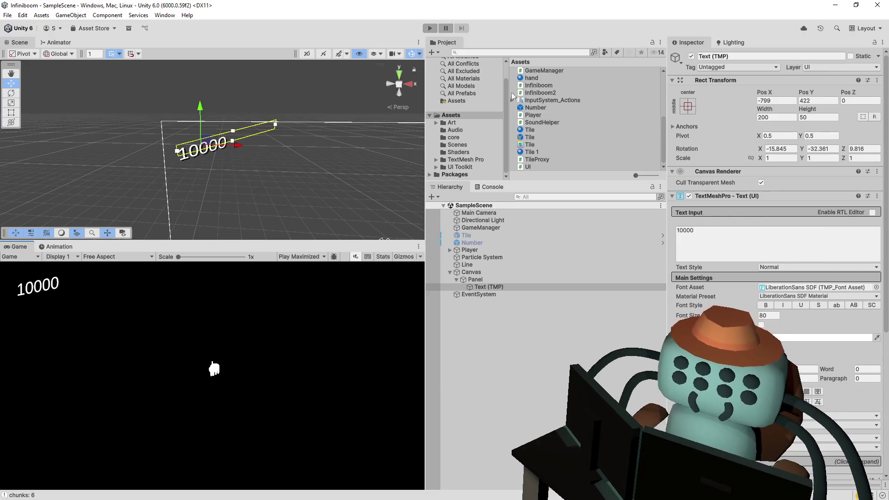
# Drop the explosionStuff model from the Art folder into the scene Hierarchy
pyautogui.click(445, 122)
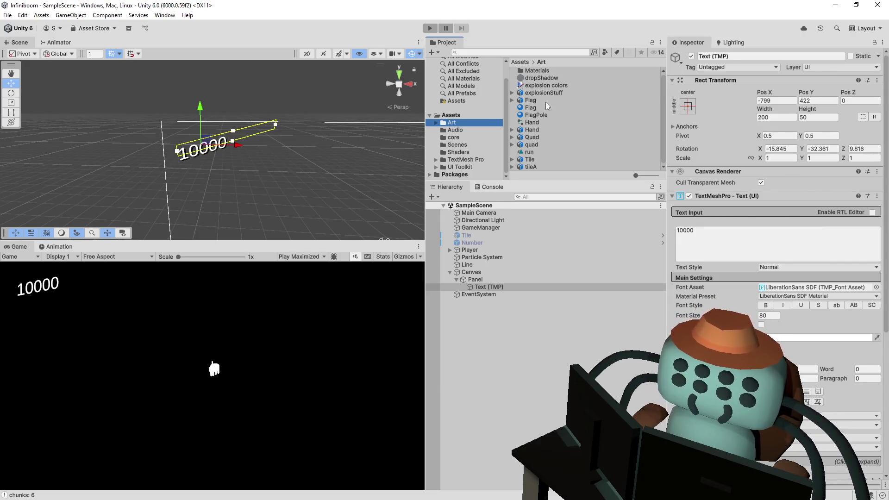
pyautogui.click(549, 93)
pyautogui.moveTo(581, 184)
pyautogui.mouseDown()
pyautogui.moveTo(582, 244)
pyautogui.moveTo(584, 207)
pyautogui.mouseUp()
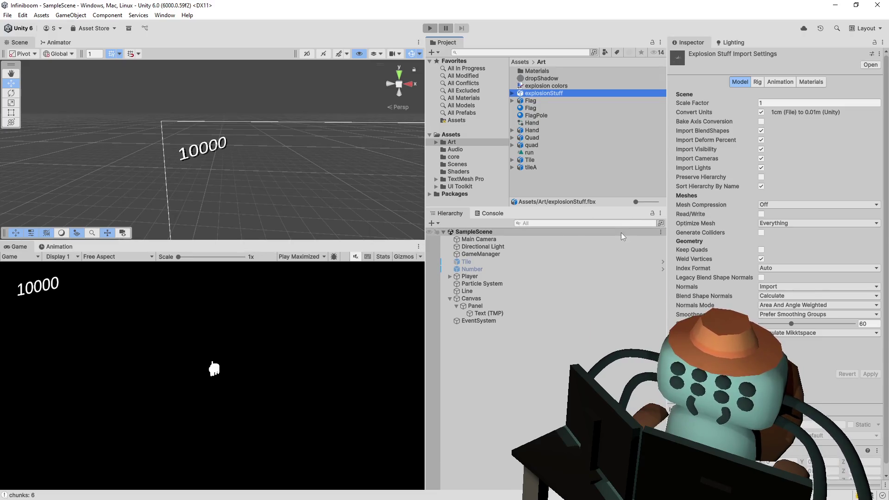
pyautogui.moveTo(737, 451)
pyautogui.mouseDown()
pyautogui.moveTo(737, 298)
pyautogui.moveTo(736, 417)
pyautogui.mouseUp()
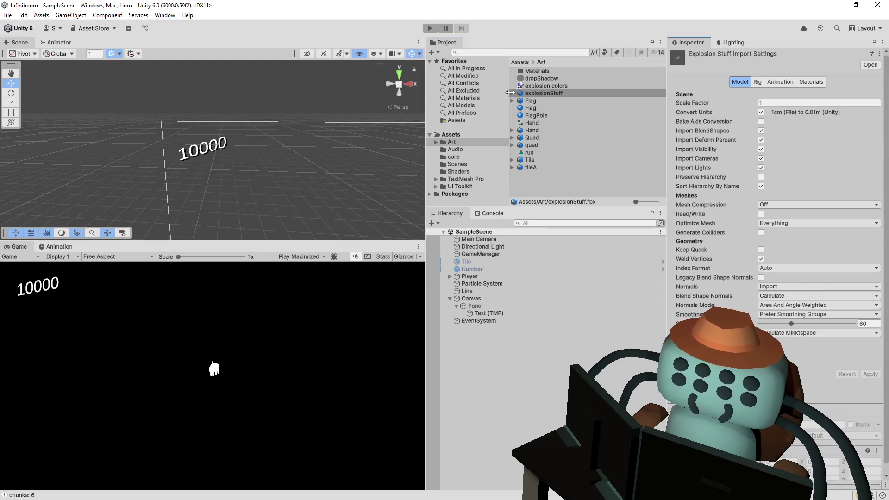
pyautogui.click(512, 92)
pyautogui.moveTo(546, 93); pyautogui.dragTo(487, 334)
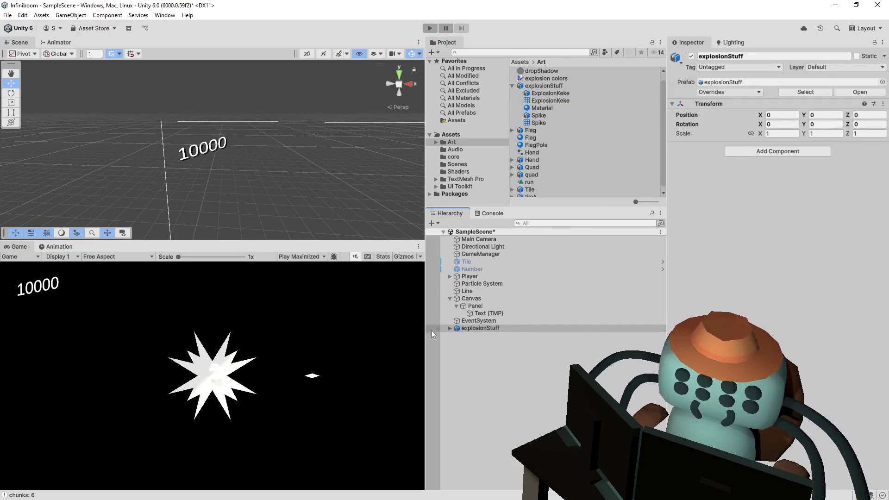
# Delete the explosionStuff instance and create a new cube named Explosion
pyautogui.click(450, 328)
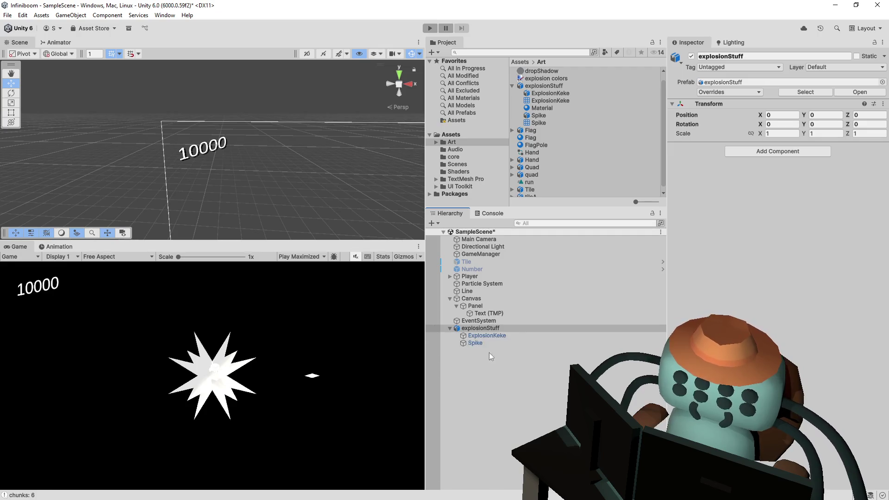
pyautogui.click(489, 329)
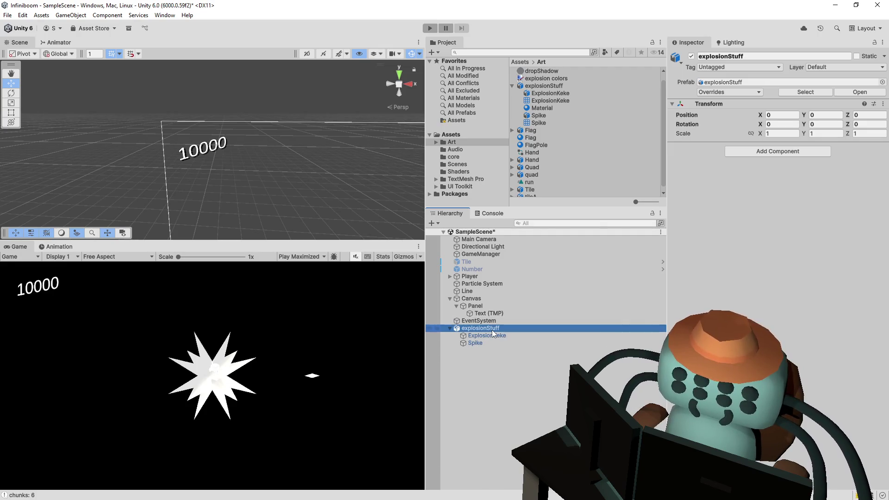
pyautogui.press('Delete')
pyautogui.rightClick(481, 364)
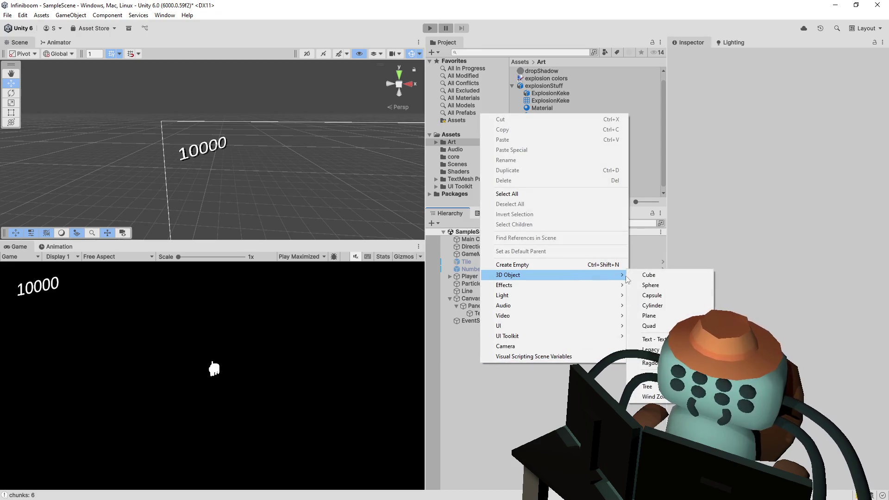
pyautogui.moveTo(508, 276)
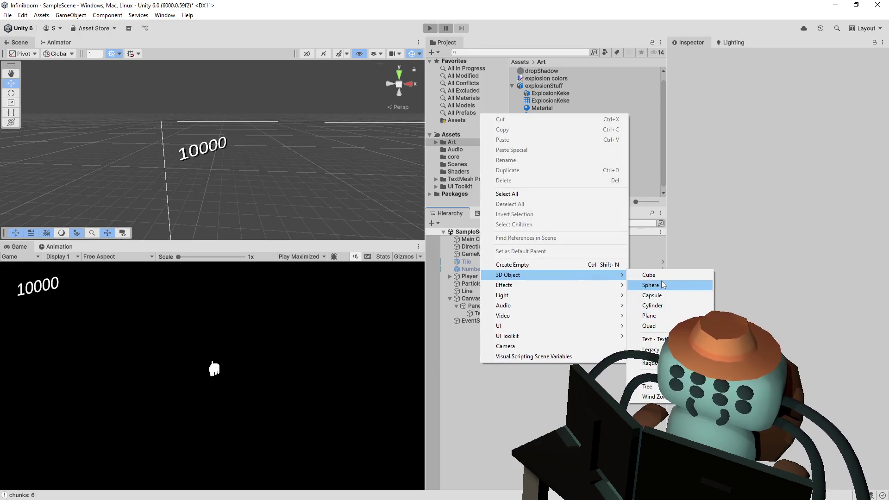
pyautogui.click(649, 275)
pyautogui.write('Explosion')
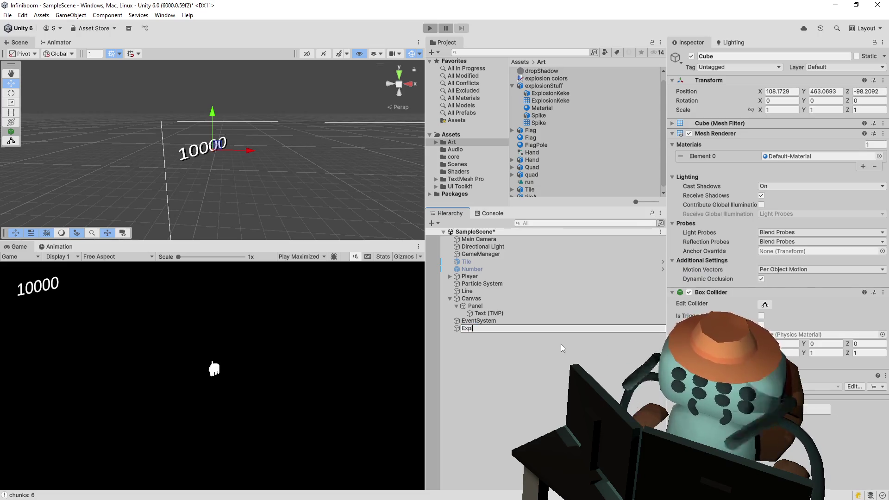
pyautogui.press('Return')
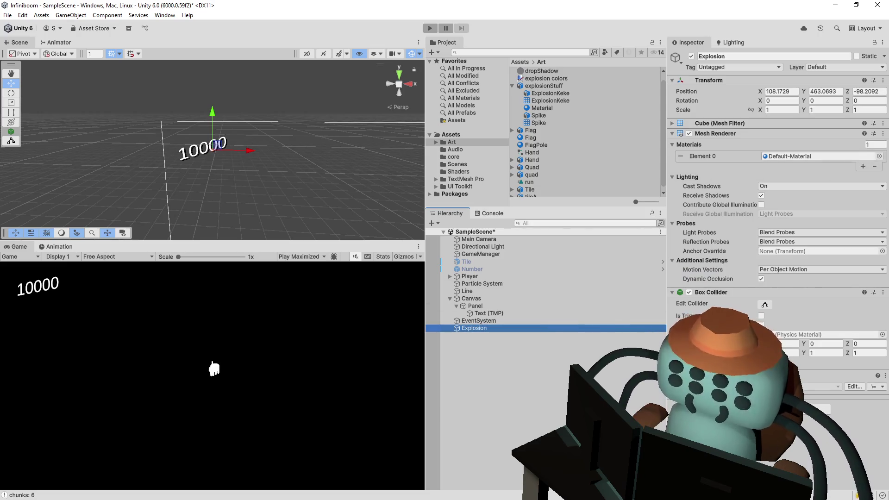
# Remove Explosion's Box Collider and assign the ExplosionKeke mesh to its Mesh Filter
pyautogui.click(882, 292)
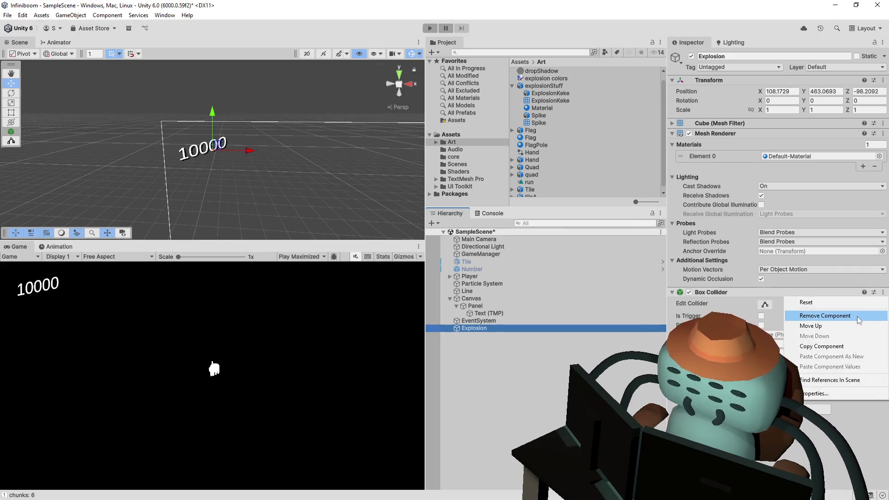
pyautogui.click(771, 314)
pyautogui.click(692, 123)
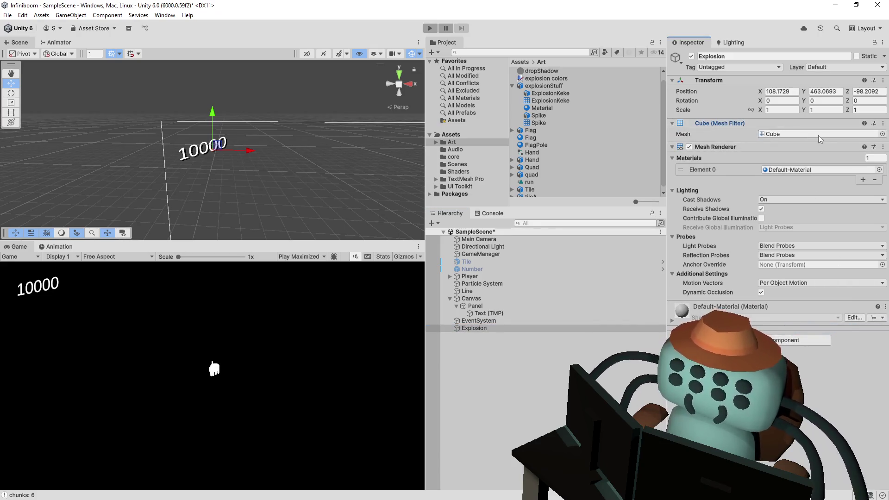
pyautogui.moveTo(860, 127); pyautogui.dragTo(820, 134)
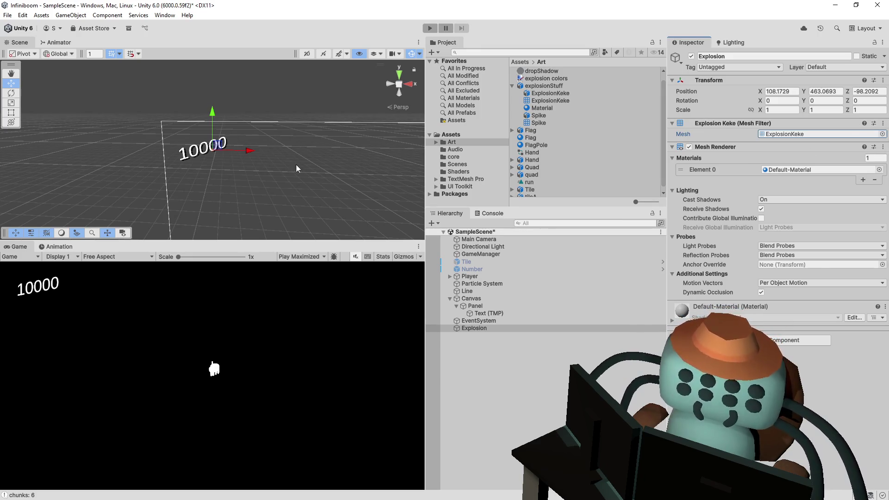
pyautogui.scroll(-1, 281, 135)
pyautogui.scroll(3, 281, 136)
pyautogui.scroll(2, 280, 136)
pyautogui.moveTo(281, 136); pyautogui.dragTo(173, 143)
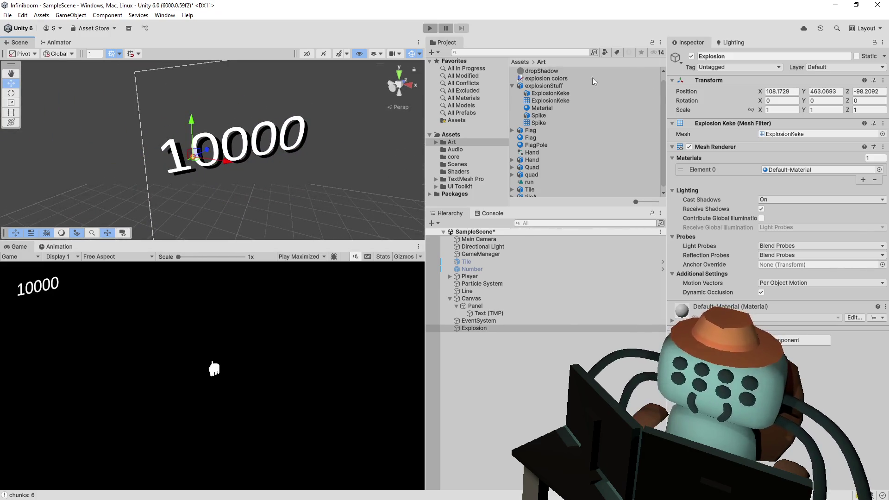
pyautogui.click(819, 134)
# Toggle Bake Axis Conversion in explosionStuff's import settings and apply
pyautogui.click(565, 94)
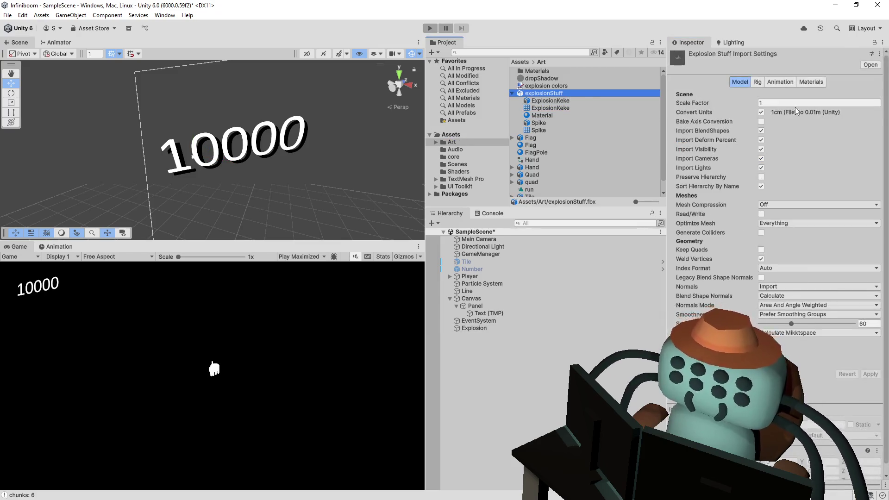
pyautogui.click(762, 121)
pyautogui.scroll(-1, 822, 208)
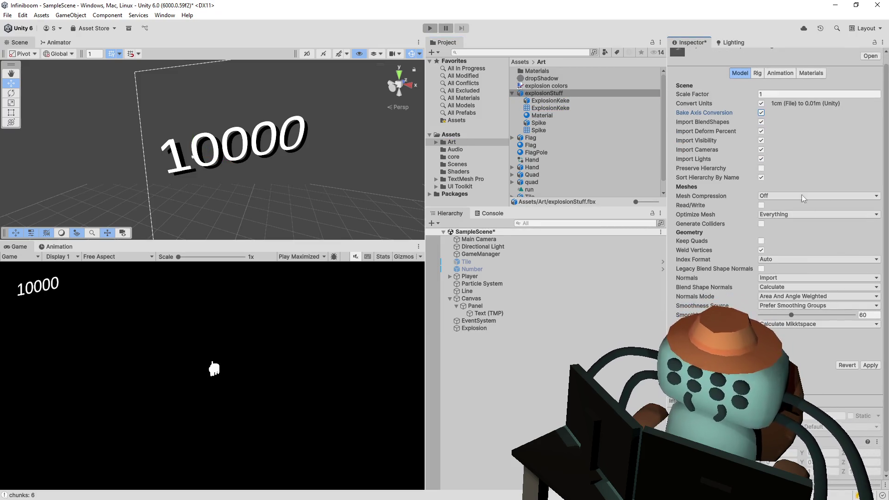
pyautogui.click(762, 113)
pyautogui.click(871, 365)
pyautogui.moveTo(248, 132); pyautogui.dragTo(278, 150)
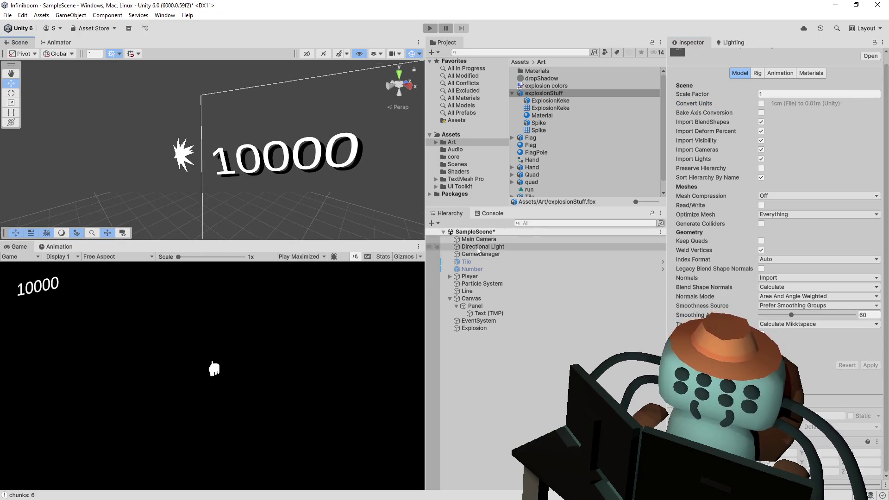
# Set the Explosion object's position to 0, 0, 0
pyautogui.click(471, 330)
pyautogui.click(782, 91)
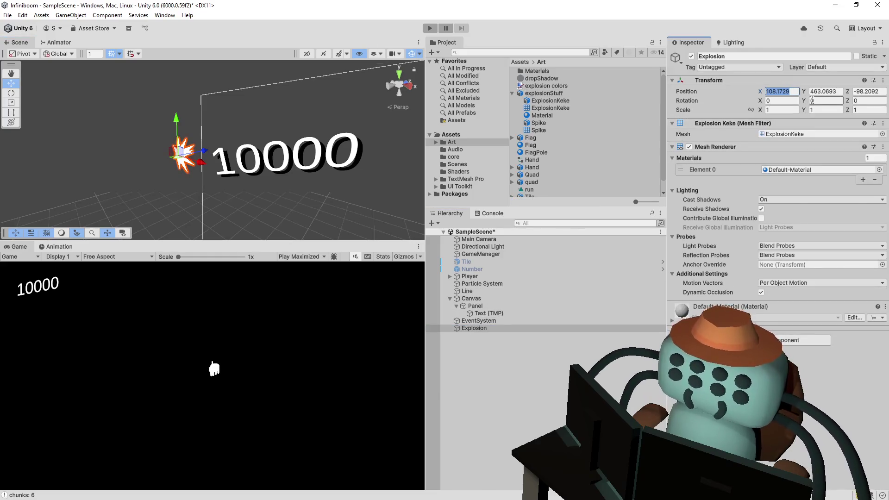
pyautogui.write('0')
pyautogui.press('Tab')
pyautogui.write('0')
pyautogui.press('Tab')
pyautogui.write('0')
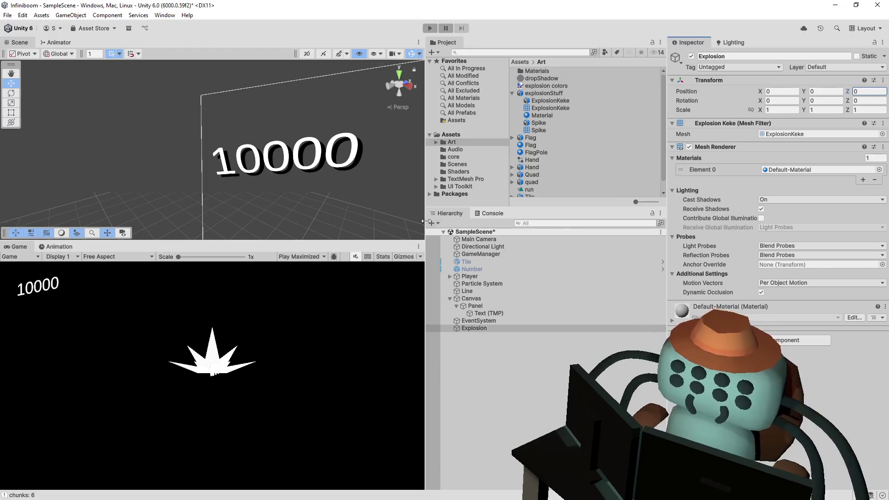
pyautogui.write('f')
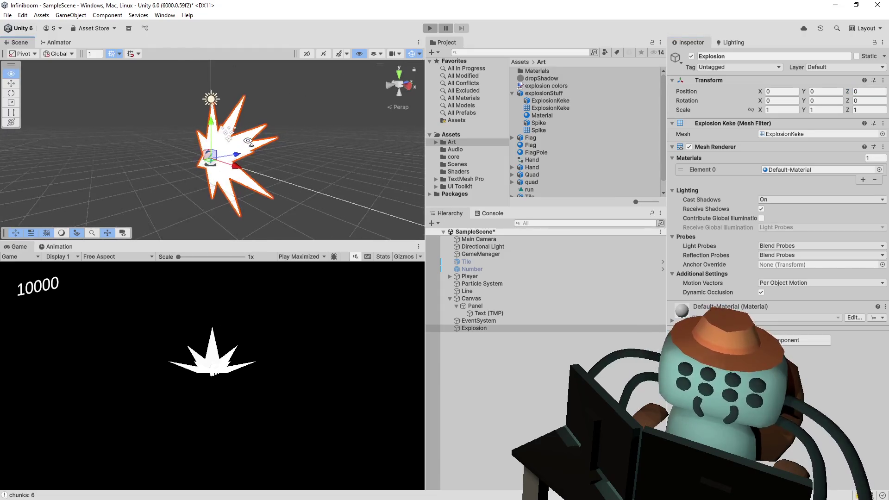
pyautogui.moveTo(274, 115); pyautogui.dragTo(251, 140)
pyautogui.scroll(-5, 250, 139)
# Re-enable Bake Axis Conversion, apply it, and frame the reoriented Explosion in the scene view
pyautogui.click(544, 94)
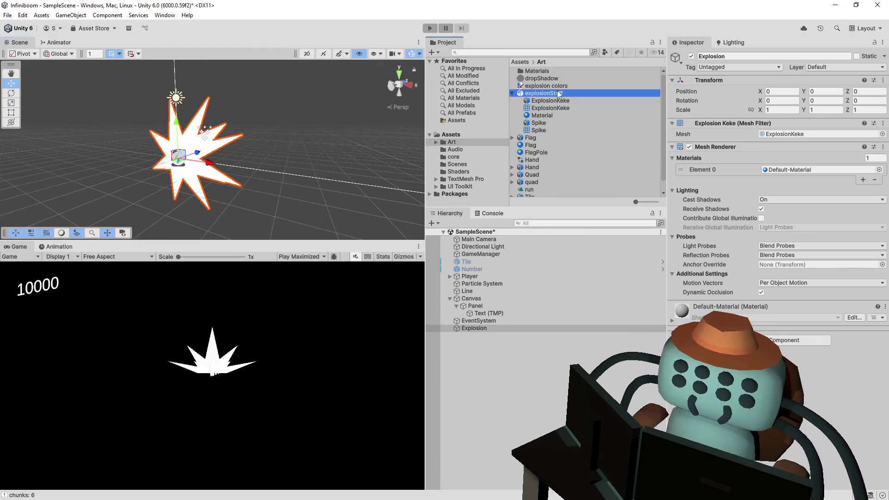
pyautogui.click(761, 120)
pyautogui.click(870, 374)
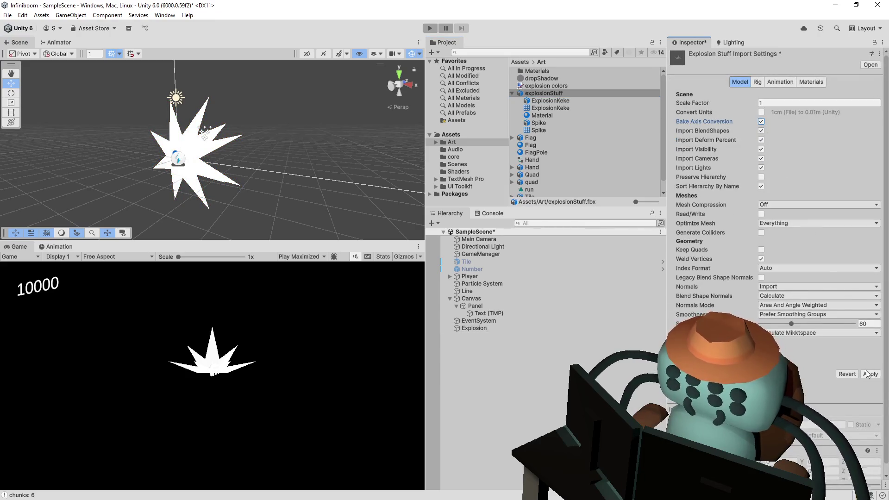
pyautogui.moveTo(218, 130)
pyautogui.mouseDown()
pyautogui.moveTo(164, 103)
pyautogui.moveTo(22, 112)
pyautogui.mouseUp()
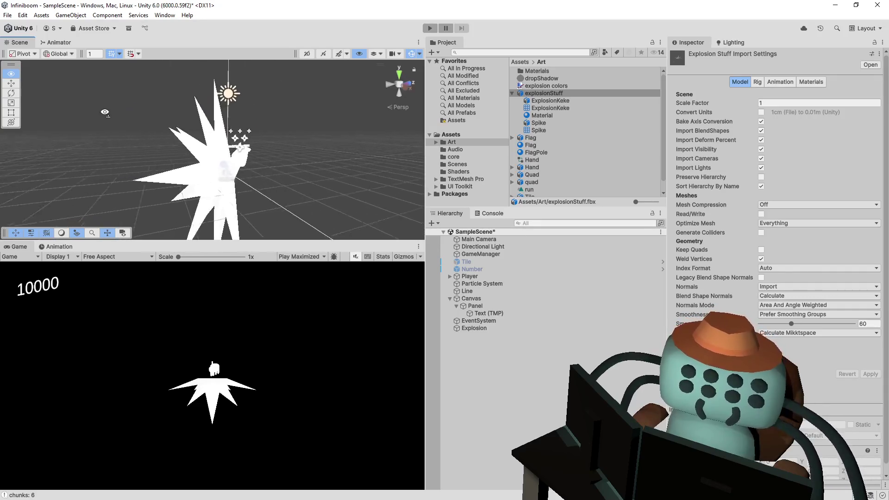
pyautogui.moveTo(23, 113); pyautogui.dragTo(259, 168)
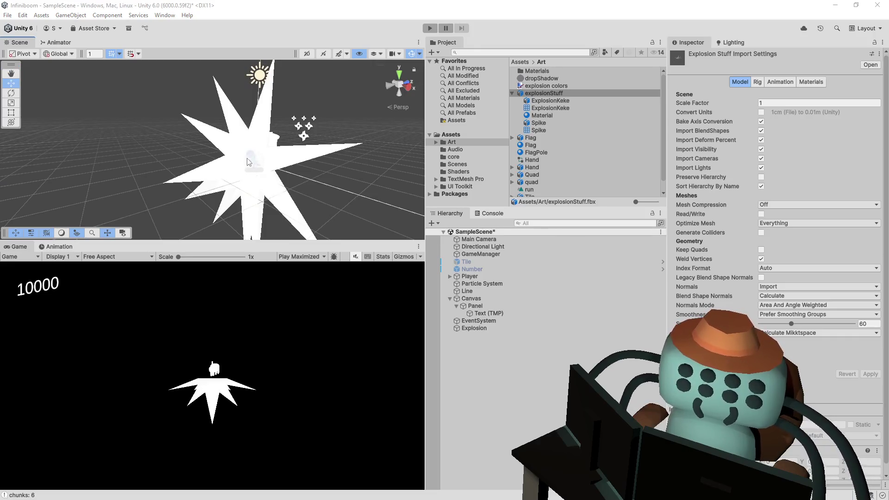
pyautogui.click(263, 174)
pyautogui.press('f')
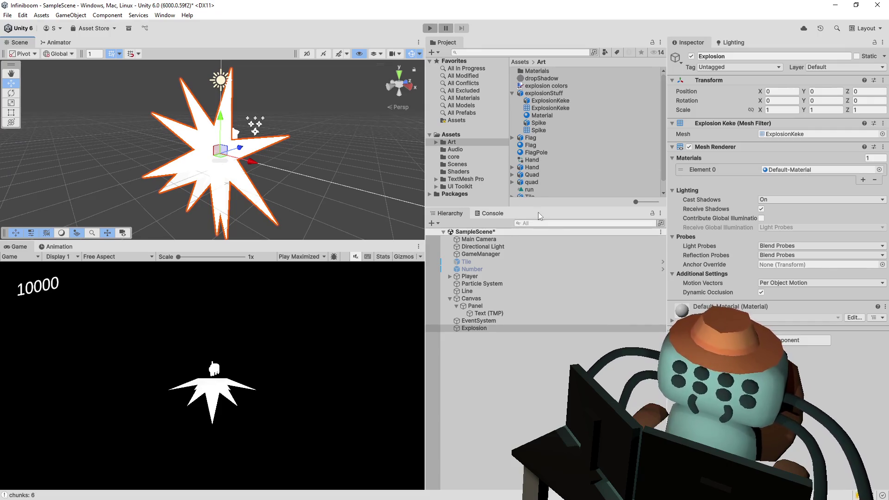
pyautogui.moveTo(539, 207); pyautogui.dragTo(539, 312)
# Inspect the Flag and FlagPole materials in the project
pyautogui.rightClick(548, 238)
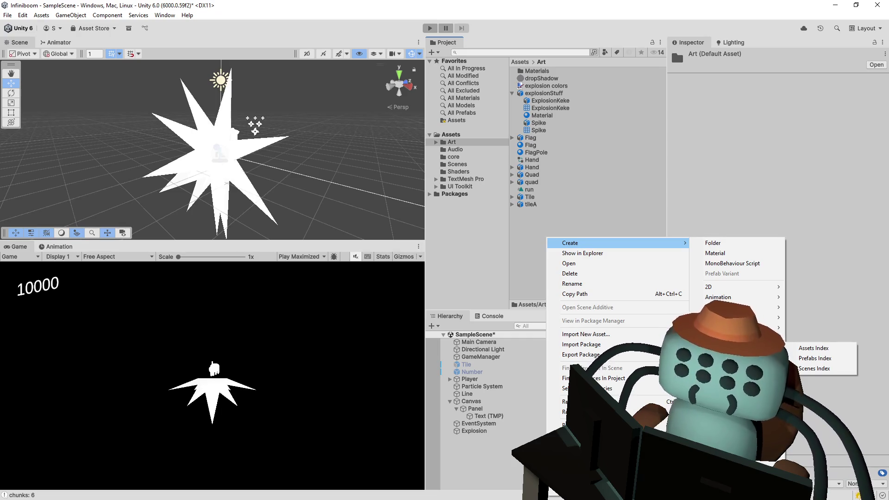
pyautogui.click(535, 156)
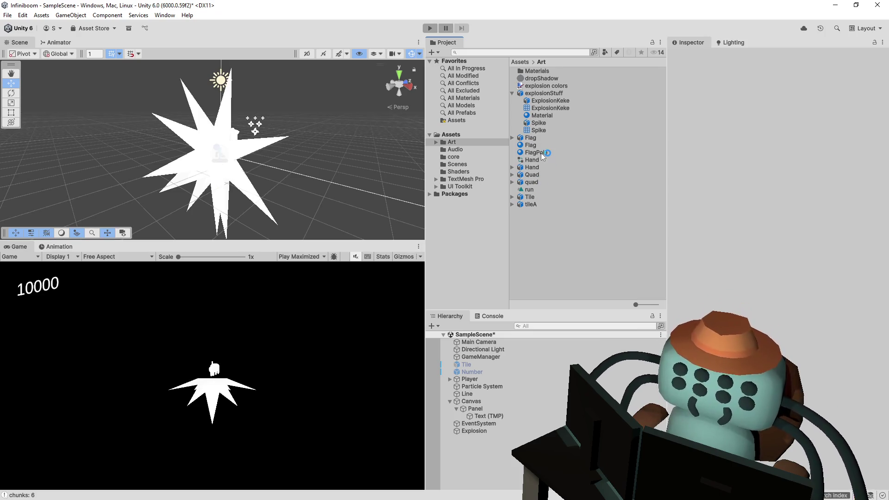
pyautogui.click(537, 142)
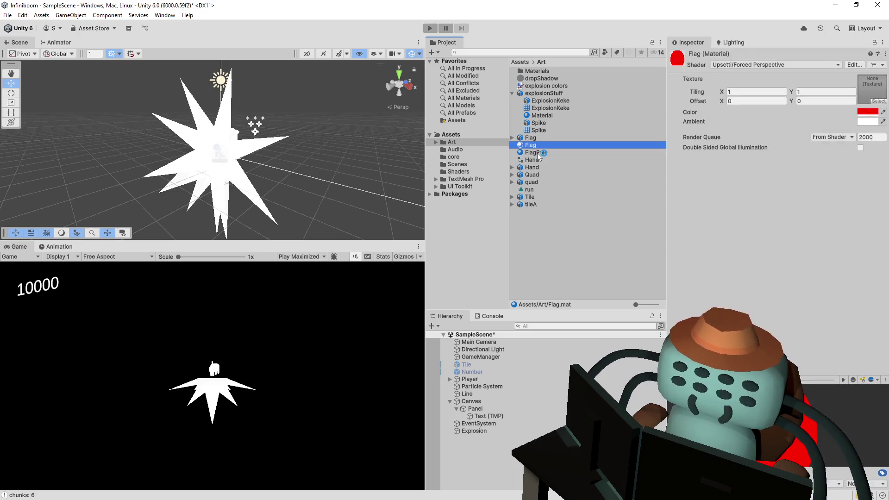
pyautogui.click(537, 150)
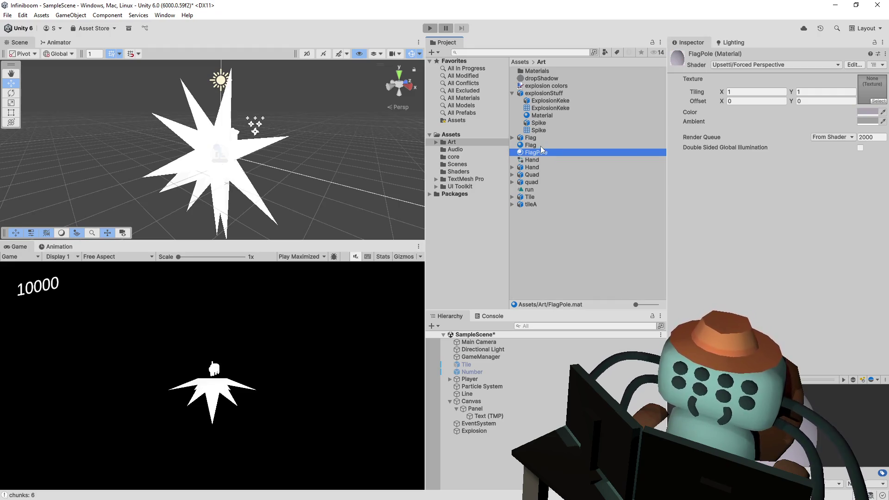
pyautogui.click(541, 146)
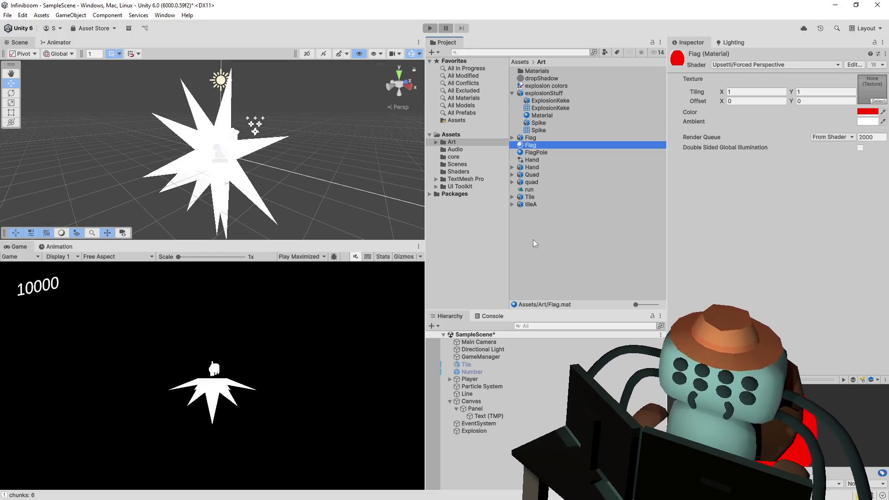
# Duplicate the red Flag material and rename the copy Explosion
pyautogui.click(544, 146)
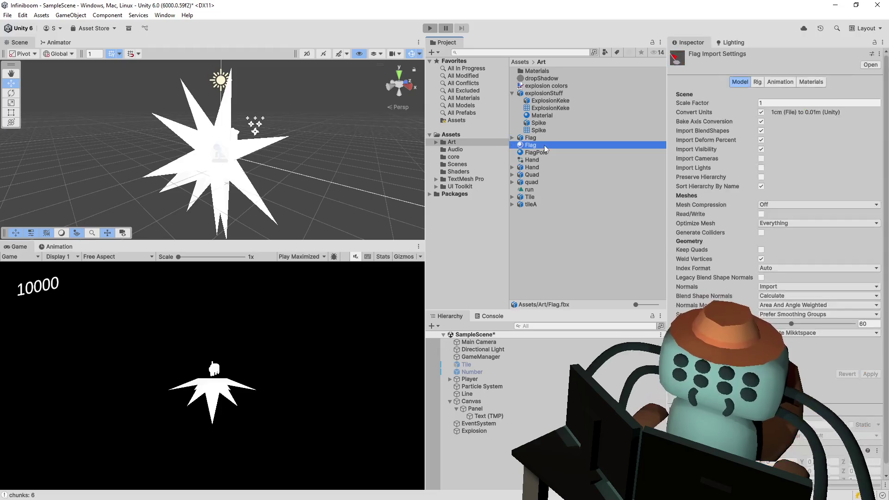
pyautogui.hotkey('ctrl', 'd')
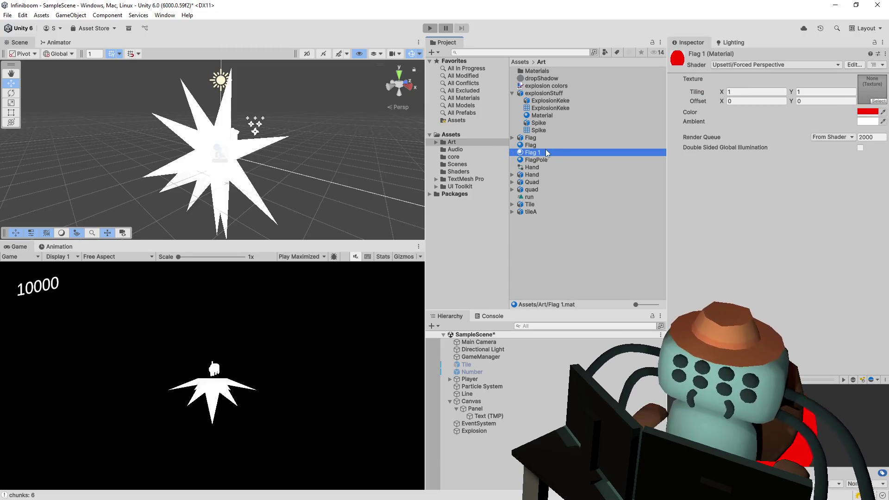
pyautogui.moveTo(540, 150); pyautogui.dragTo(537, 277)
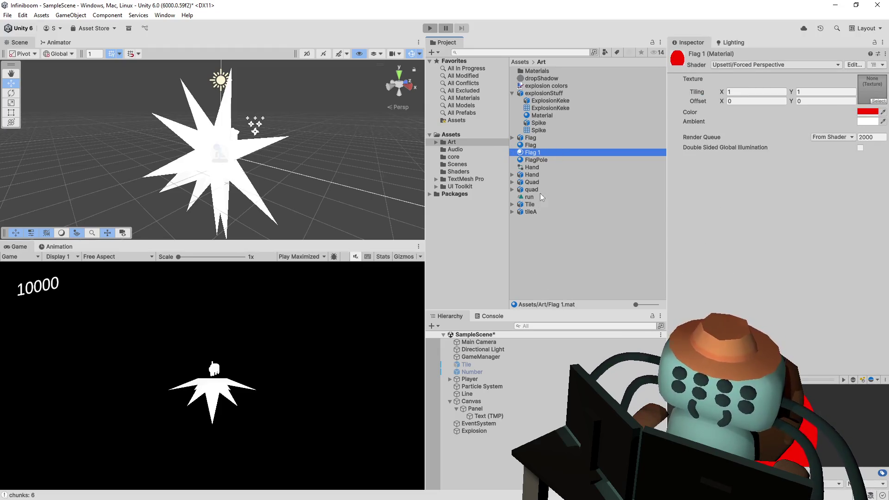
pyautogui.click(541, 151)
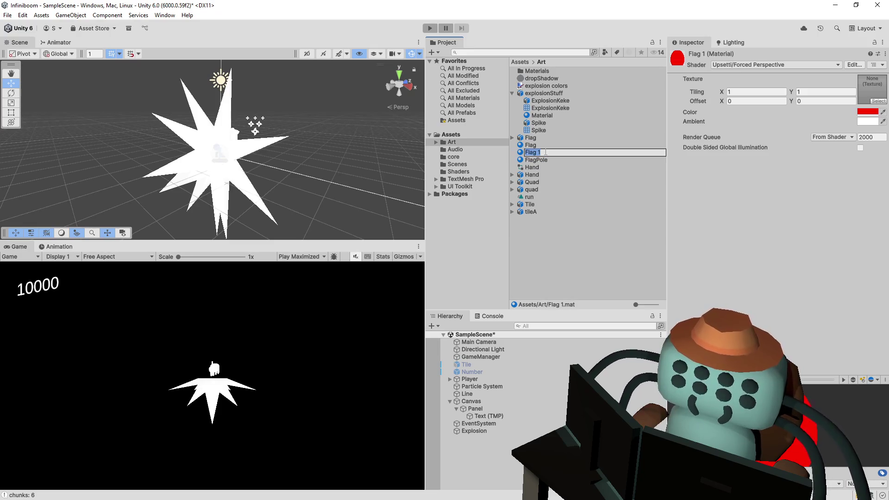
pyautogui.write('Explosion')
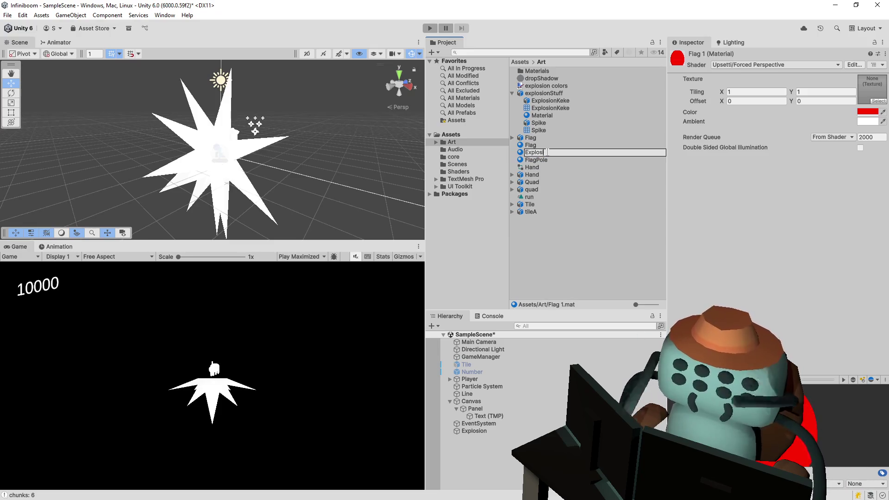
pyautogui.press('Return')
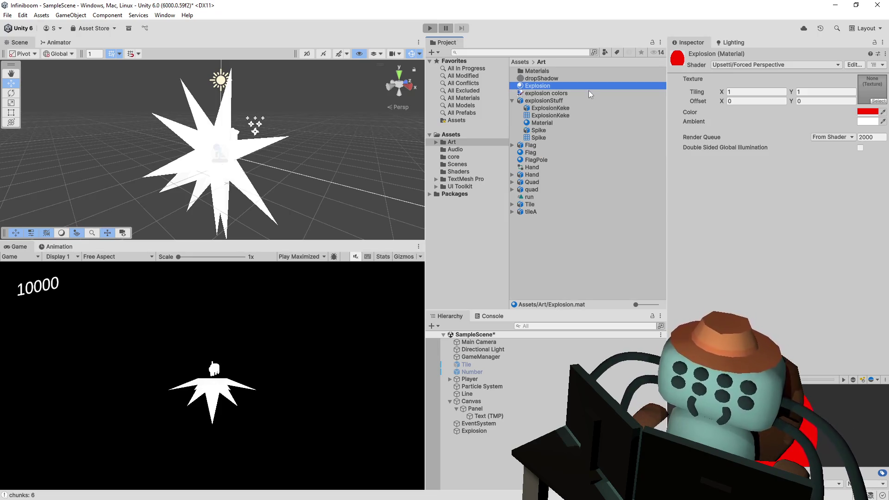
# Apply the Explosion material to the star mesh and select the Explosion object
pyautogui.moveTo(539, 86); pyautogui.dragTo(244, 187)
pyautogui.moveTo(338, 193)
pyautogui.mouseDown()
pyautogui.moveTo(282, 185)
pyautogui.moveTo(333, 182)
pyautogui.mouseUp()
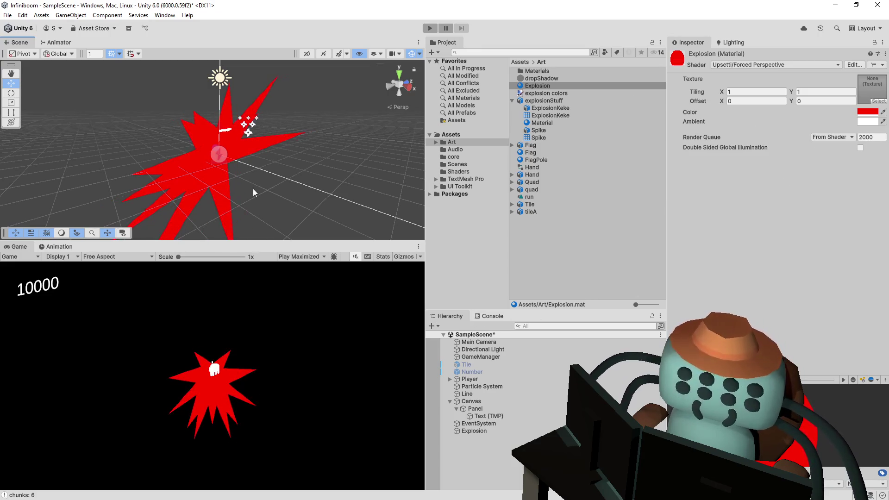
pyautogui.click(219, 187)
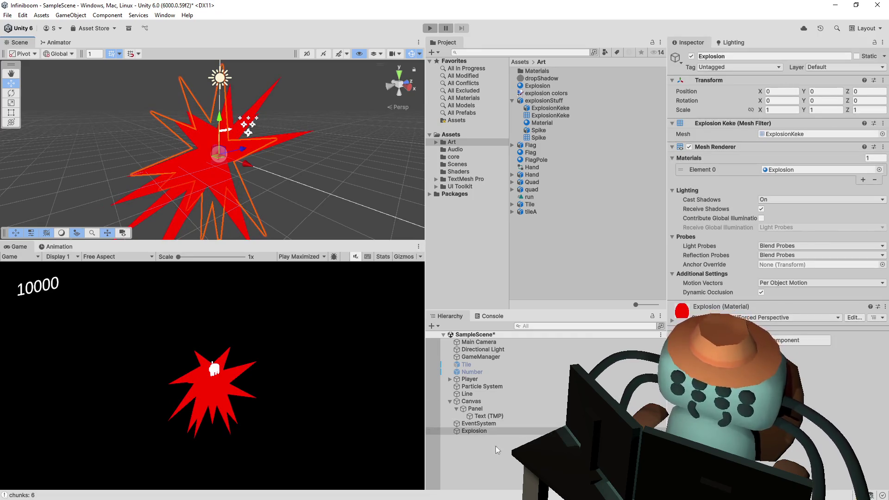
pyautogui.click(469, 431)
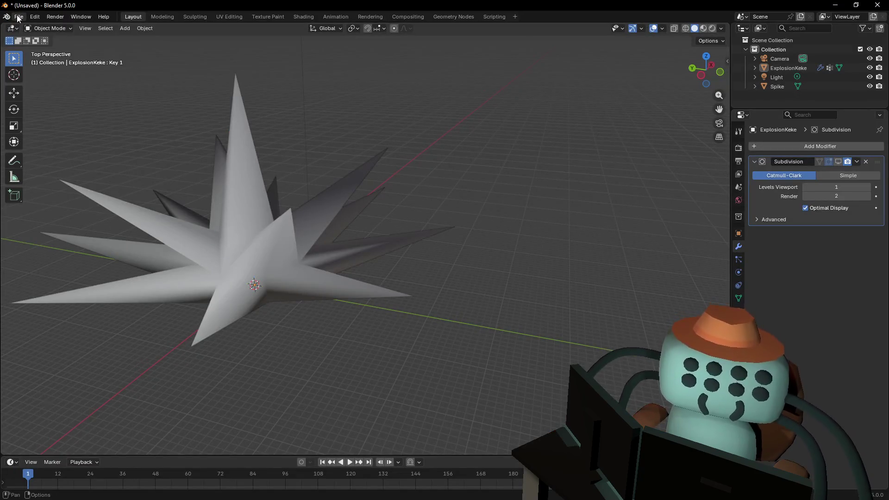
pyautogui.click(19, 17)
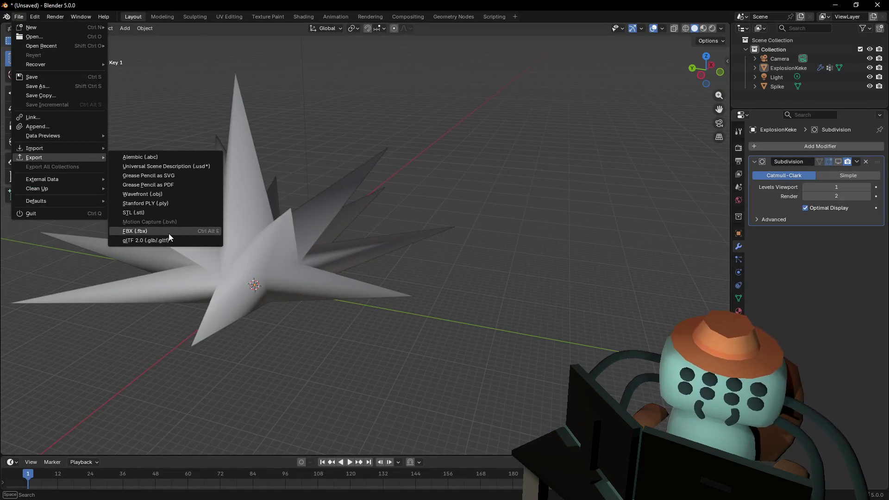
pyautogui.click(169, 232)
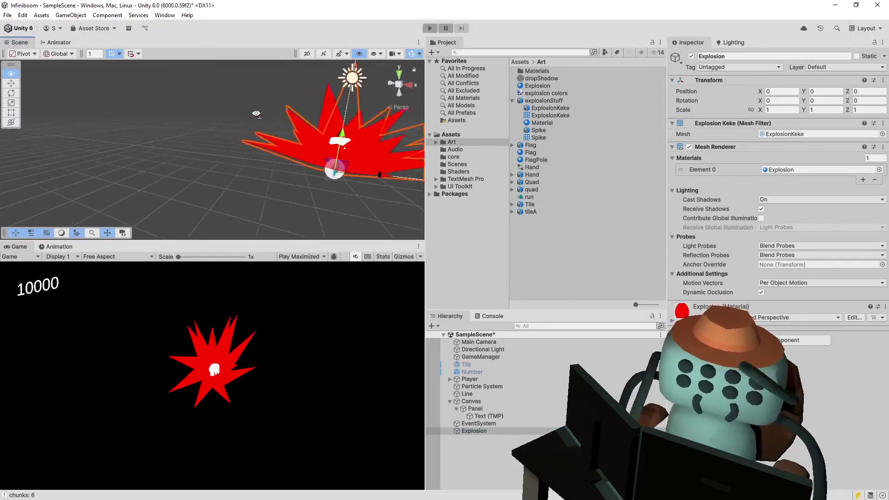
pyautogui.moveTo(256, 113); pyautogui.dragTo(95, 88)
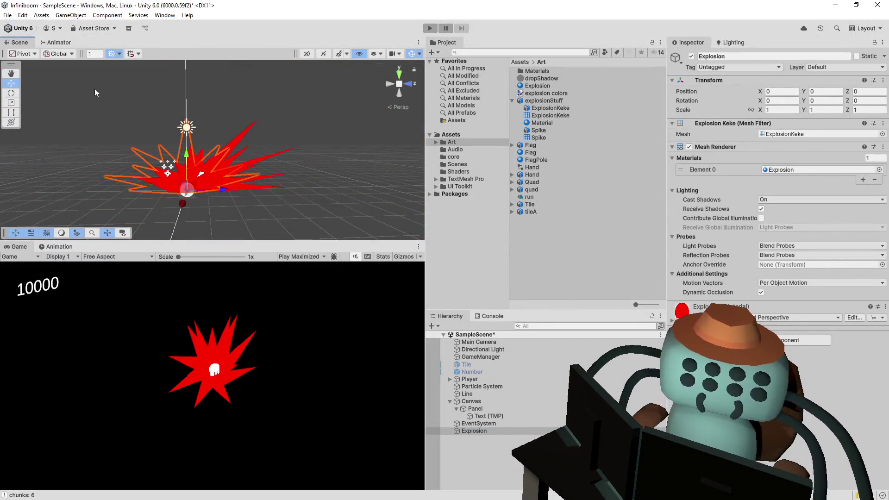
pyautogui.moveTo(228, 169)
pyautogui.mouseDown()
pyautogui.moveTo(380, 181)
pyautogui.moveTo(437, 221)
pyautogui.mouseUp()
pyautogui.click(361, 179)
pyautogui.moveTo(361, 179); pyautogui.dragTo(353, 176)
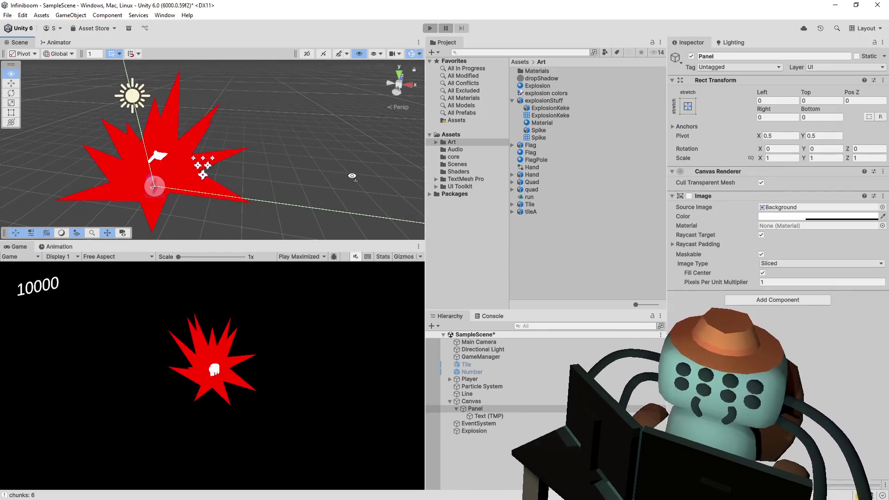
pyautogui.moveTo(406, 189); pyautogui.dragTo(401, 240)
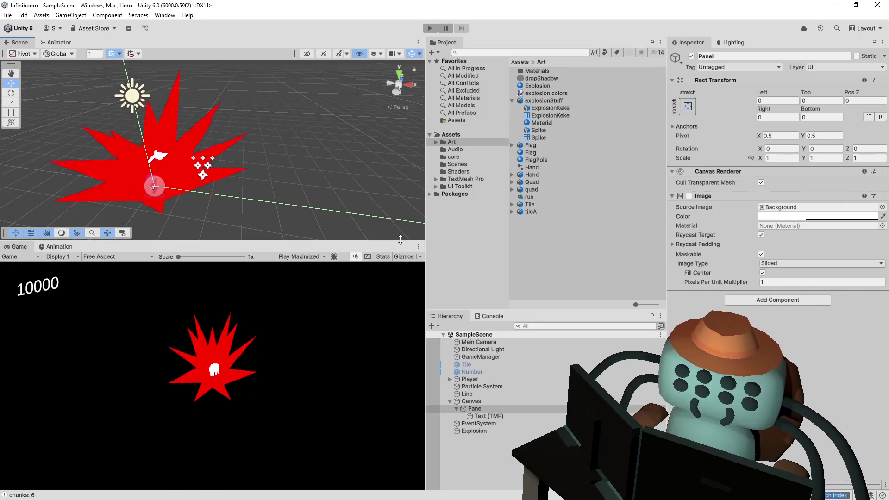
pyautogui.click(153, 210)
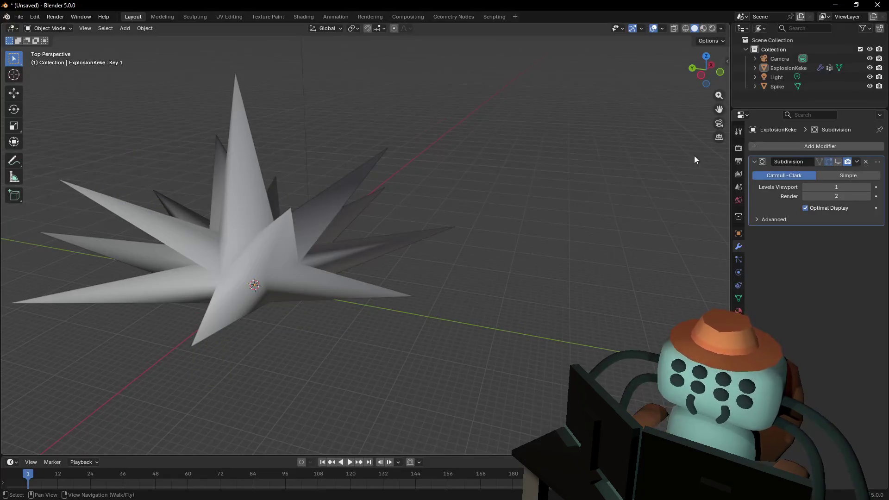
# Add a white Vertex Color attribute to the ExplosionKeke mesh's Color Attributes
pyautogui.click(739, 298)
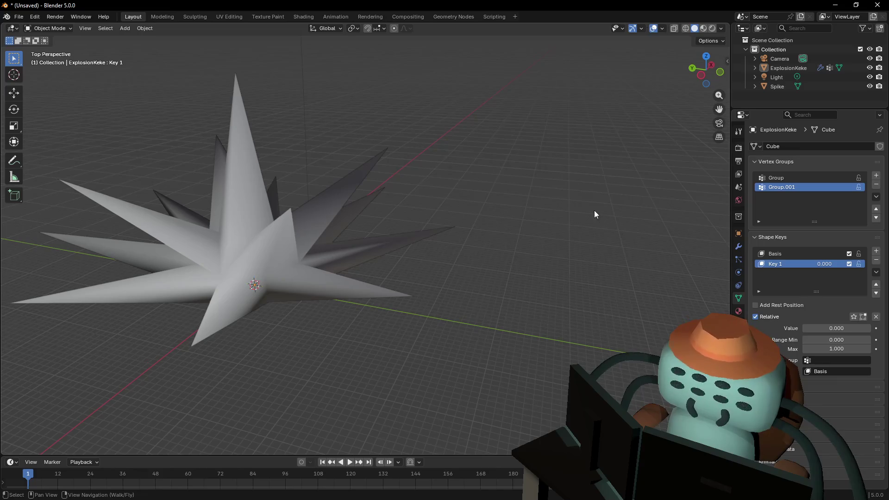
pyautogui.click(364, 243)
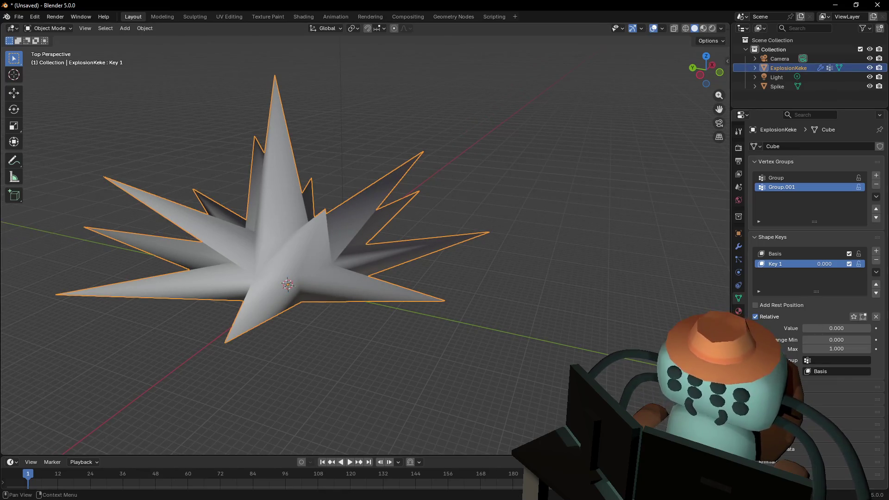
pyautogui.click(772, 400)
pyautogui.click(876, 413)
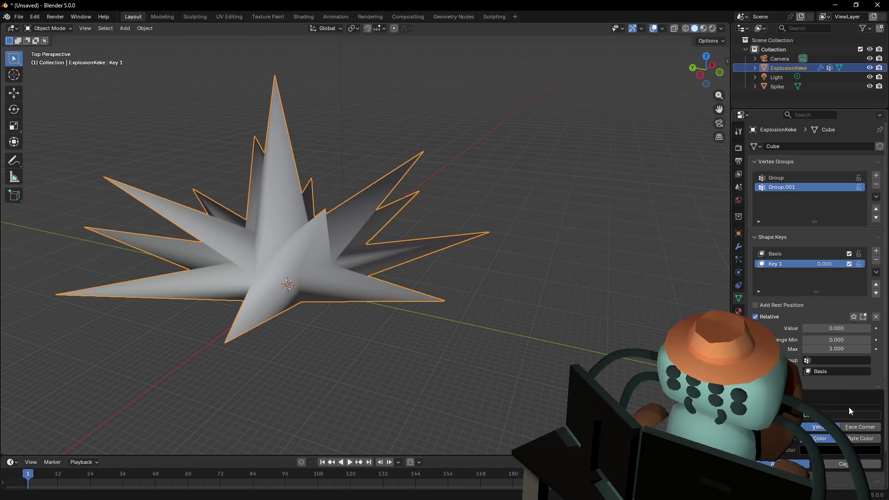
pyautogui.click(830, 452)
pyautogui.moveTo(874, 348); pyautogui.dragTo(874, 290)
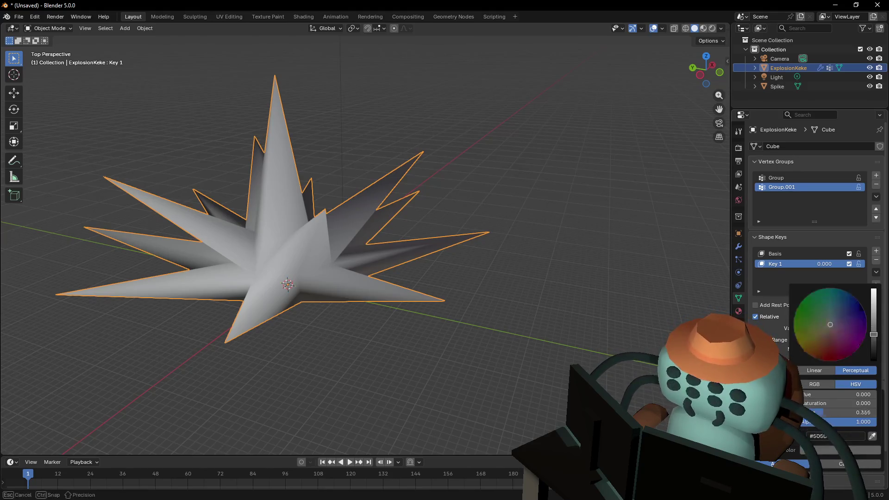
pyautogui.click(786, 464)
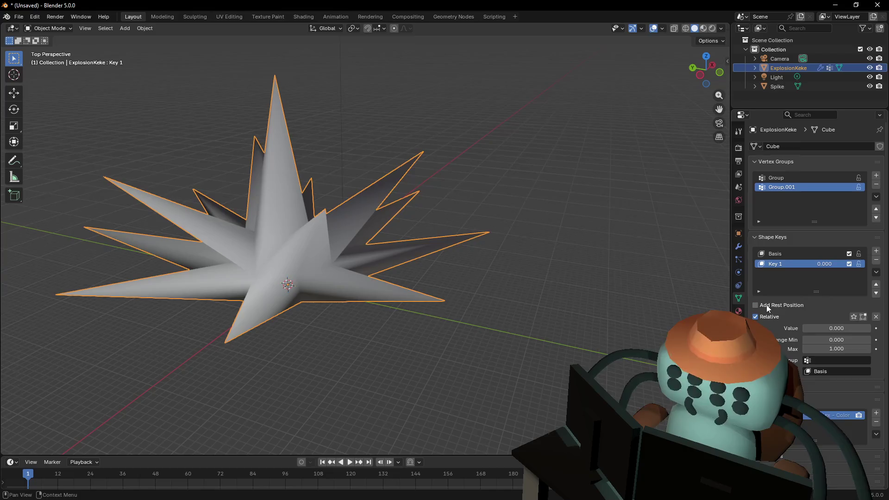
pyautogui.click(18, 17)
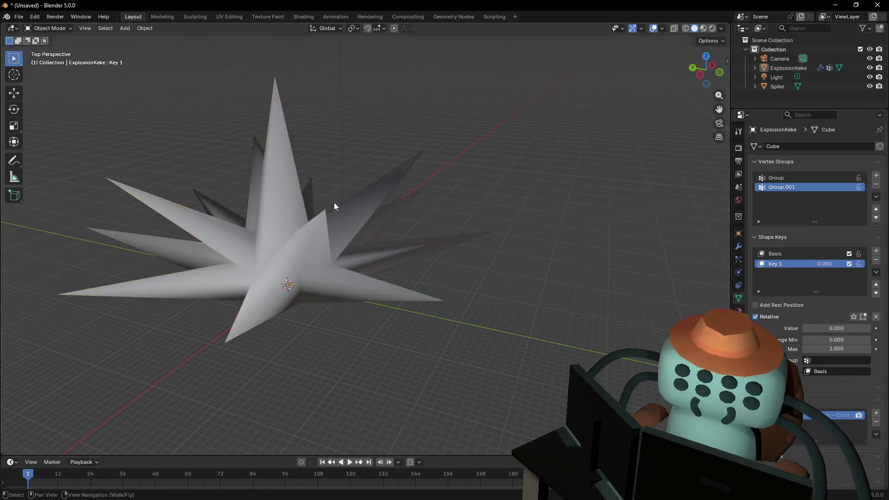
# In Edit Mode make Basis the active shape key, then return to Object Mode
pyautogui.press('Tab')
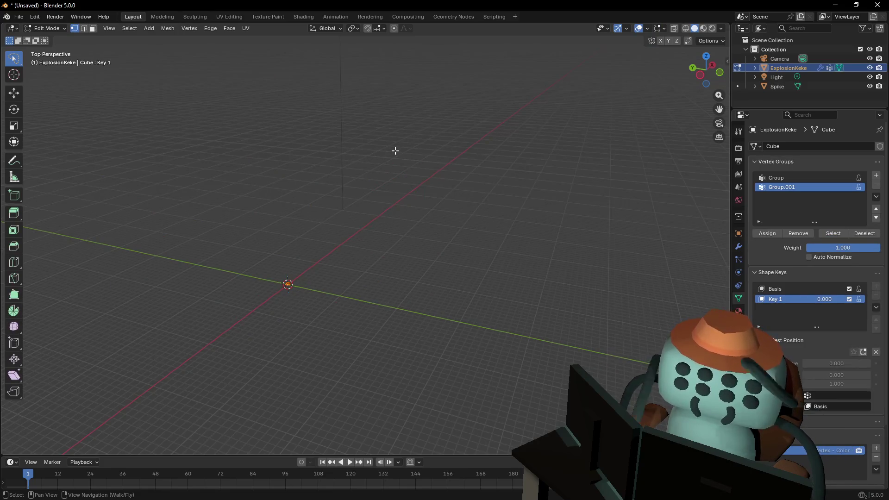
pyautogui.click(815, 290)
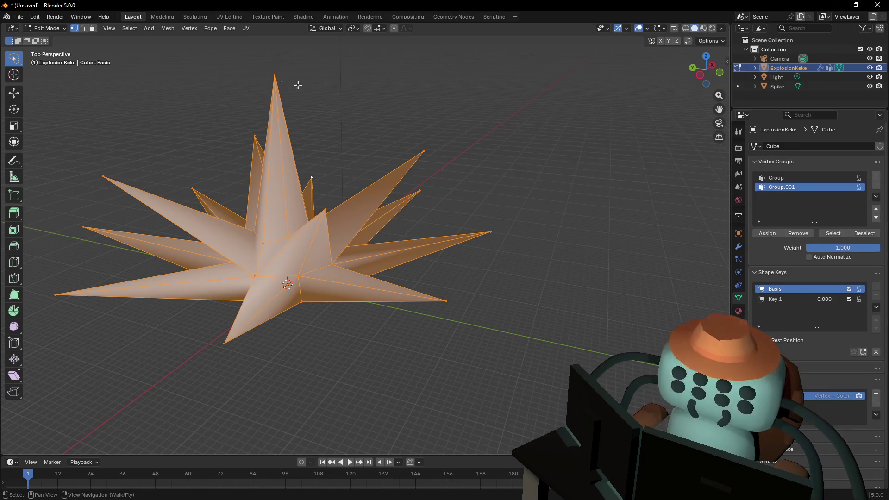
pyautogui.press('Tab')
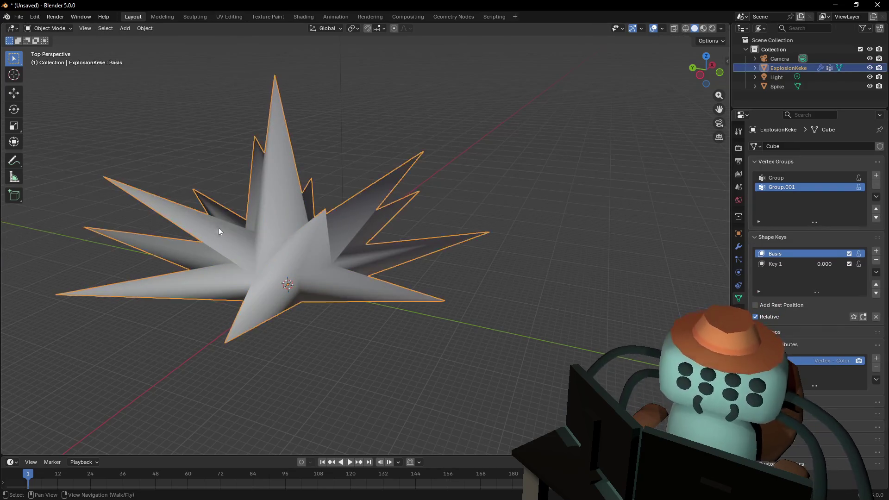
# Add a Color attribute to the explosion mesh and export it as FBX for Unity
pyautogui.click(21, 17)
pyautogui.moveTo(34, 157)
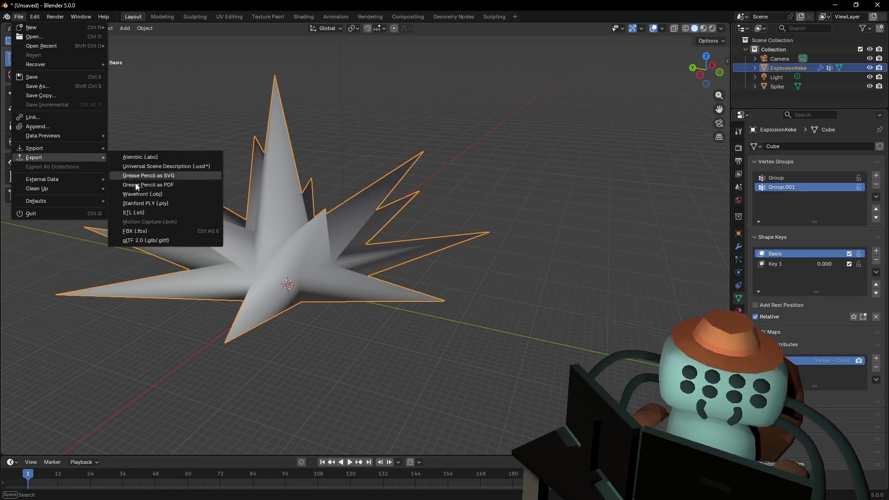
pyautogui.click(184, 232)
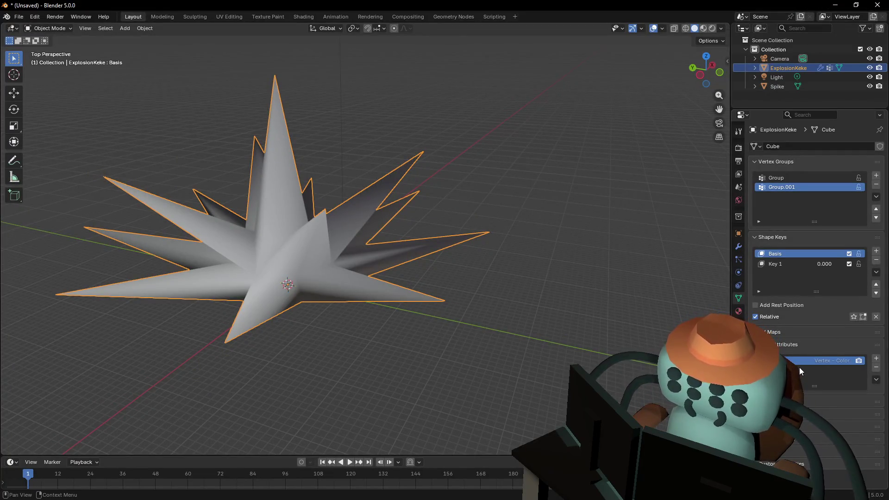
pyautogui.click(877, 359)
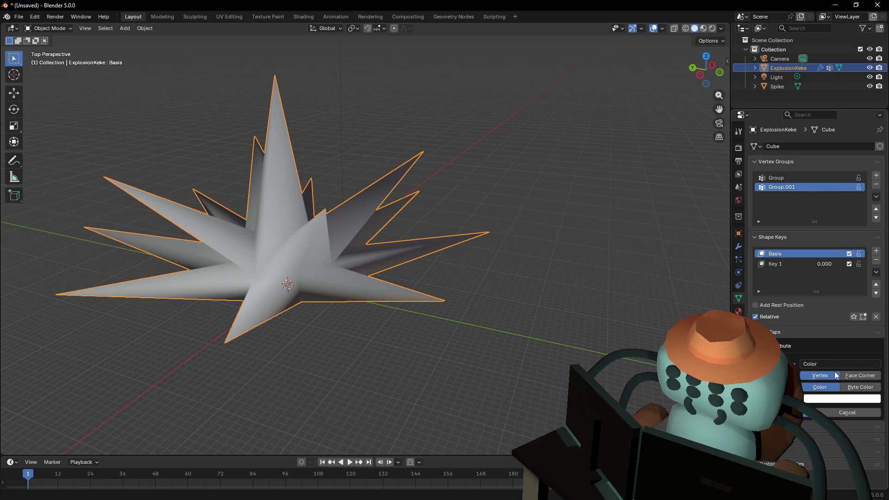
pyautogui.click(821, 411)
pyautogui.click(18, 16)
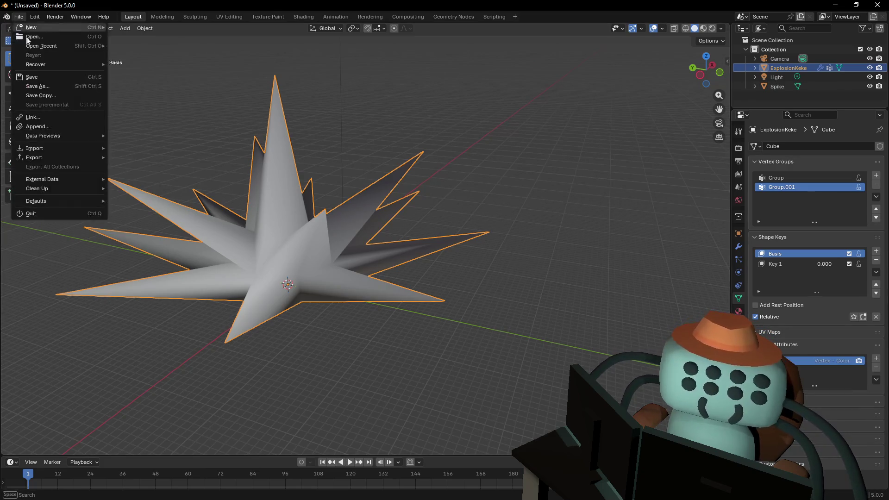
pyautogui.moveTo(35, 158)
pyautogui.click(174, 232)
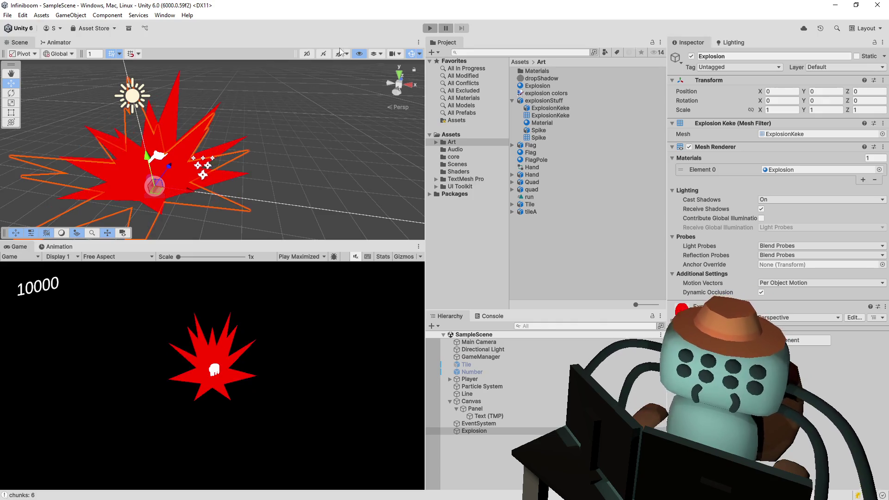
pyautogui.click(430, 28)
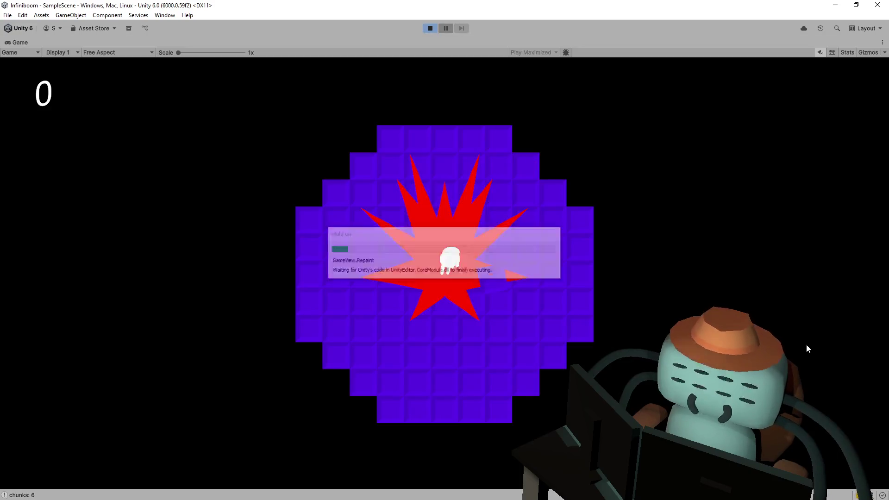
pyautogui.click(552, 240)
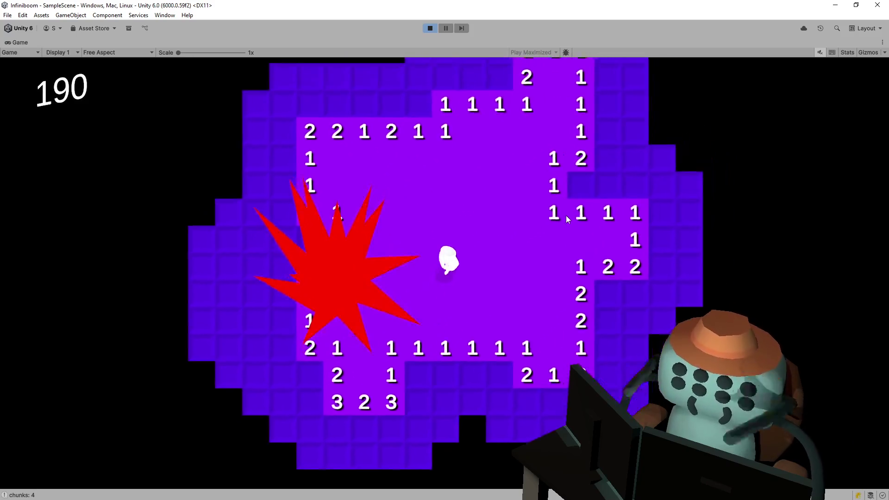
pyautogui.press('w')
pyautogui.press('a')
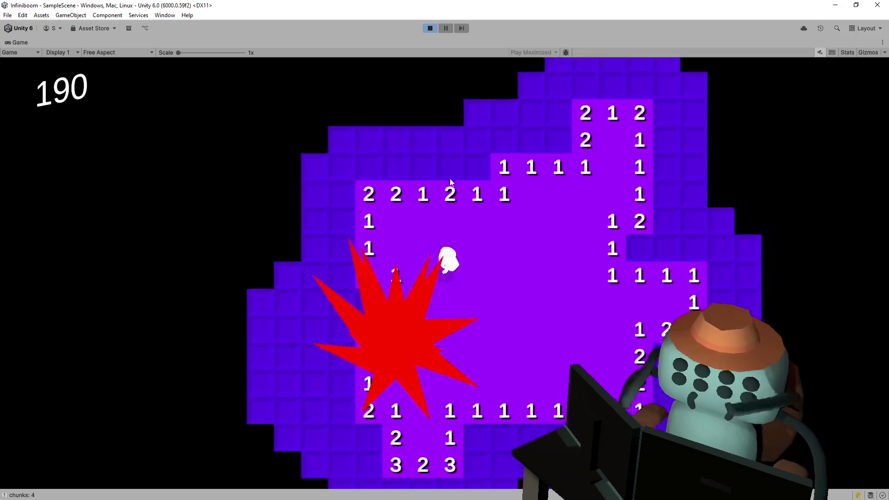
pyautogui.click(405, 199)
pyautogui.rightClick(405, 199)
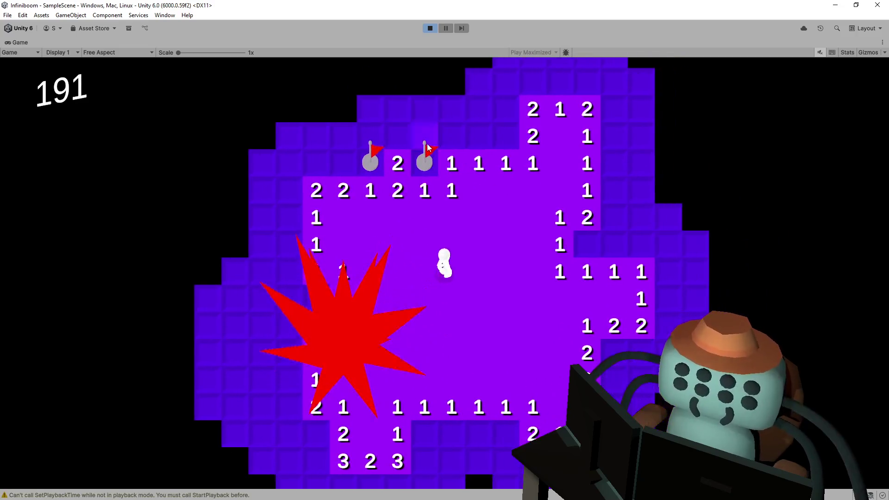
pyautogui.click(477, 136)
pyautogui.click(430, 28)
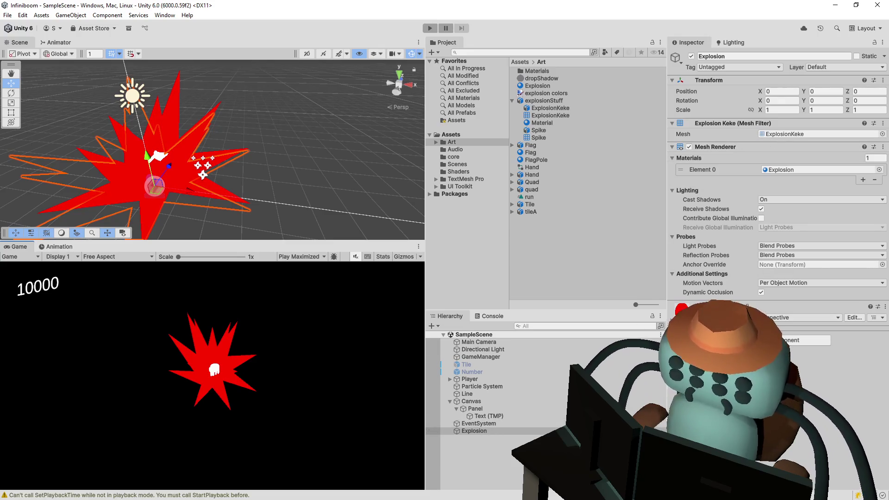
# Add a Skinned Mesh Renderer component to the Explosion object
pyautogui.click(775, 341)
pyautogui.press('BackSpace')
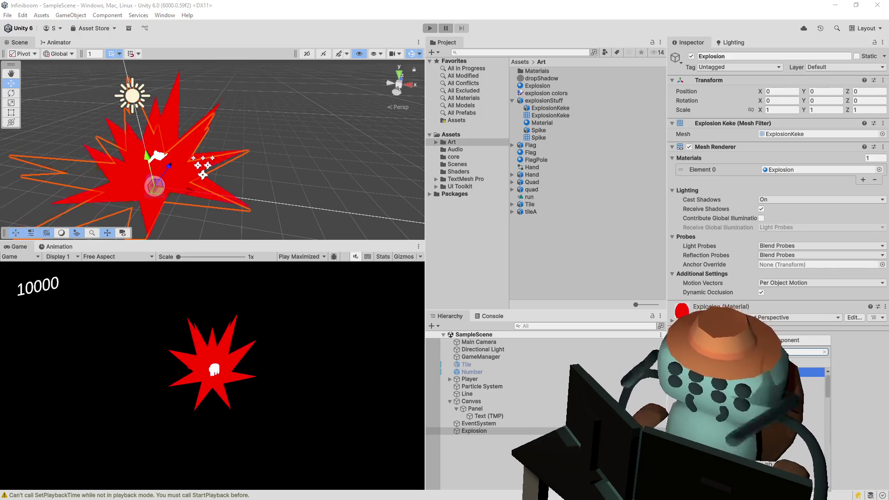
pyautogui.press('Return')
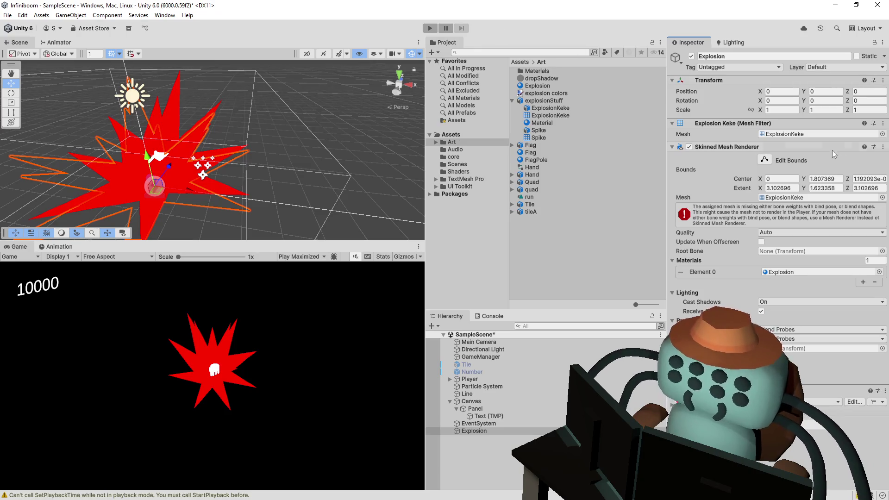
# Revert Explosion to the plain Mesh Renderer and show explosionStuff's model import settings
pyautogui.click(883, 146)
pyautogui.click(791, 207)
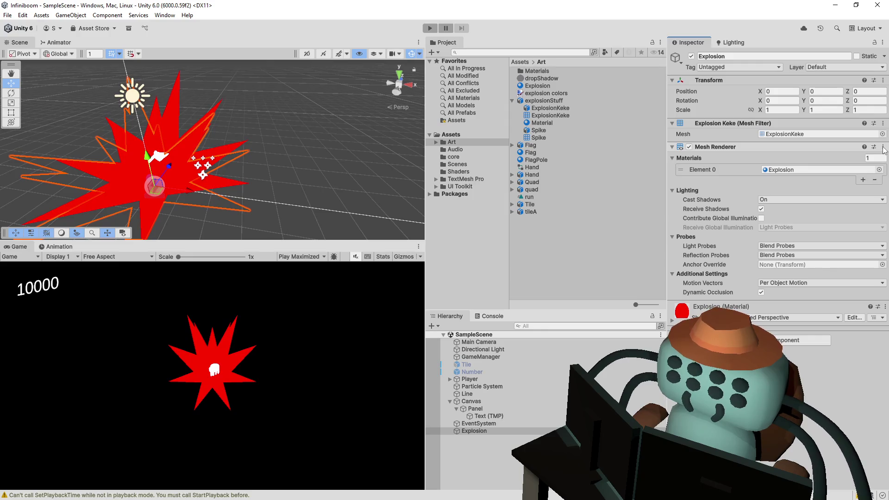
pyautogui.click(788, 340)
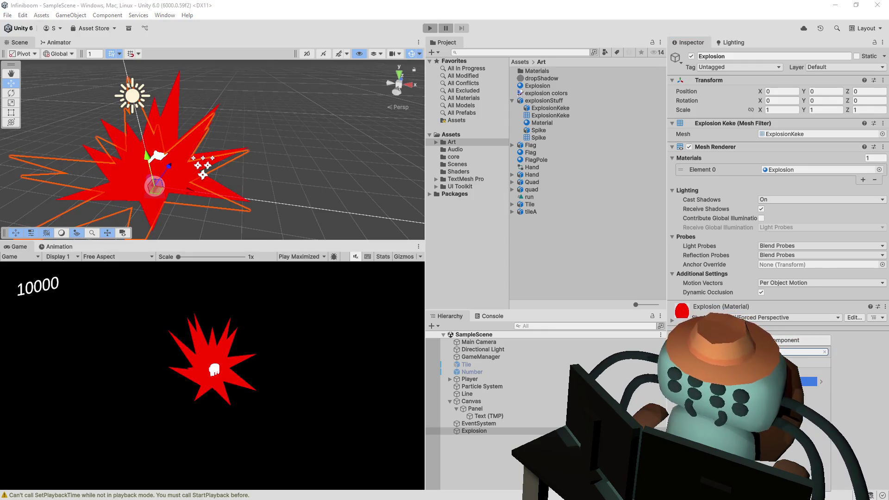
pyautogui.press('Escape')
pyautogui.hotkey('ctrl', 'z')
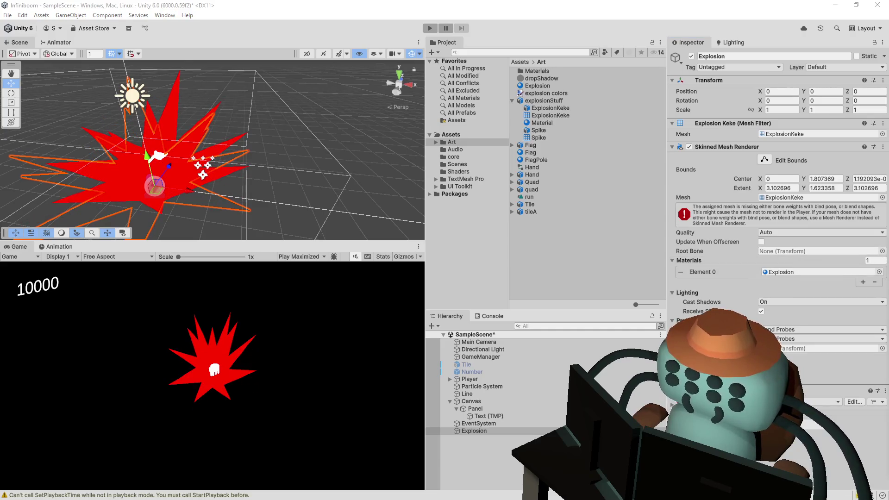
pyautogui.click(800, 251)
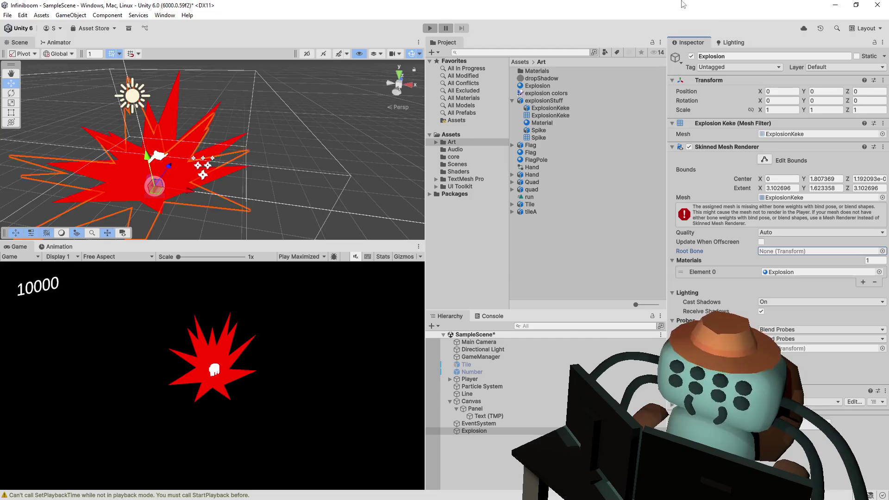
pyautogui.click(553, 101)
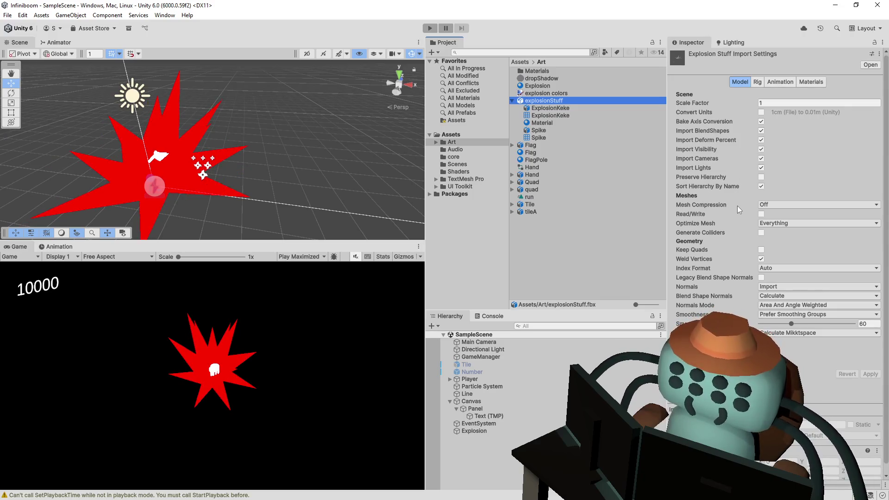
pyautogui.scroll(-1, 738, 206)
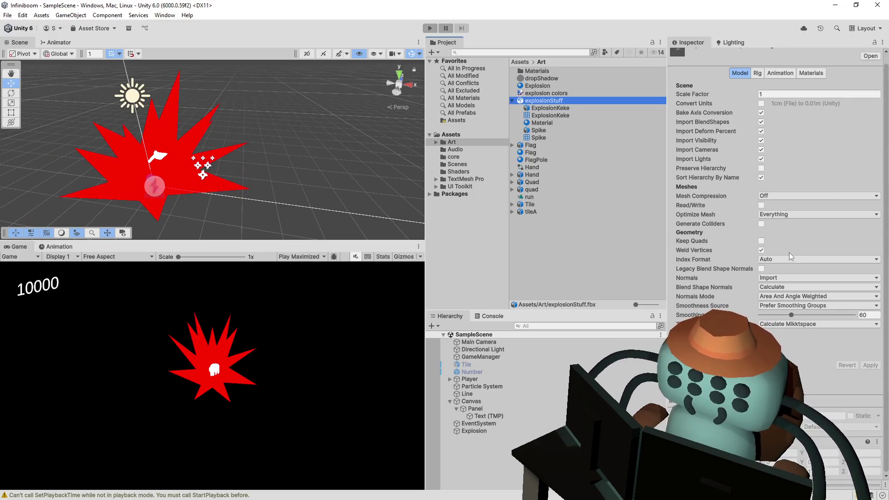
# Set explosionStuff's Blend Shape Normals to Import, apply, and undo Explosion back to a Mesh Renderer
pyautogui.click(773, 288)
pyautogui.click(773, 297)
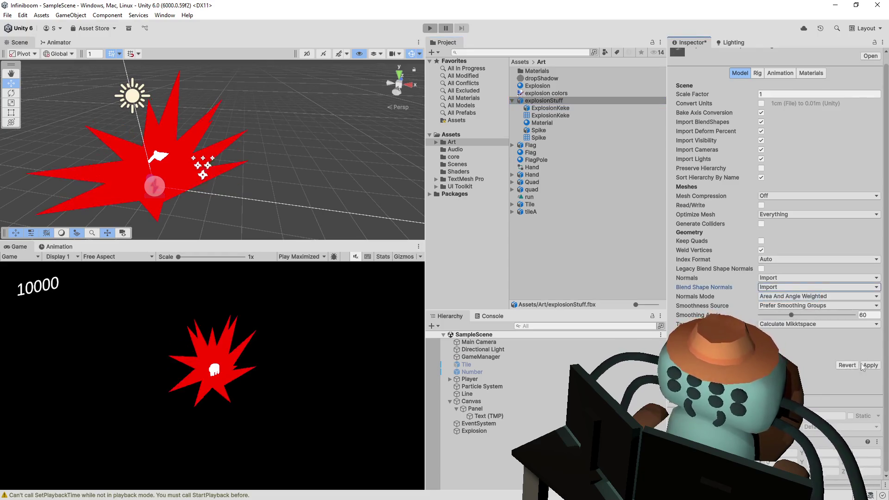
pyautogui.click(869, 367)
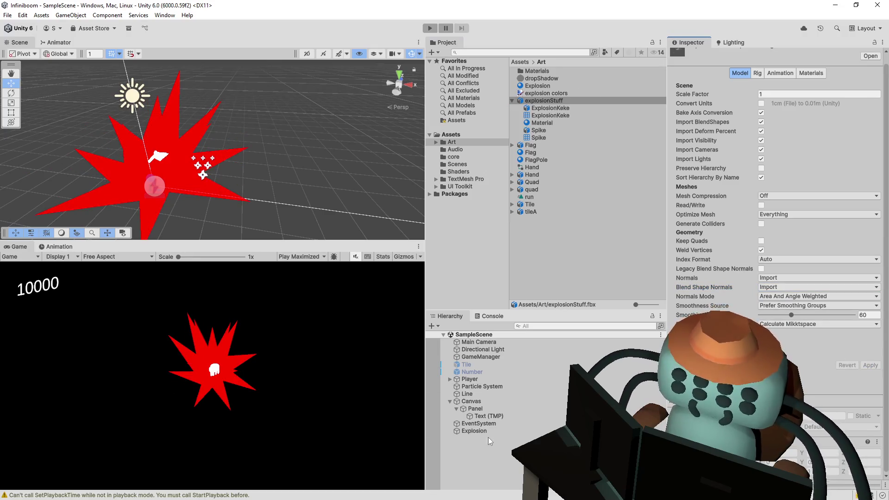
pyautogui.click(480, 431)
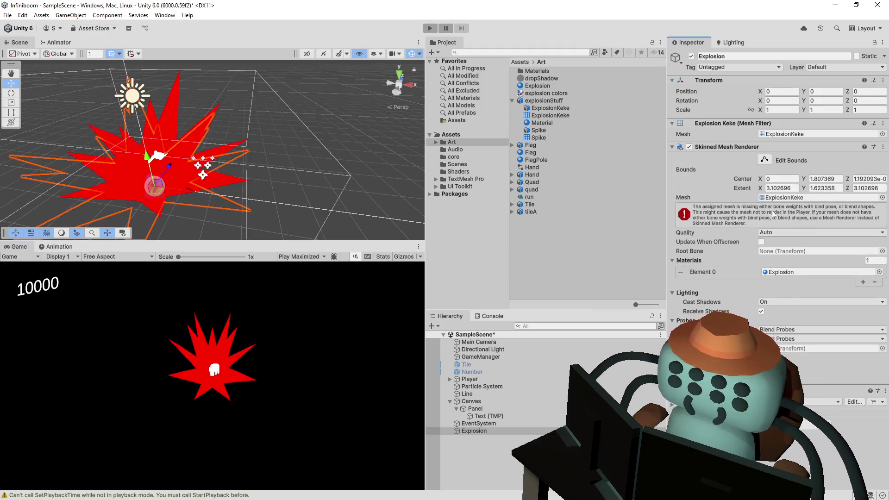
pyautogui.hotkey('ctrl', 'z')
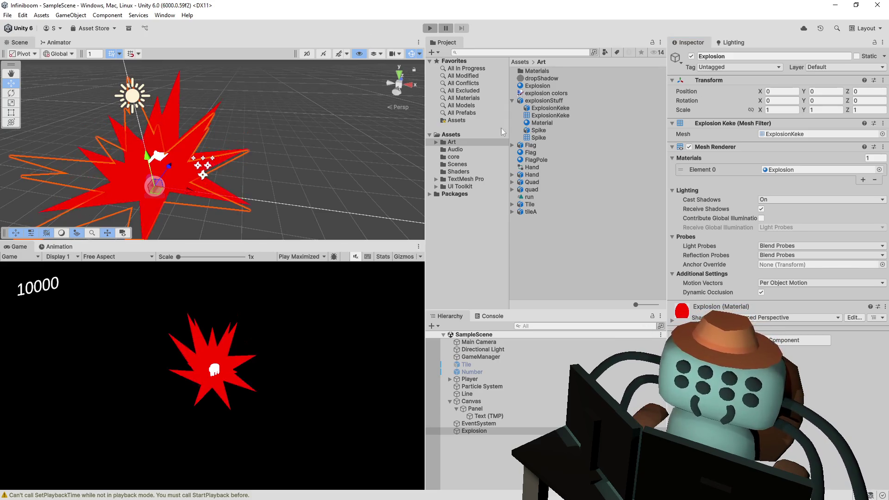
# Add an Animator component to the Explosion object
pyautogui.rightClick(496, 429)
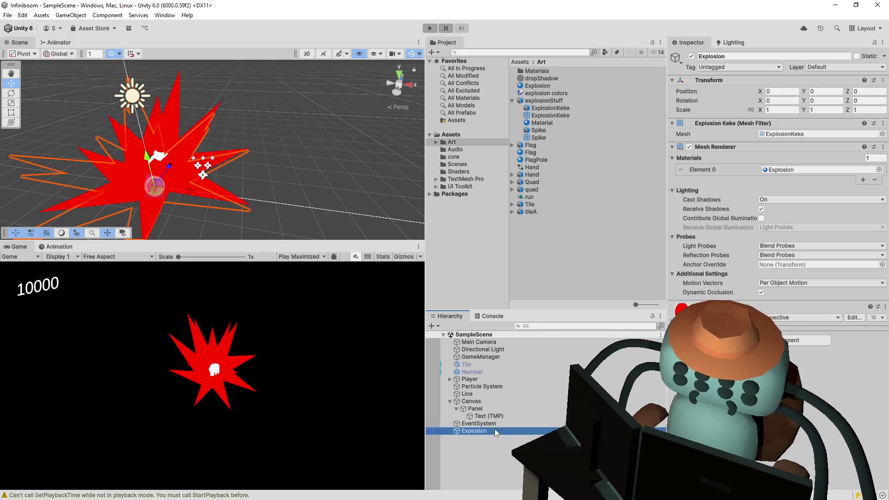
pyautogui.moveTo(556, 287)
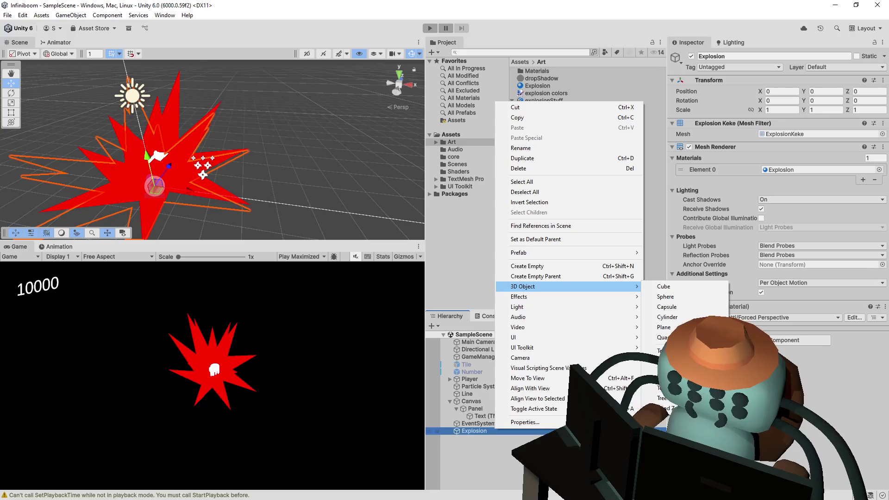
pyautogui.press('Escape')
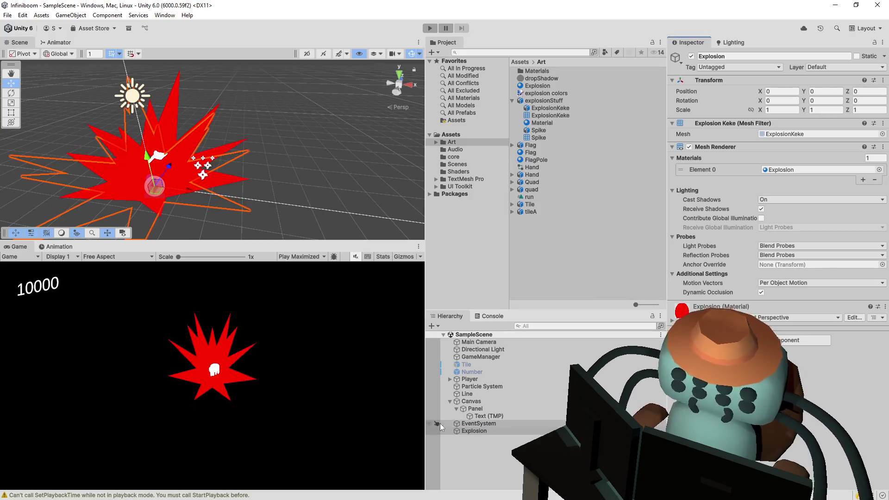
pyautogui.rightClick(498, 431)
pyautogui.press('Escape')
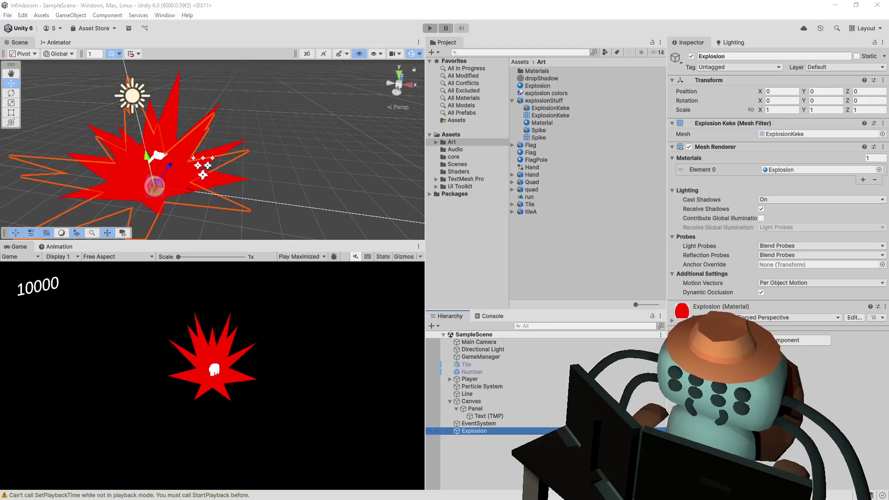
pyautogui.click(799, 340)
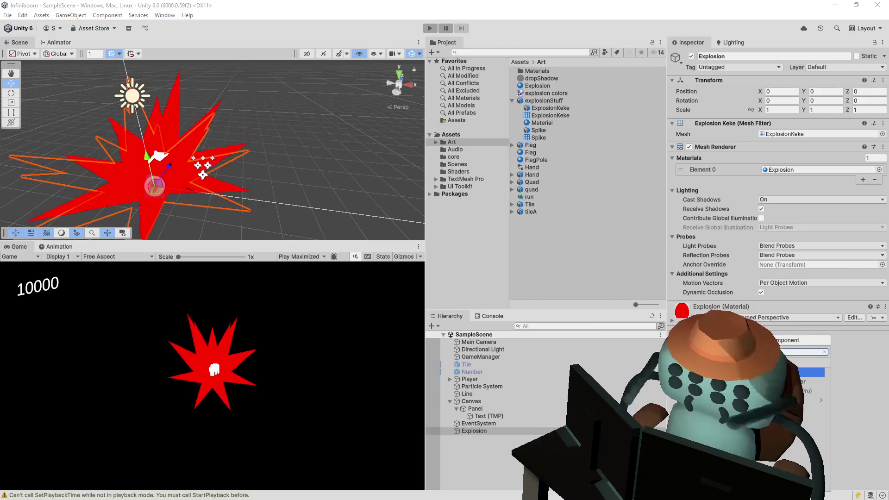
pyautogui.press('Return')
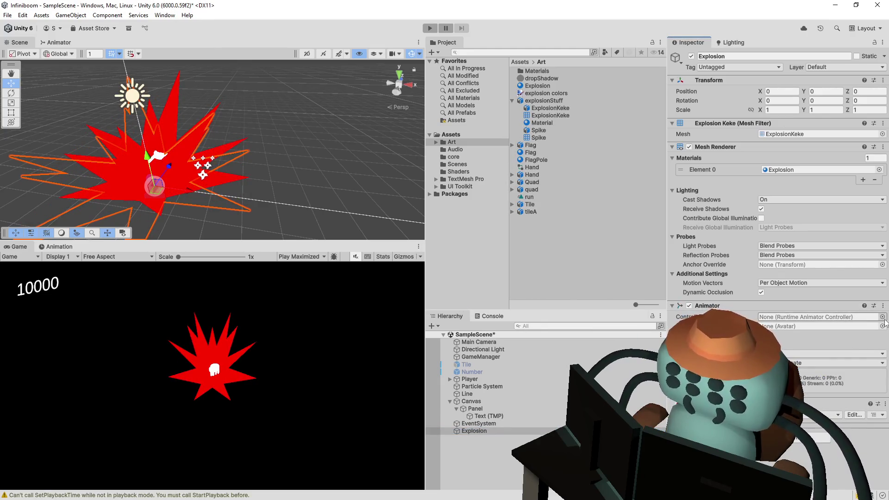
# Create an Animator Controller asset named Explosion in the Art folder
pyautogui.click(546, 255)
pyautogui.rightClick(547, 243)
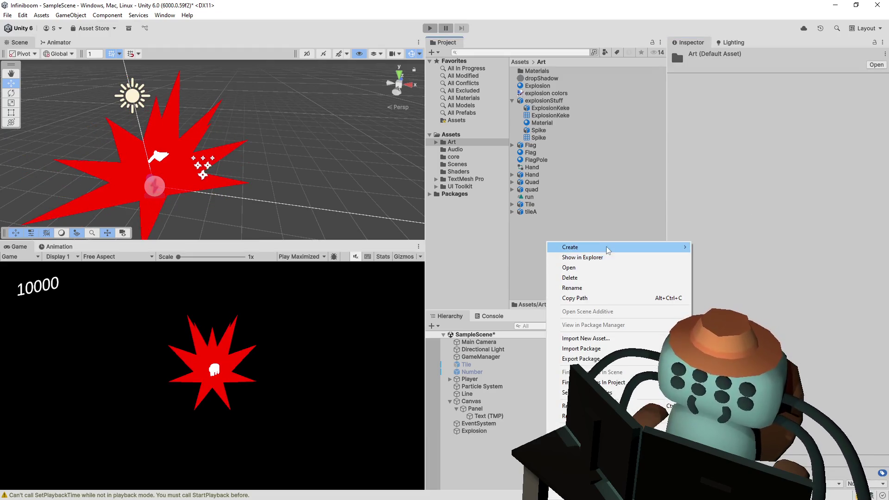
pyautogui.moveTo(719, 300)
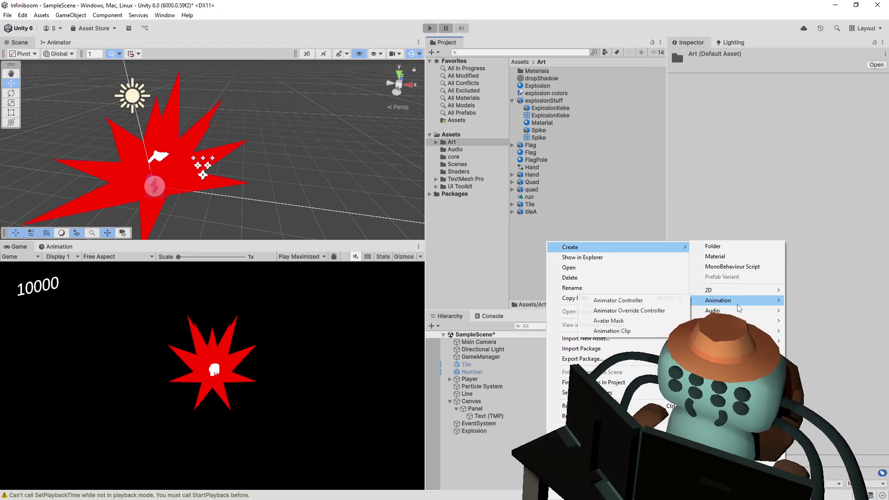
pyautogui.click(646, 299)
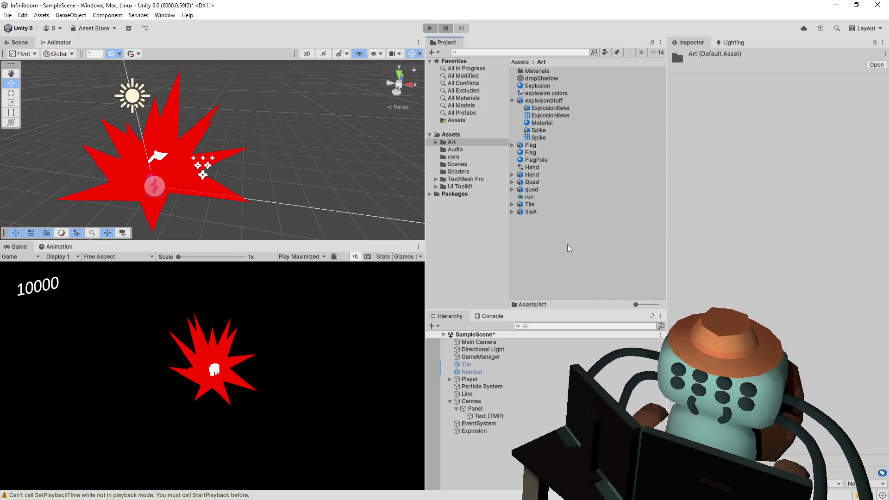
pyautogui.rightClick(575, 269)
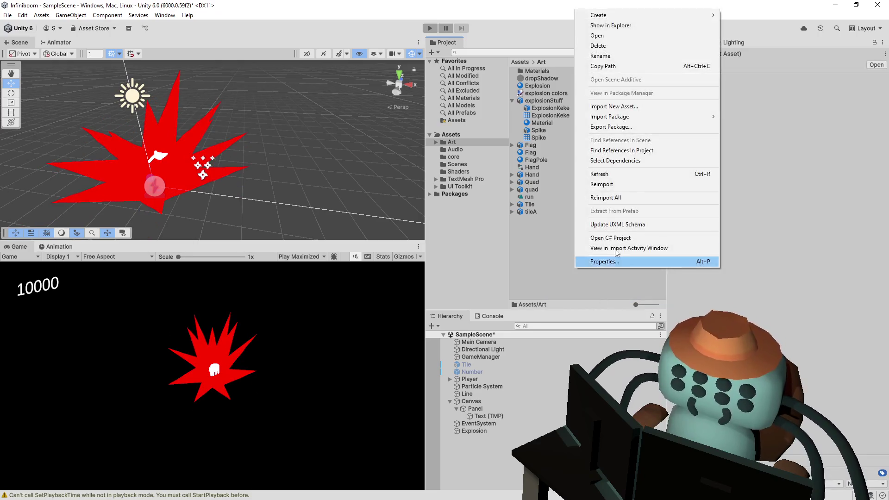
pyautogui.moveTo(625, 16)
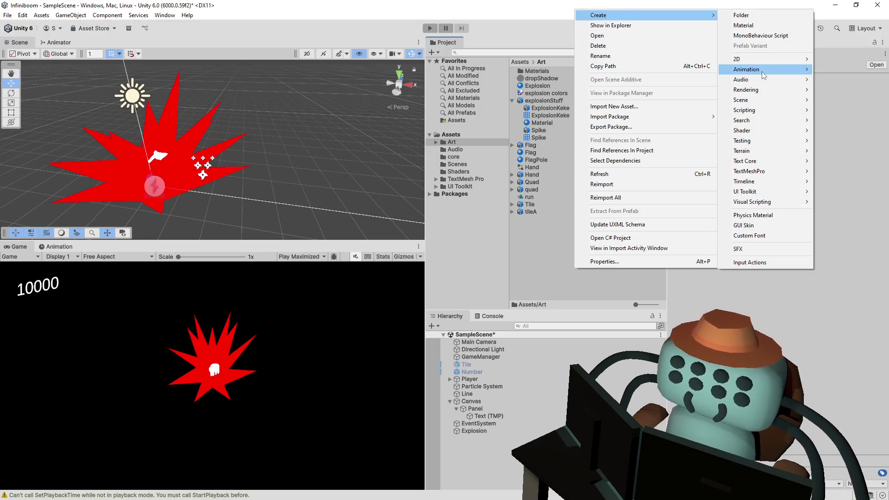
pyautogui.click(680, 72)
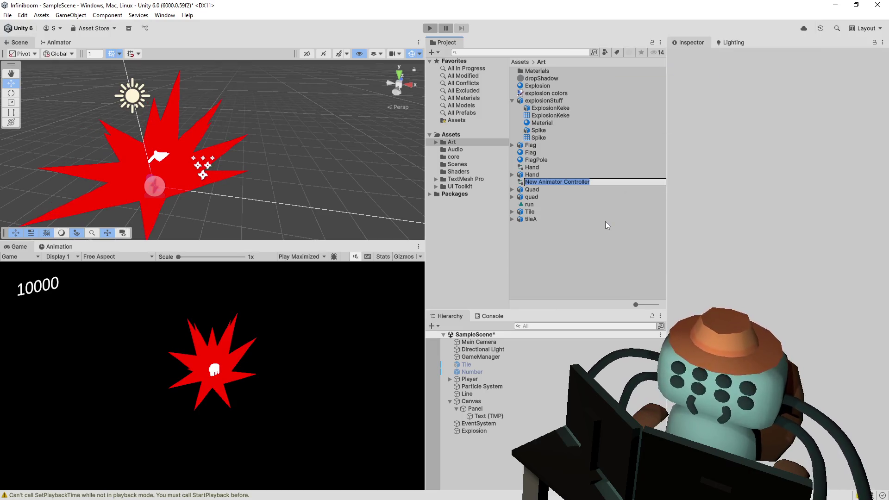
pyautogui.write('Explo')
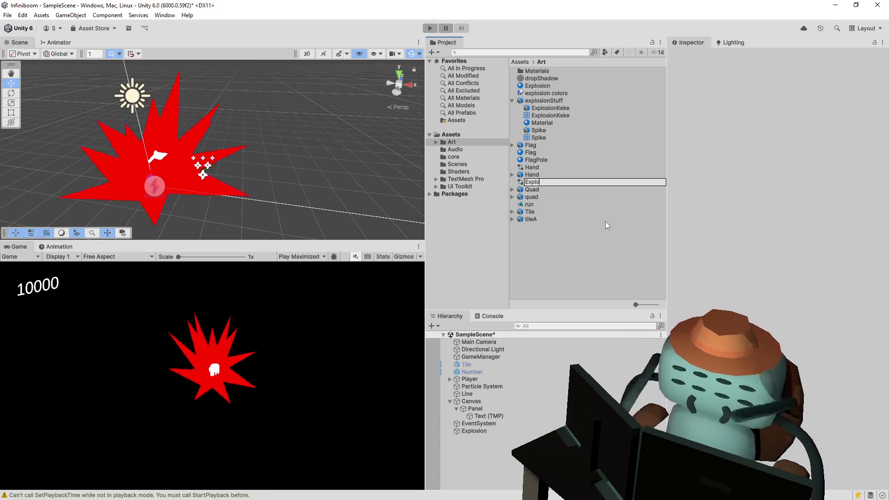
pyautogui.write('sion')
pyautogui.press('Return')
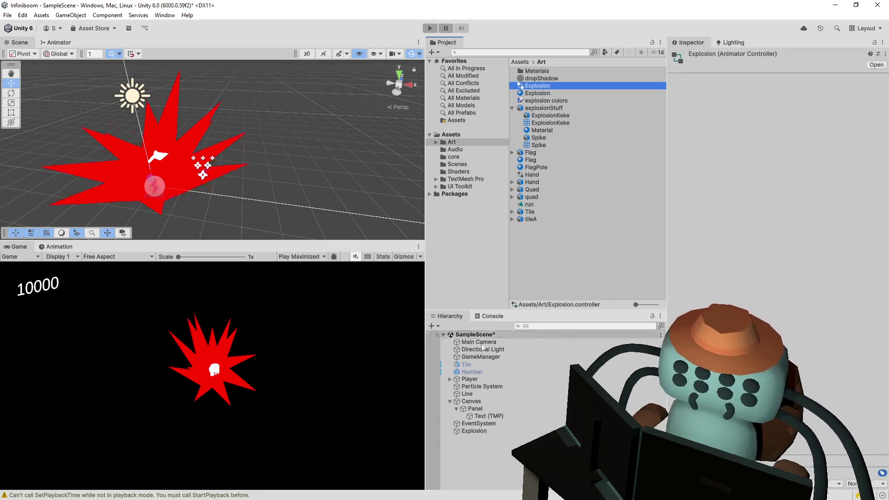
# Assign the Explosion controller to the Explosion object's Animator Controller field
pyautogui.click(474, 431)
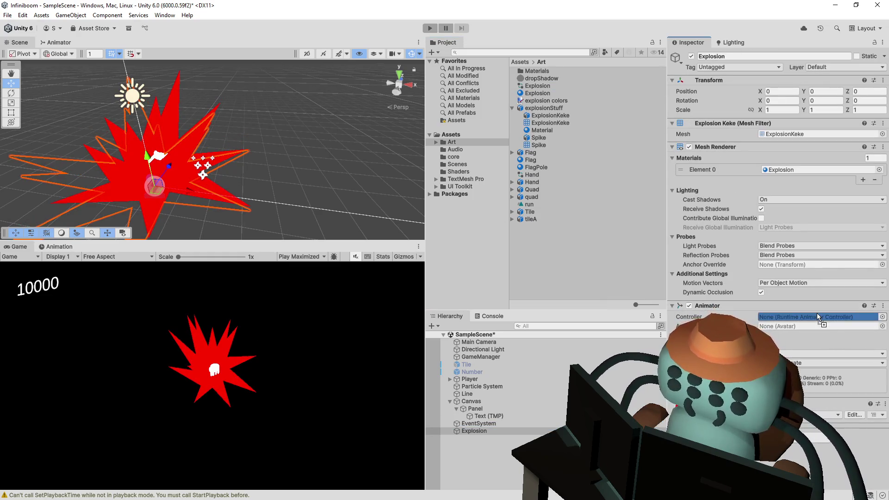
pyautogui.moveTo(546, 85); pyautogui.dragTo(819, 317)
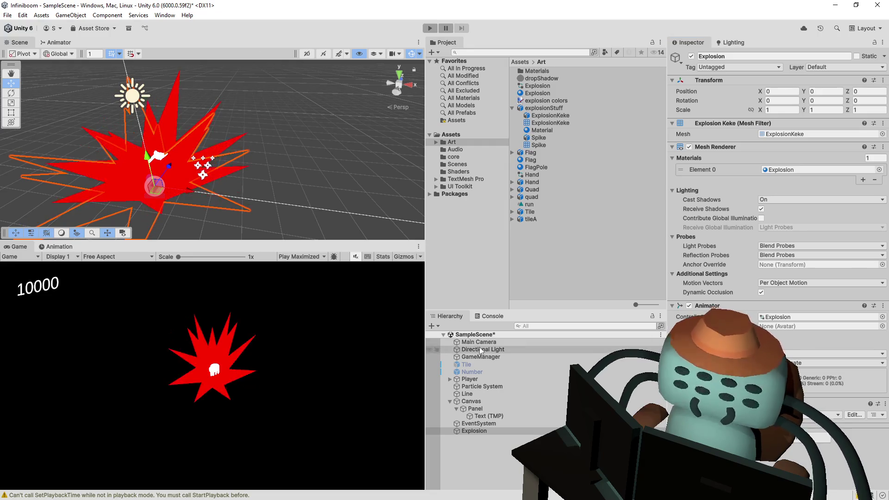
pyautogui.rightClick(499, 432)
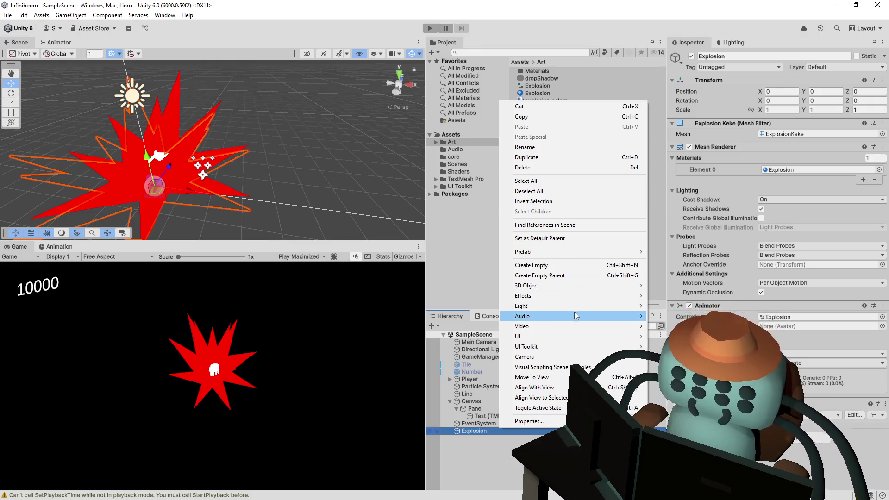
# Add a child Particle System under Explosion with Duration 0.05 and Looping off
pyautogui.moveTo(523, 296)
pyautogui.click(684, 296)
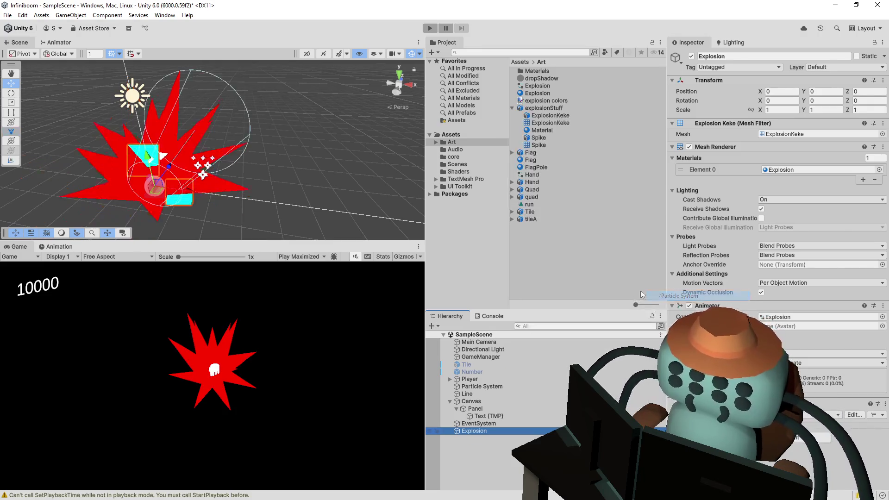
pyautogui.moveTo(219, 128)
pyautogui.mouseDown()
pyautogui.moveTo(179, 85)
pyautogui.moveTo(209, 105)
pyautogui.mouseUp()
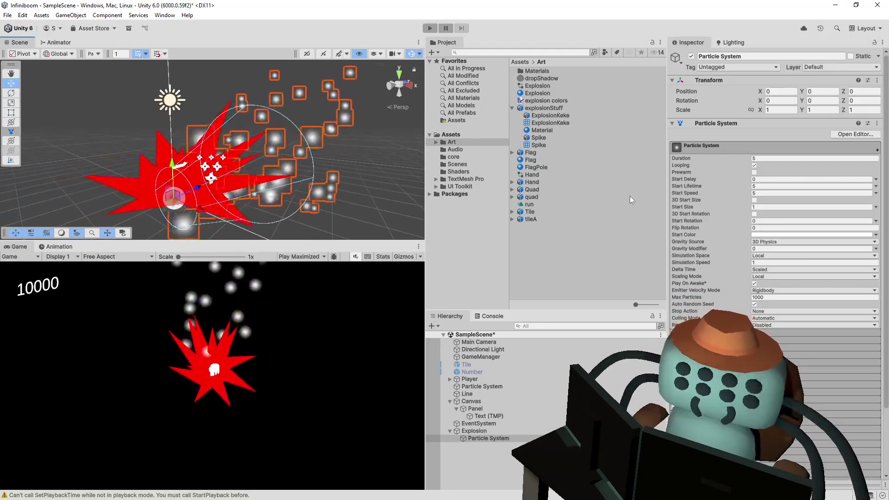
pyautogui.click(779, 158)
pyautogui.write('0.05')
pyautogui.click(754, 165)
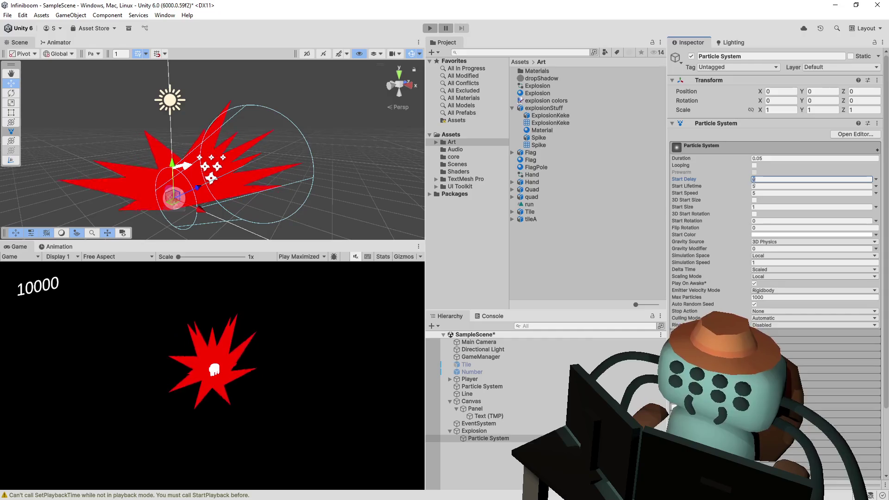
pyautogui.write('.5')
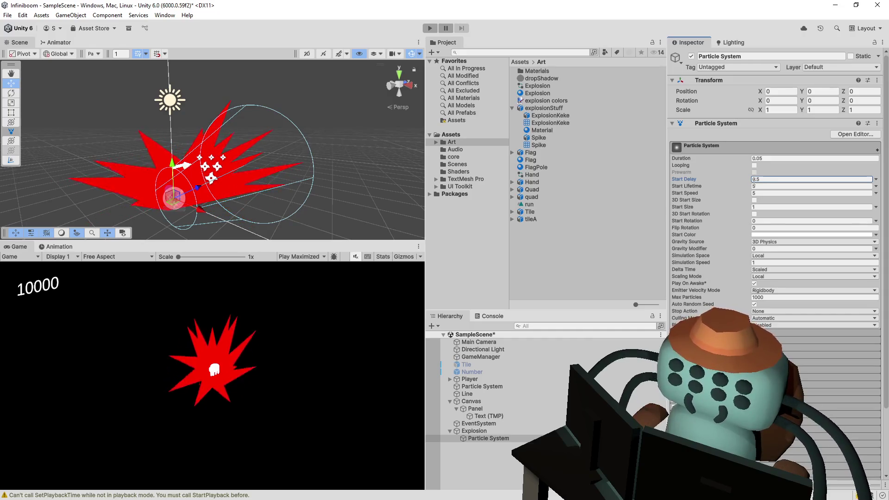
pyautogui.write('0.25')
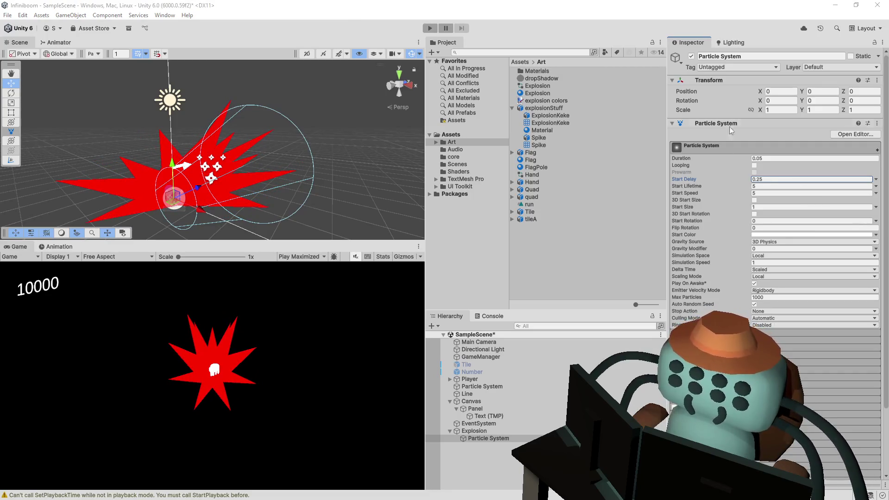
# Make Start Lifetime a random range 0.25–1 and Start Speed a random range 1–5
pyautogui.click(763, 187)
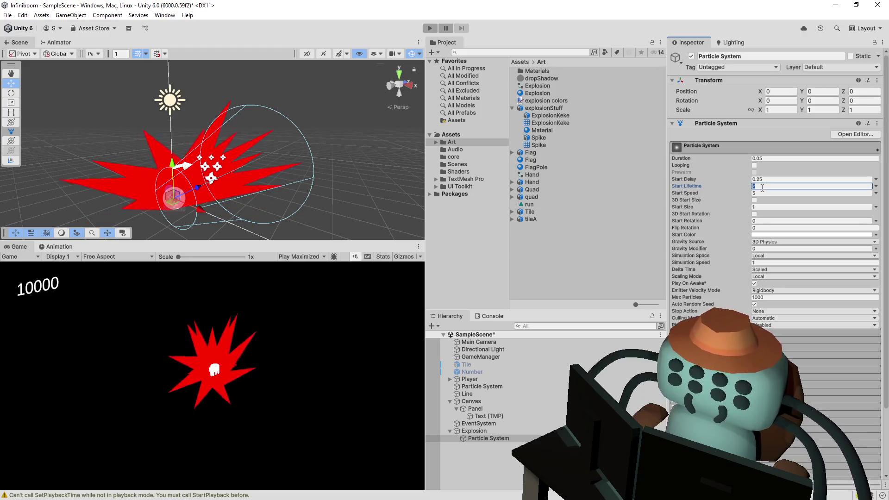
pyautogui.click(877, 188)
pyautogui.click(839, 214)
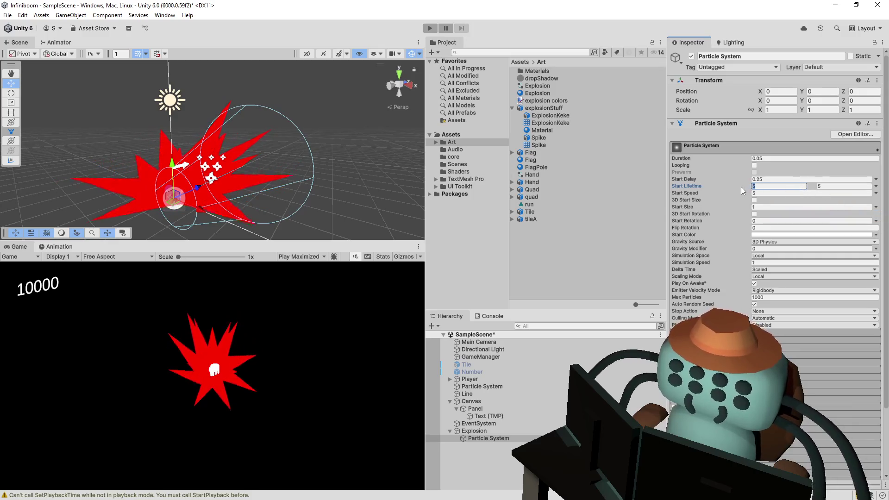
pyautogui.write('0.25')
pyautogui.click(832, 188)
pyautogui.write('1')
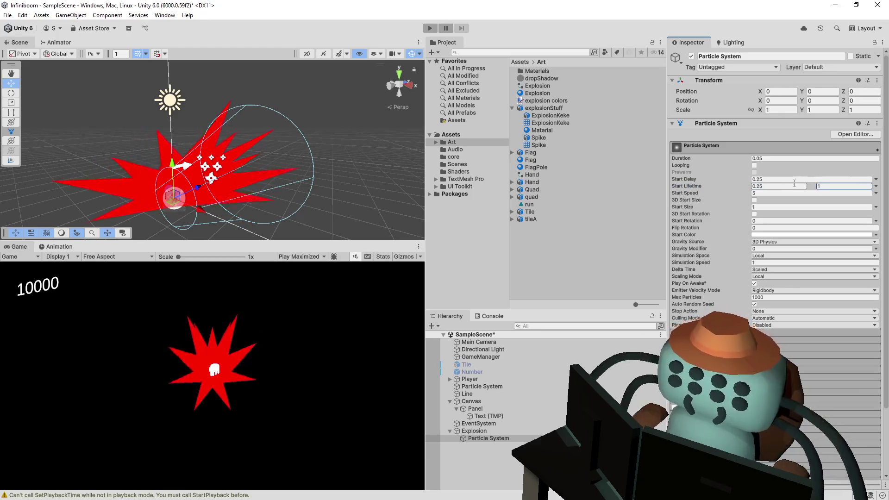
pyautogui.click(877, 193)
pyautogui.click(838, 221)
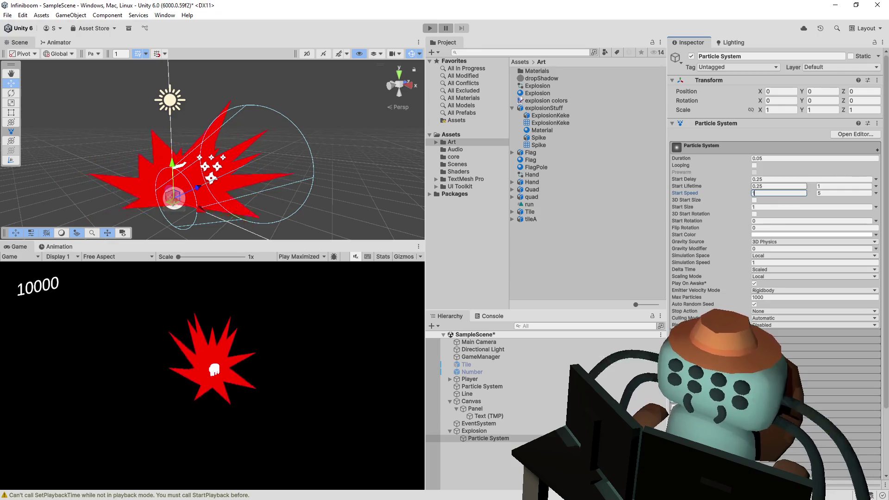
# Make Start Size a random range from 0.5 to 1.25
pyautogui.click(755, 200)
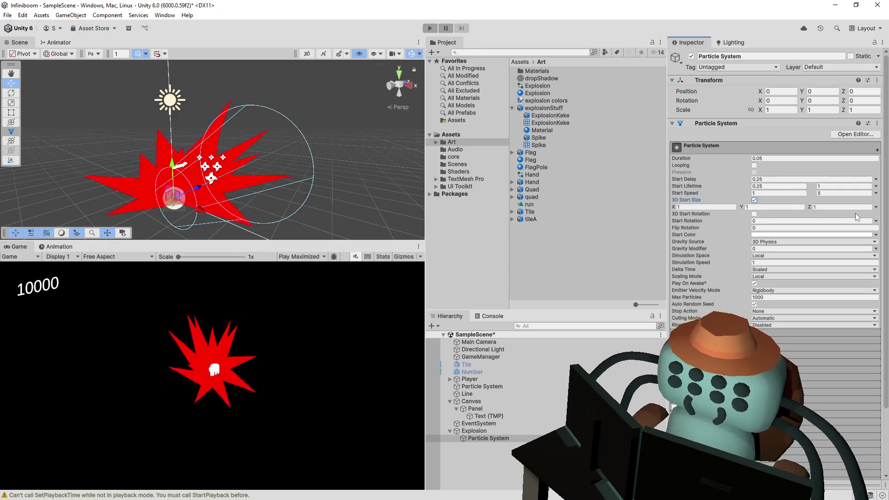
pyautogui.click(876, 208)
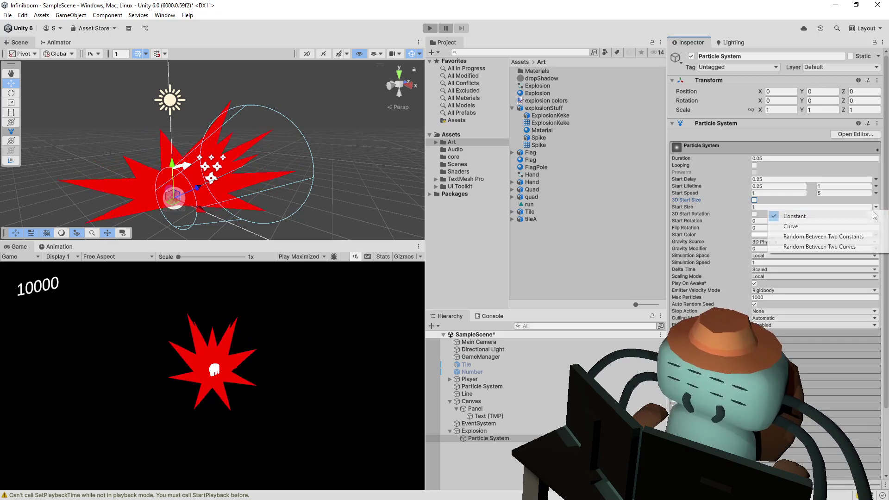
pyautogui.click(810, 235)
pyautogui.press('Tab')
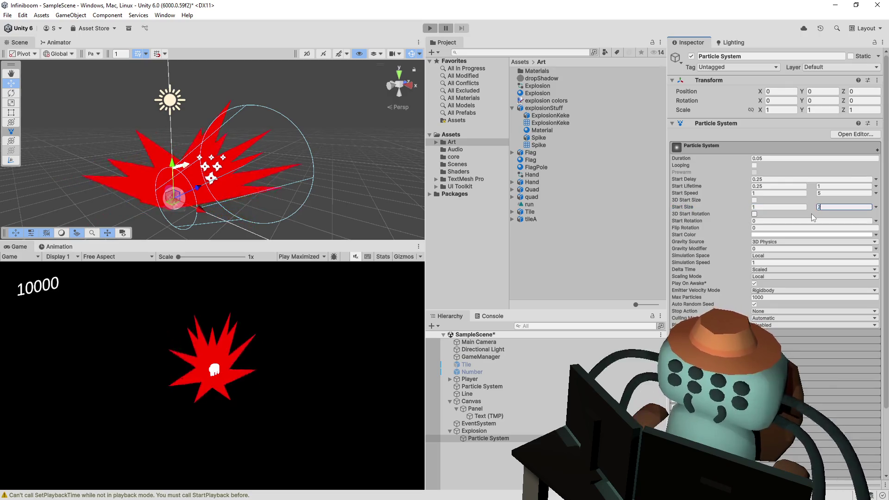
pyautogui.write('2')
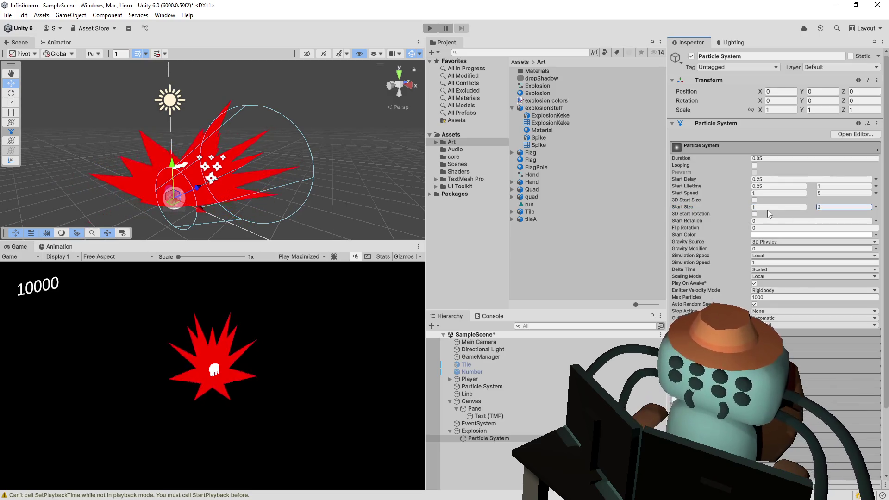
pyautogui.click(775, 207)
pyautogui.write('0.5')
pyautogui.press('Tab')
pyautogui.write('1.2')
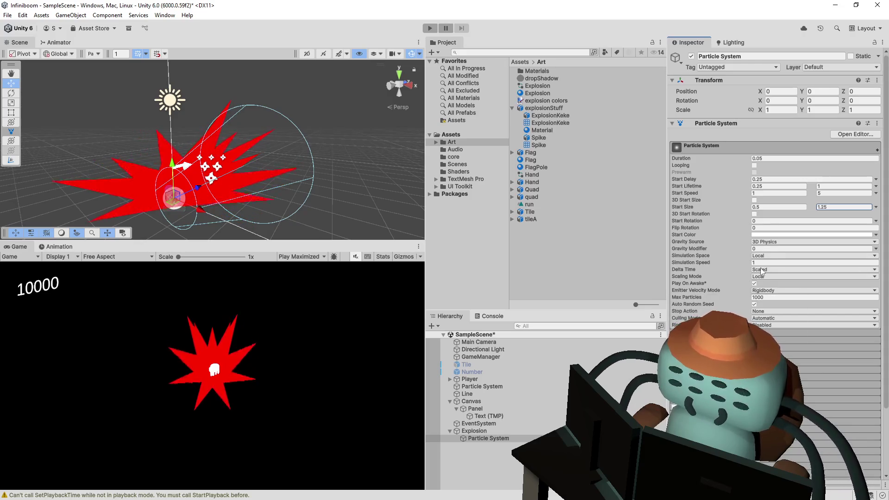
pyautogui.scroll(-1, 757, 225)
pyautogui.scroll(1, 729, 207)
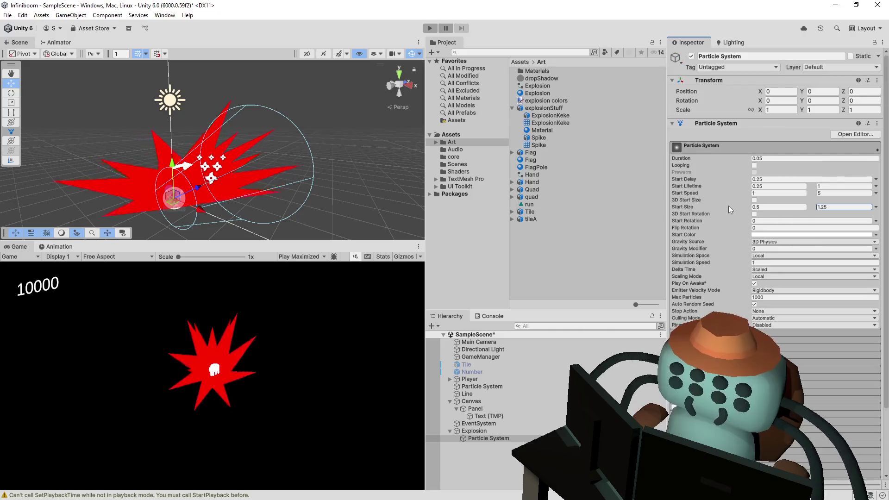
pyautogui.scroll(-1, 732, 210)
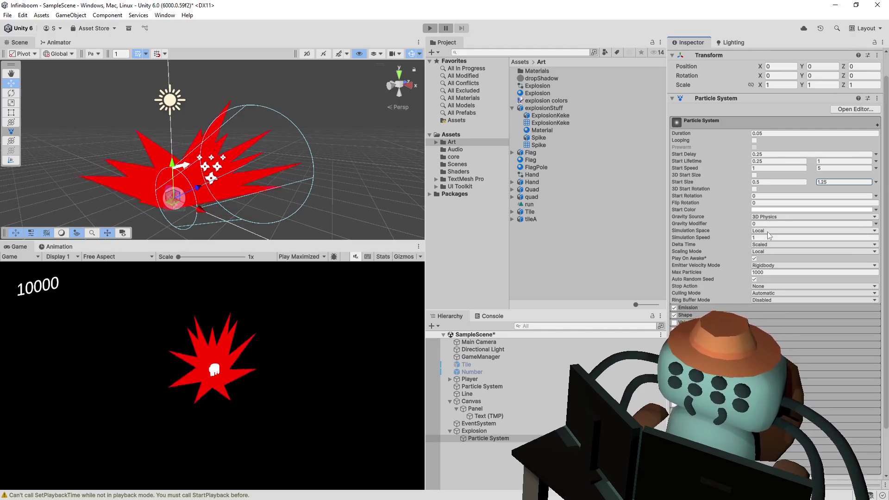
# Set Simulation Space to World, leaving the gravity source unchanged
pyautogui.click(769, 232)
pyautogui.click(772, 247)
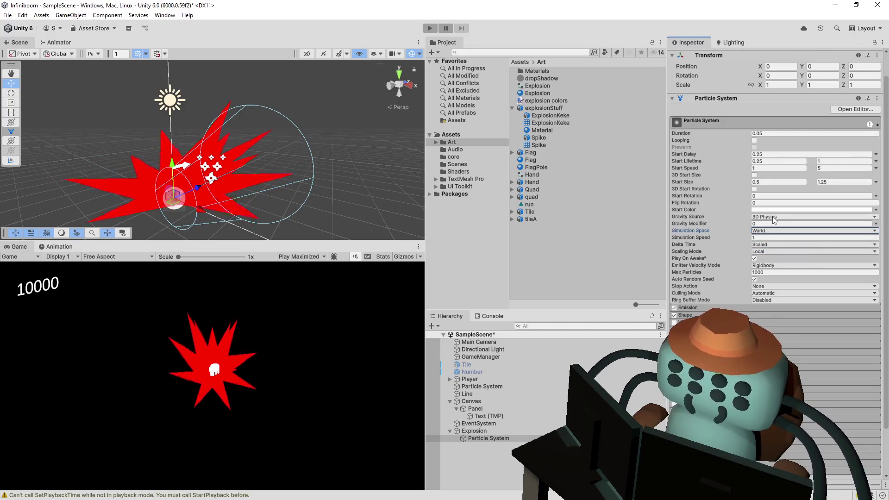
pyautogui.click(773, 217)
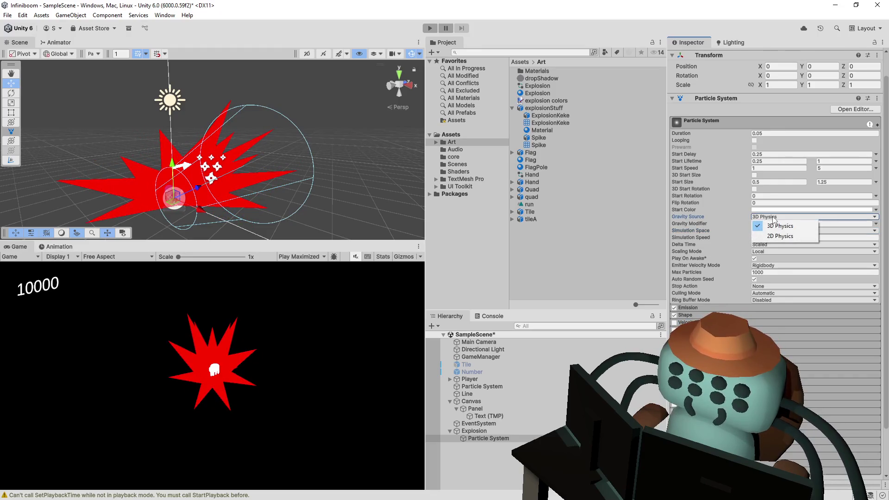
pyautogui.click(735, 202)
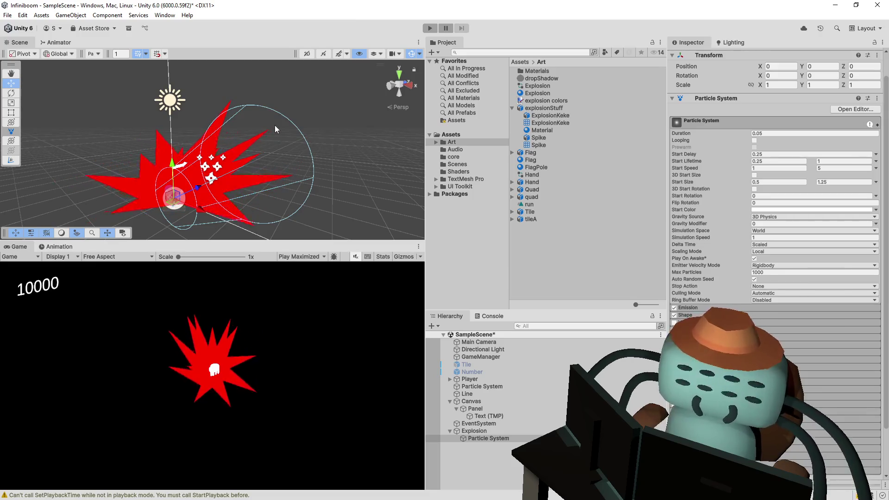
pyautogui.click(97, 53)
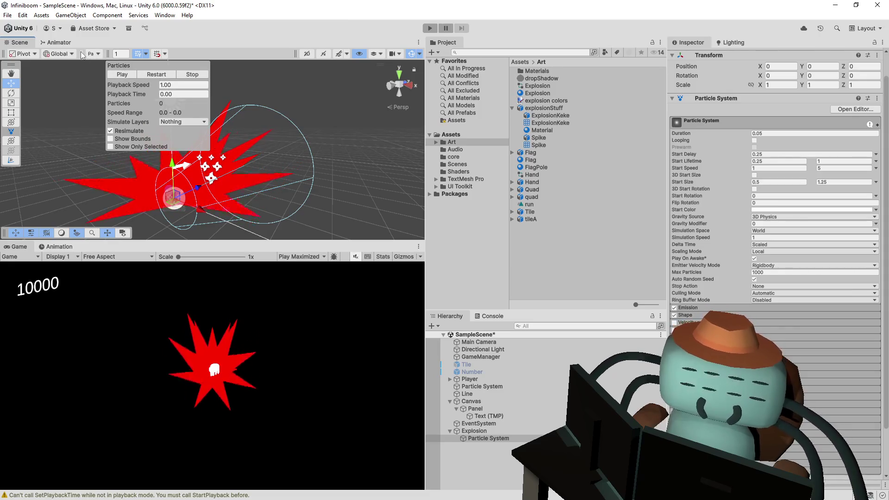
# Dock the Particles overlay, set Emission Rate over Time to 780.4, and replay the burst
pyautogui.moveTo(122, 67); pyautogui.dragTo(369, 201)
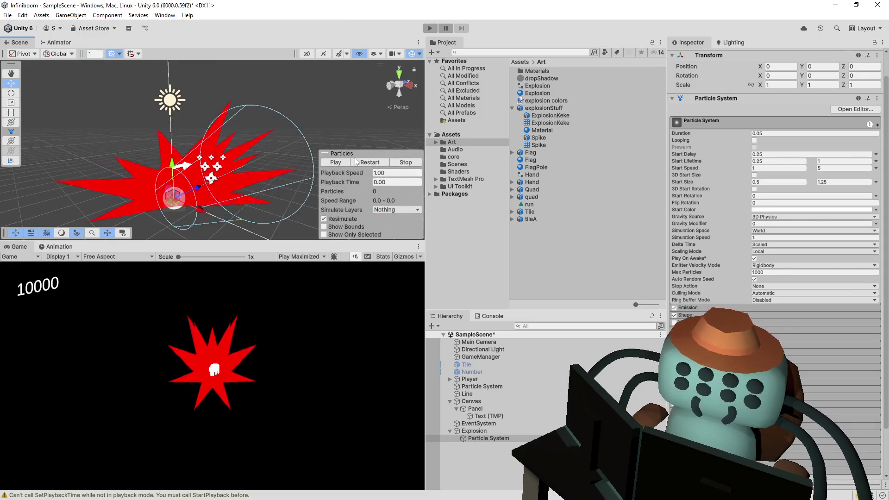
pyautogui.click(337, 163)
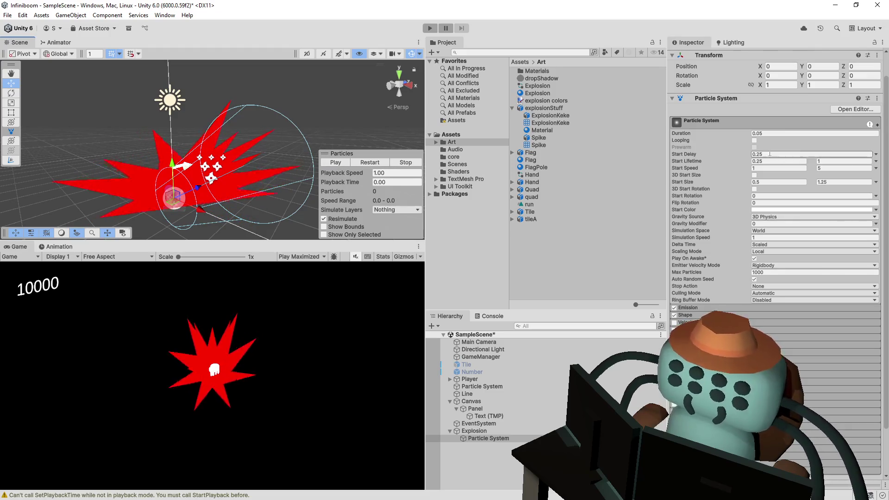
pyautogui.click(718, 307)
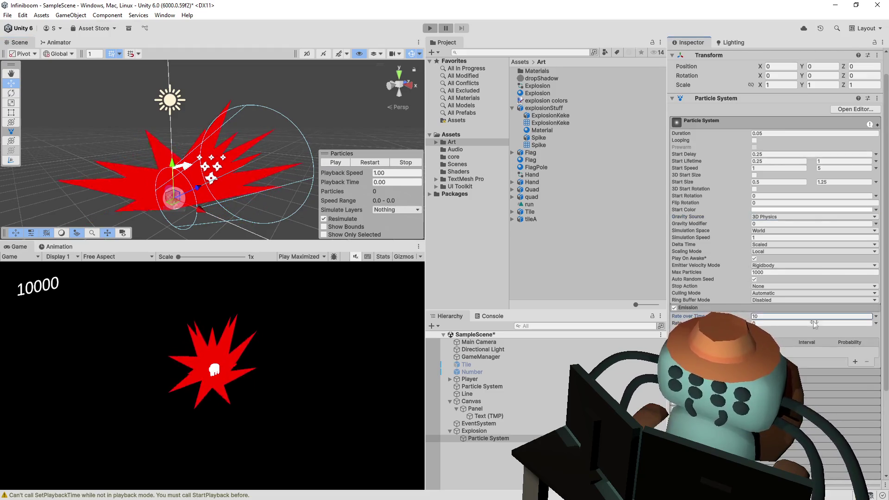
pyautogui.click(332, 163)
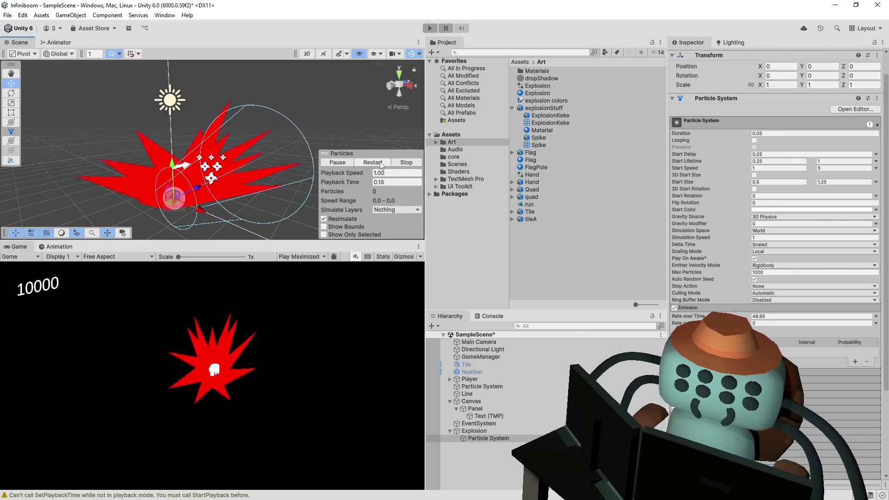
pyautogui.click(366, 160)
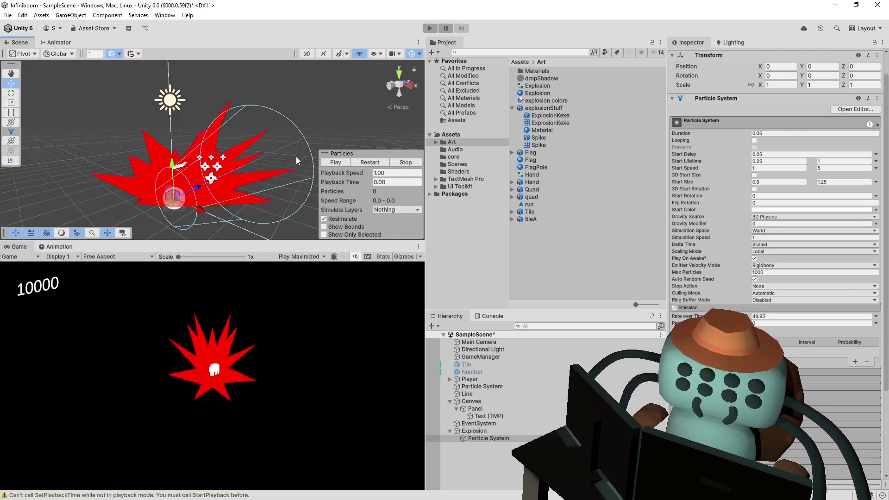
pyautogui.click(817, 319)
pyautogui.write('780.4')
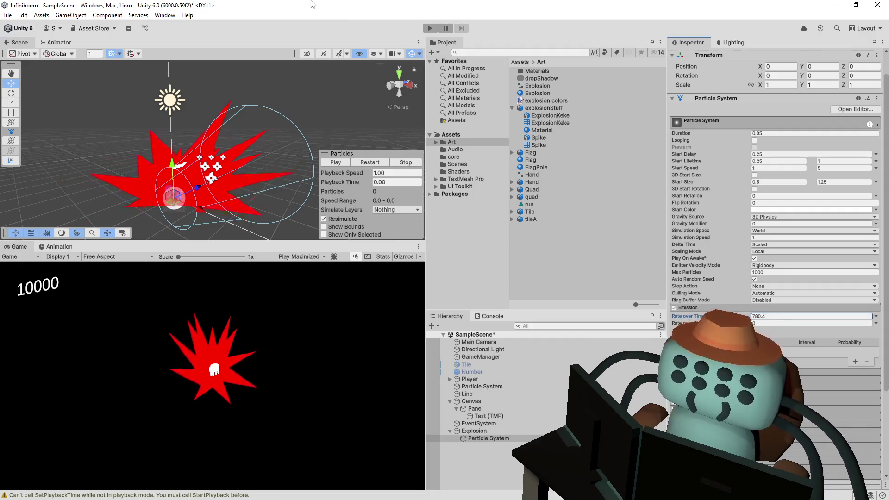
pyautogui.click(368, 160)
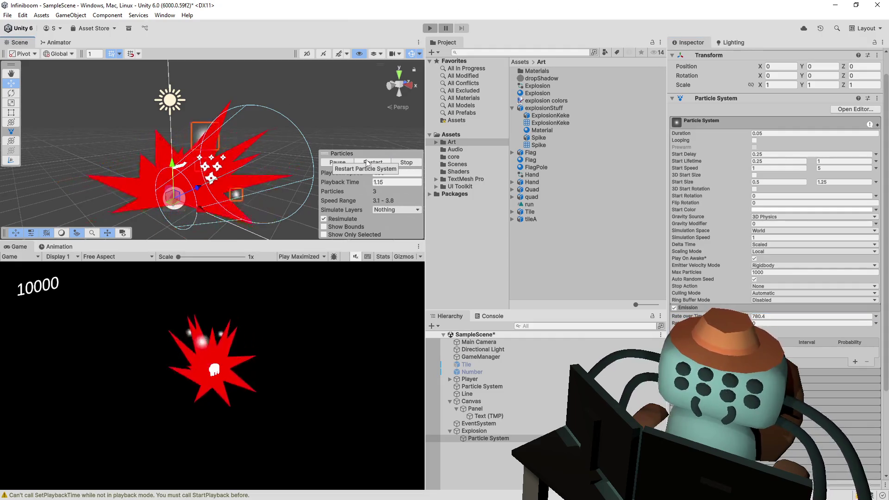
pyautogui.click(370, 164)
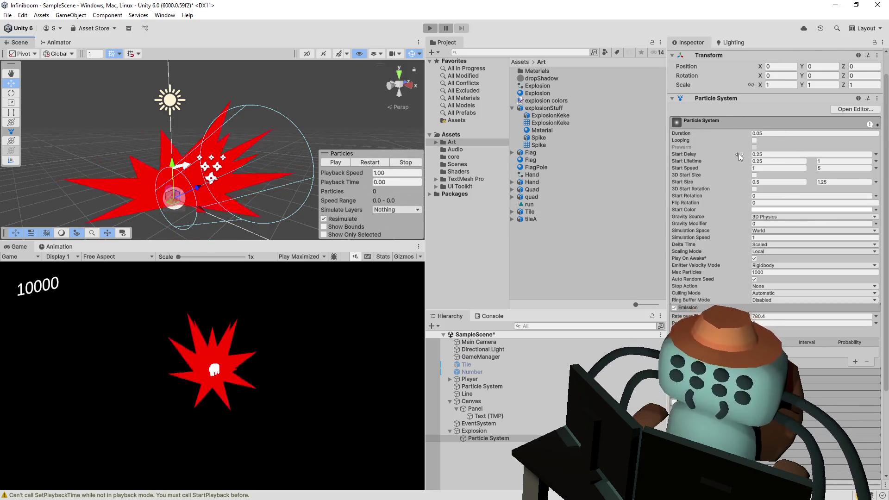
pyautogui.scroll(1, 751, 195)
pyautogui.scroll(-2, 737, 244)
pyautogui.scroll(-2, 711, 273)
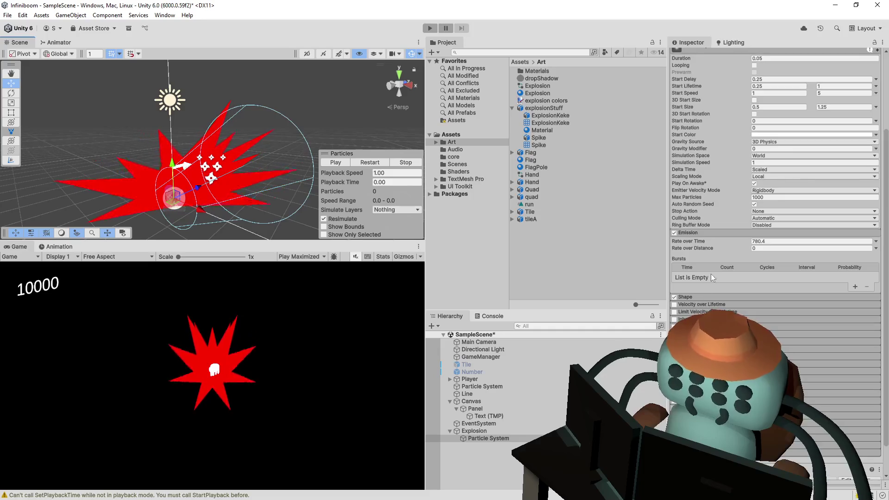
# Expand the Shape module and replay the particle burst a few times
pyautogui.click(706, 296)
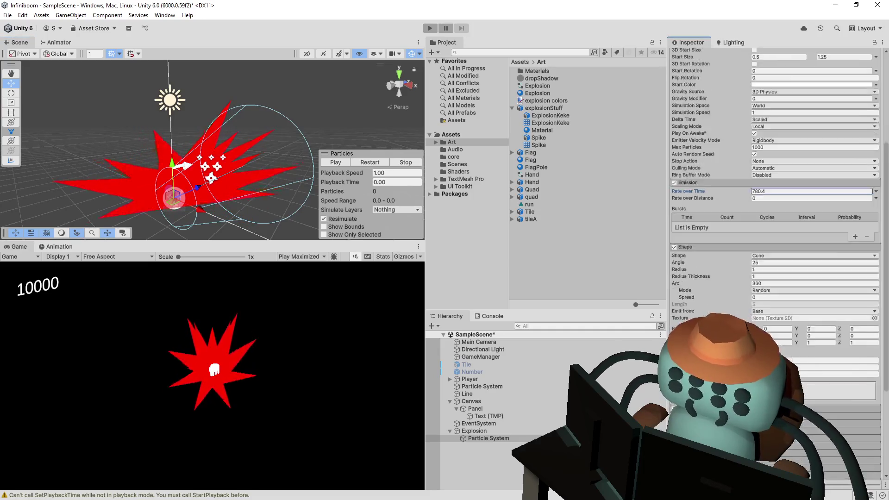
pyautogui.scroll(-1, 725, 290)
pyautogui.scroll(-1, 724, 291)
pyautogui.scroll(-1, 725, 290)
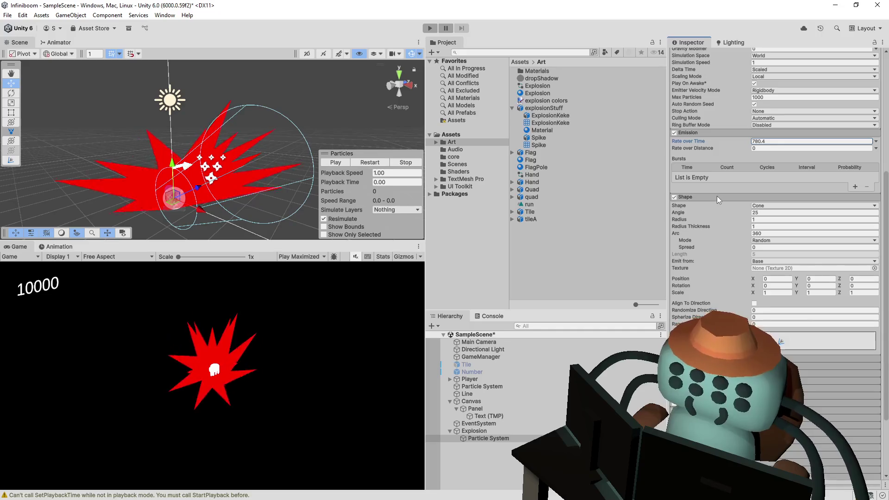
pyautogui.click(694, 221)
pyautogui.scroll(-3, 725, 290)
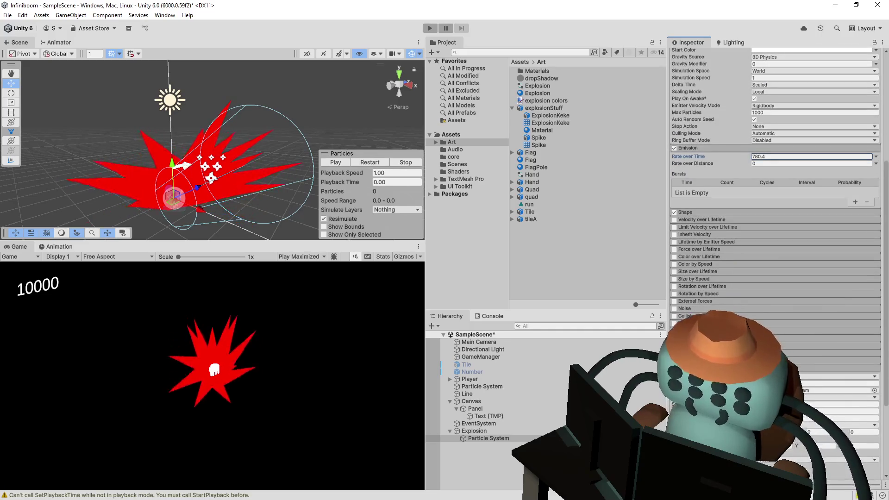
pyautogui.scroll(-2, 725, 291)
pyautogui.scroll(5, 716, 279)
pyautogui.scroll(5, 724, 209)
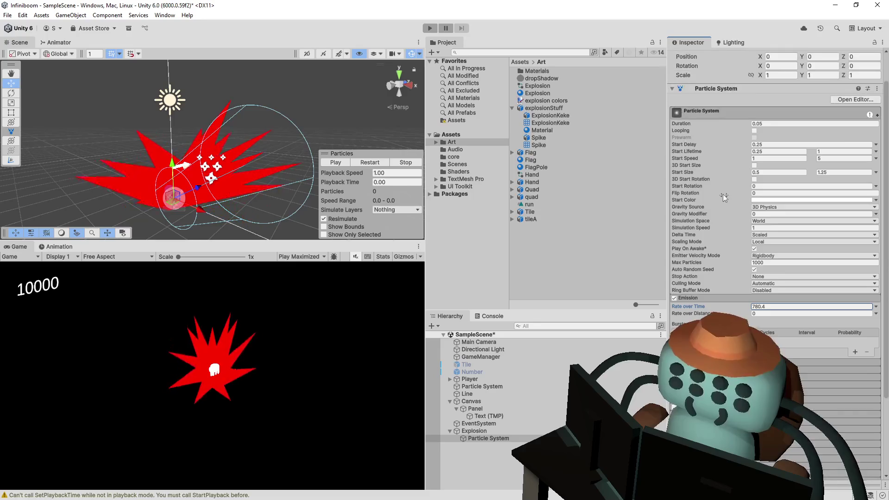
pyautogui.scroll(-5, 719, 291)
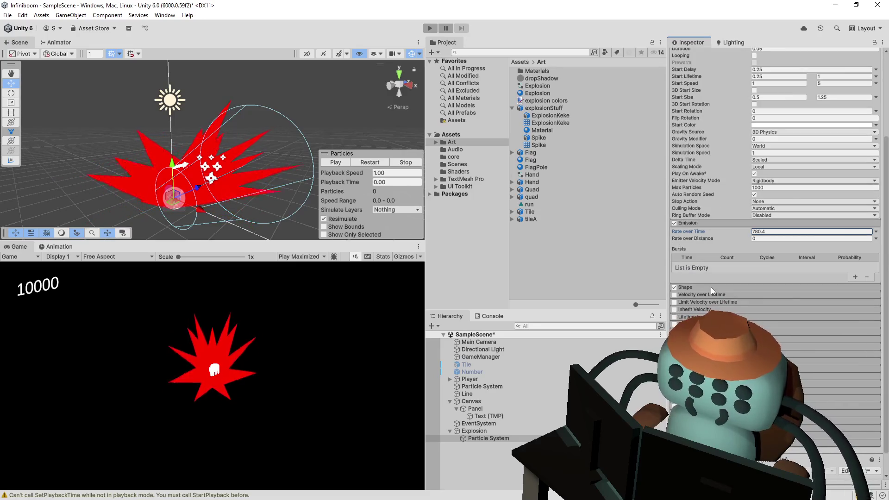
pyautogui.click(711, 289)
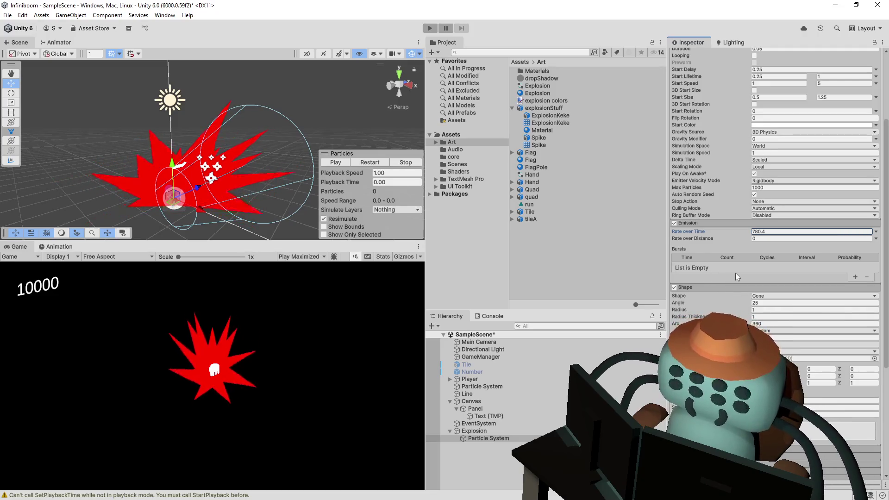
pyautogui.scroll(-2, 736, 273)
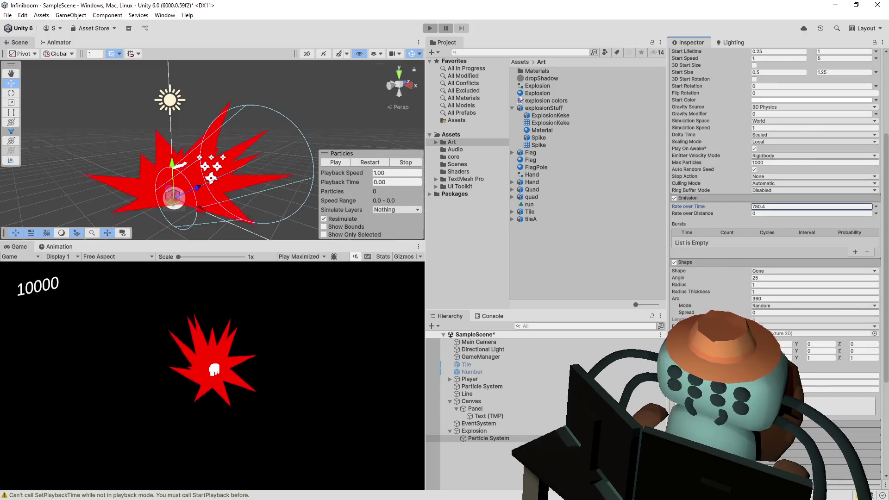
pyautogui.press('Return')
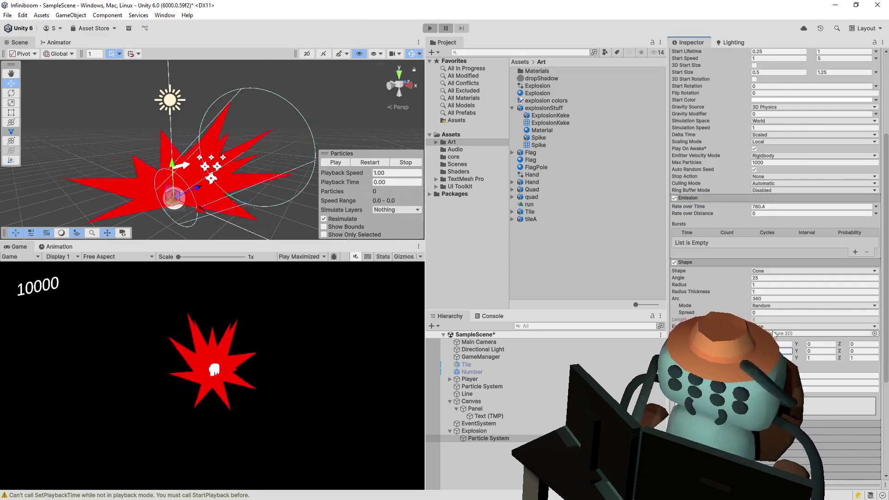
pyautogui.click(365, 162)
pyautogui.click(365, 162)
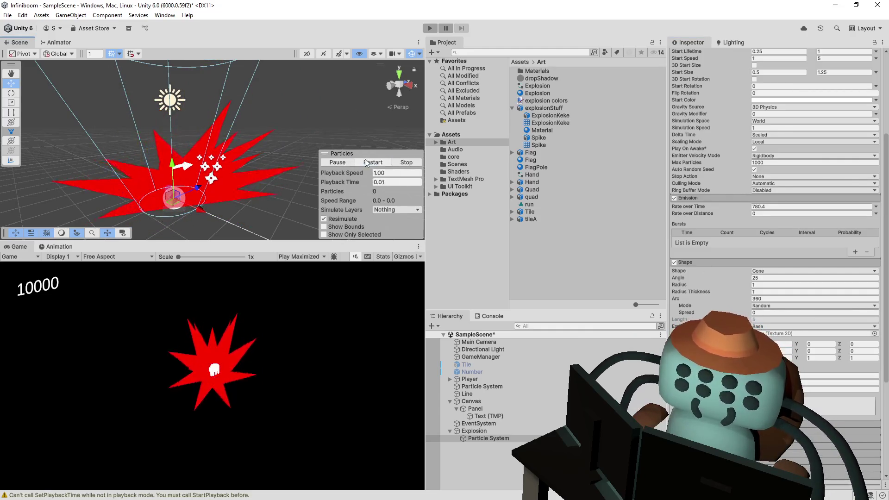
pyautogui.scroll(5, 696, 203)
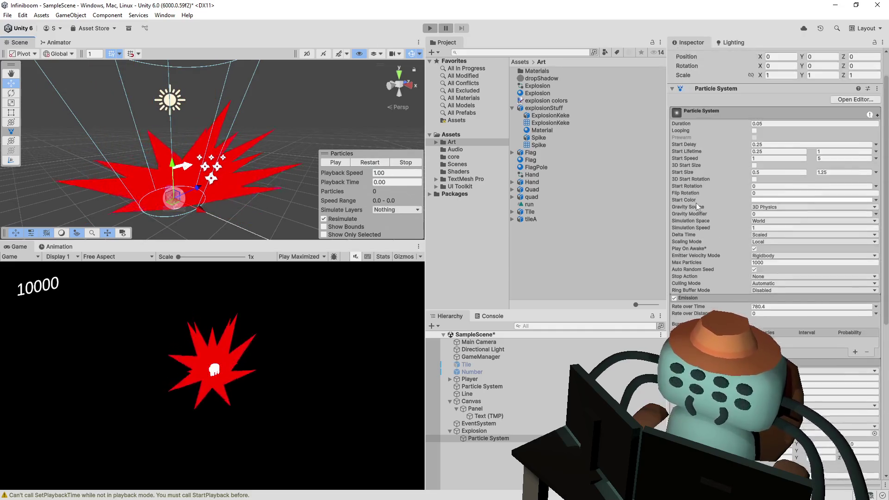
pyautogui.click(373, 158)
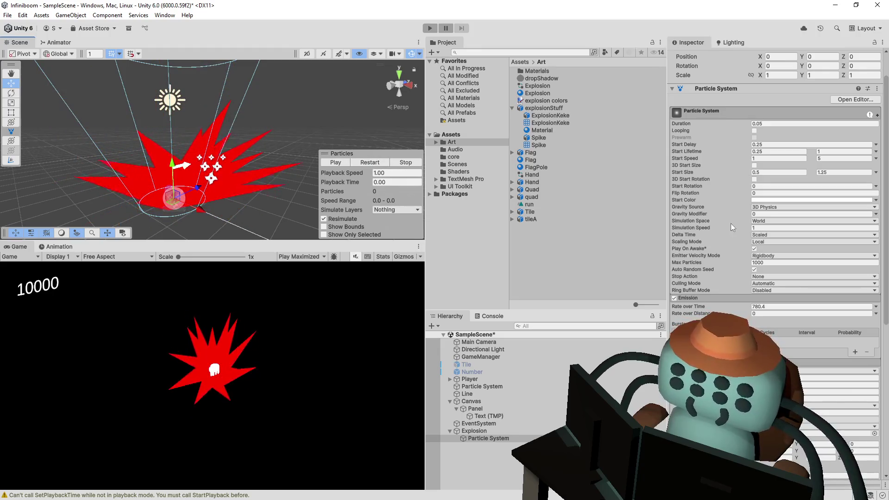
pyautogui.scroll(-3, 732, 224)
# Change the emitter Shape from Cone to Circle, preview it, and enable Limit Velocity over Lifetime
pyautogui.click(770, 322)
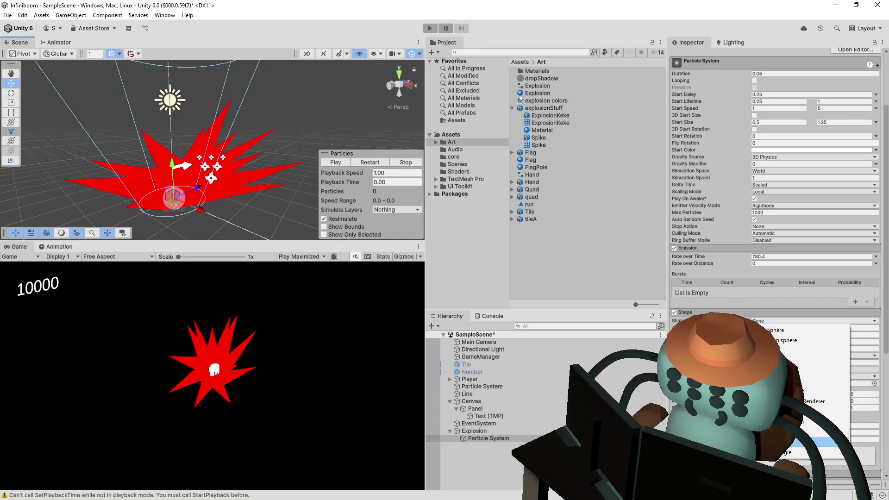
pyautogui.click(786, 431)
pyautogui.click(368, 163)
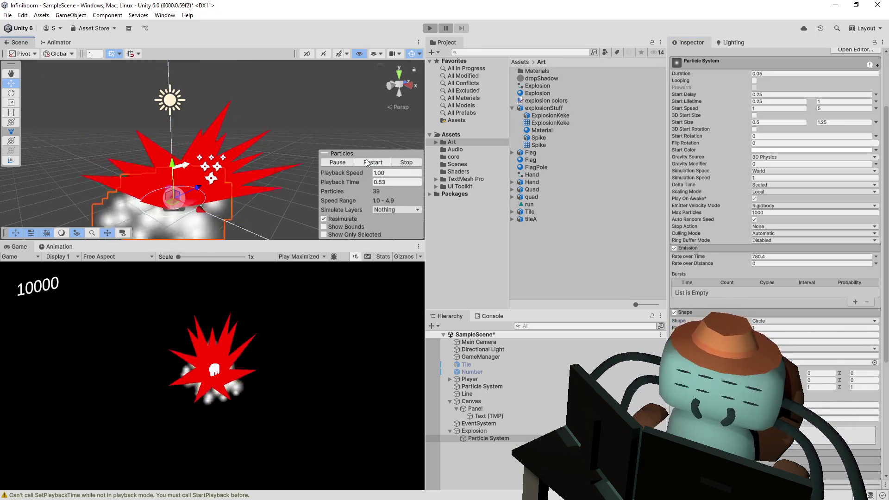
pyautogui.click(368, 163)
pyautogui.moveTo(367, 163)
pyautogui.mouseDown()
pyautogui.moveTo(242, 136)
pyautogui.moveTo(375, 163)
pyautogui.mouseUp()
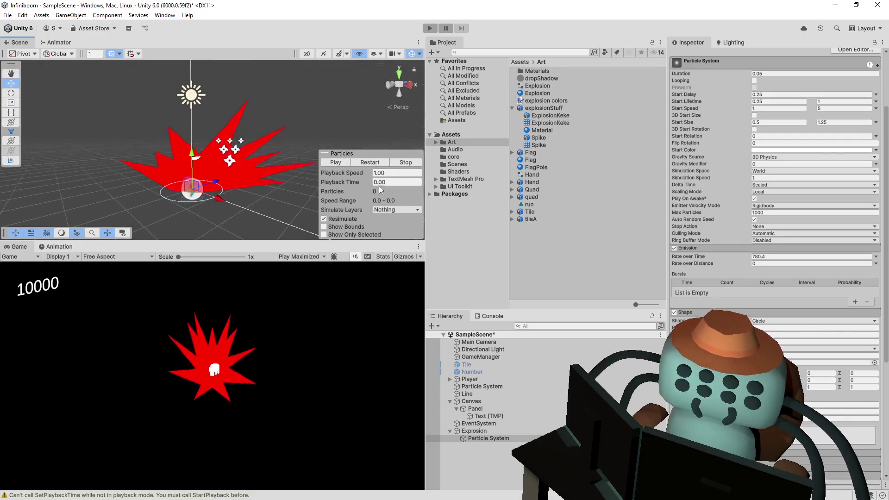
pyautogui.click(381, 162)
pyautogui.scroll(-3, 680, 294)
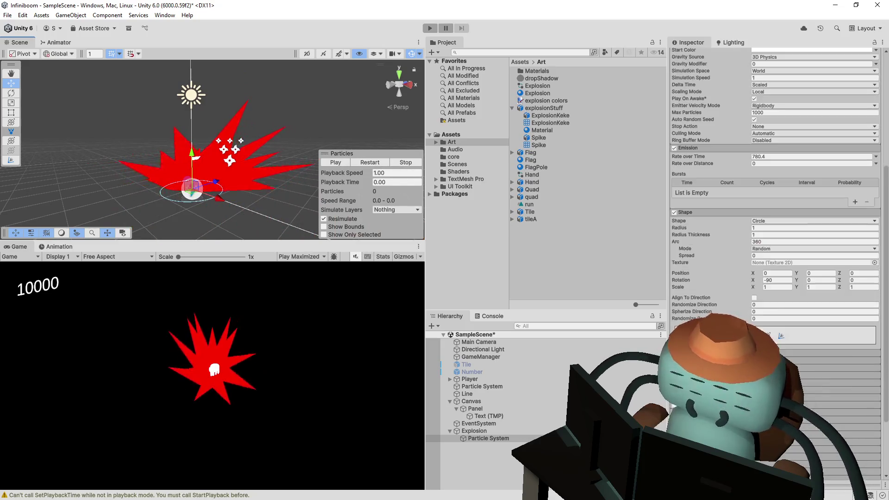
pyautogui.scroll(-3, 680, 294)
pyautogui.click(675, 285)
pyautogui.click(362, 164)
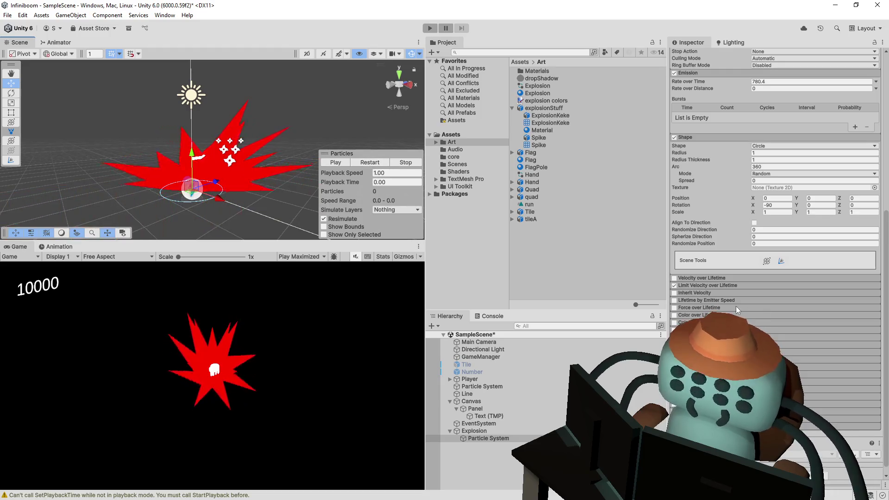
# Set Limit Velocity over Lifetime Dampen to 1 and Drag to 1.35, and replay
pyautogui.click(733, 286)
pyautogui.click(773, 307)
pyautogui.write('1')
pyautogui.press('Tab')
pyautogui.write('1')
pyautogui.press('Return')
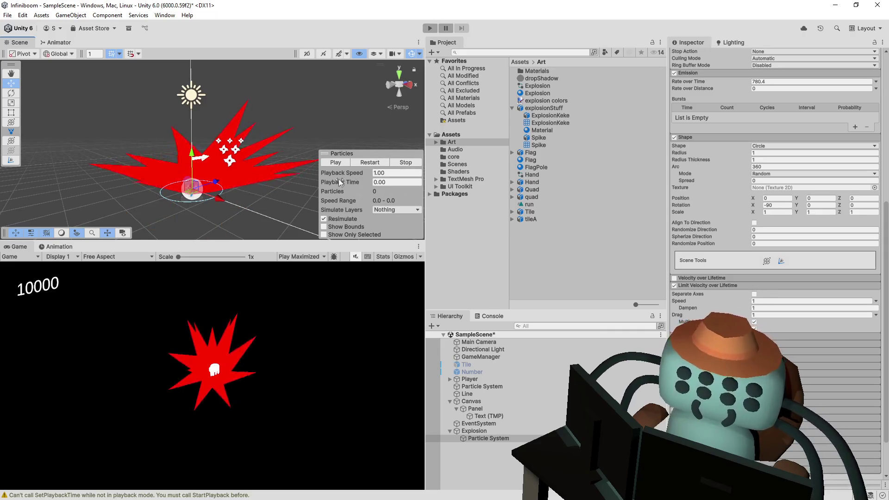
pyautogui.click(361, 163)
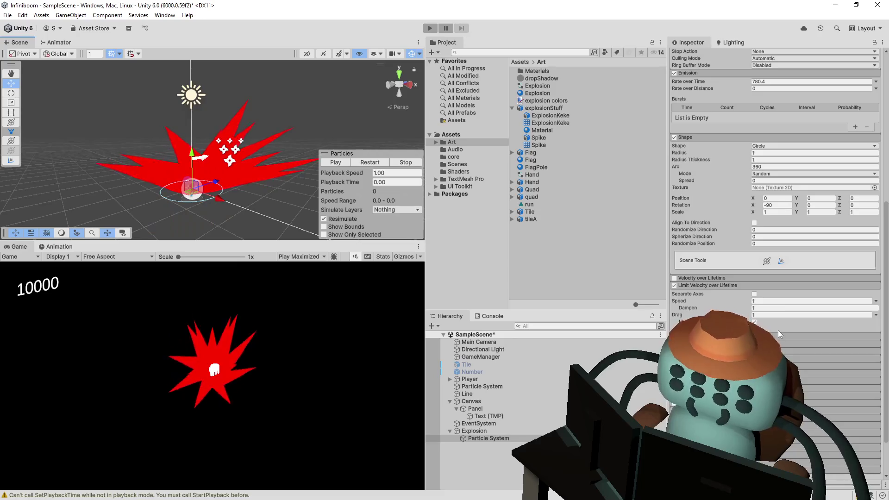
# Adjust the velocity limit Speed down to 0 and back up to 3.3
pyautogui.moveTo(697, 301); pyautogui.dragTo(729, 302)
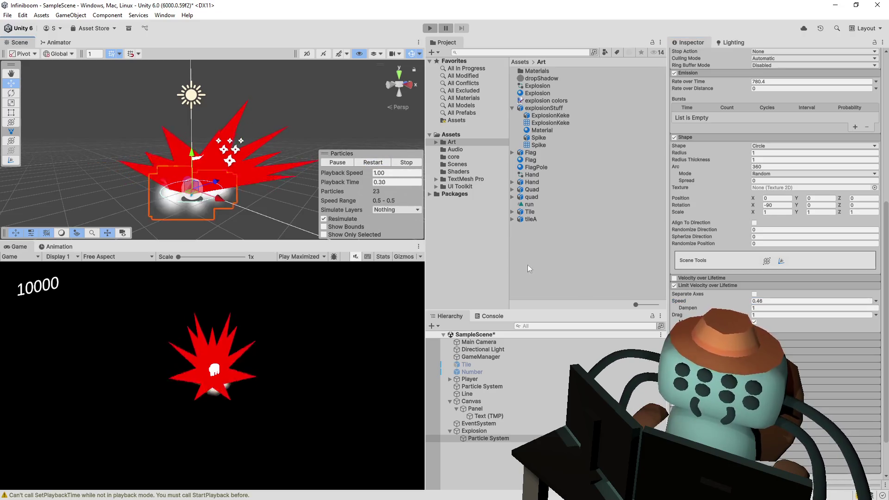
pyautogui.doubleClick(753, 302)
pyautogui.write('0')
pyautogui.click(372, 164)
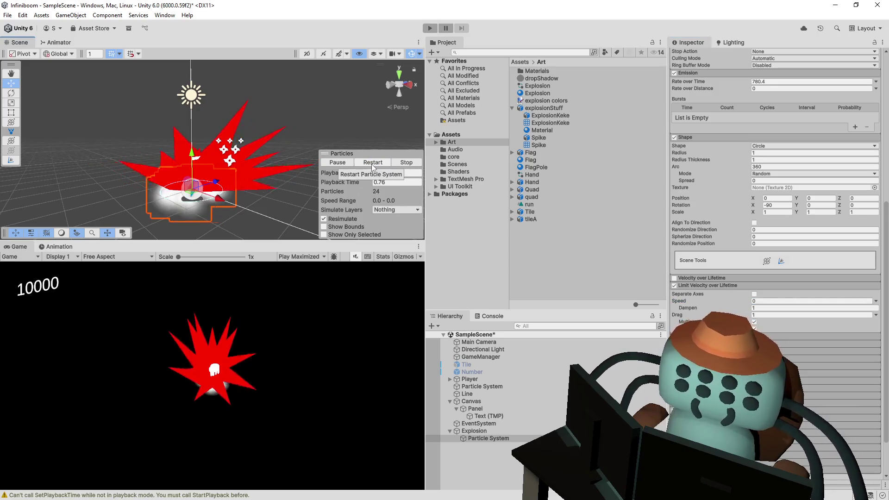
pyautogui.moveTo(735, 300); pyautogui.dragTo(783, 302)
pyautogui.write('3.3')
pyautogui.click(381, 163)
pyautogui.write('.35')
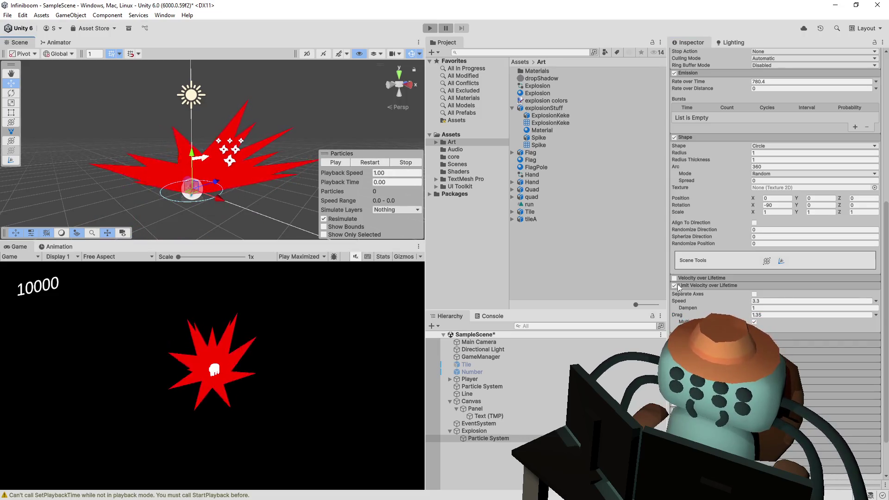
pyautogui.scroll(-2, 754, 321)
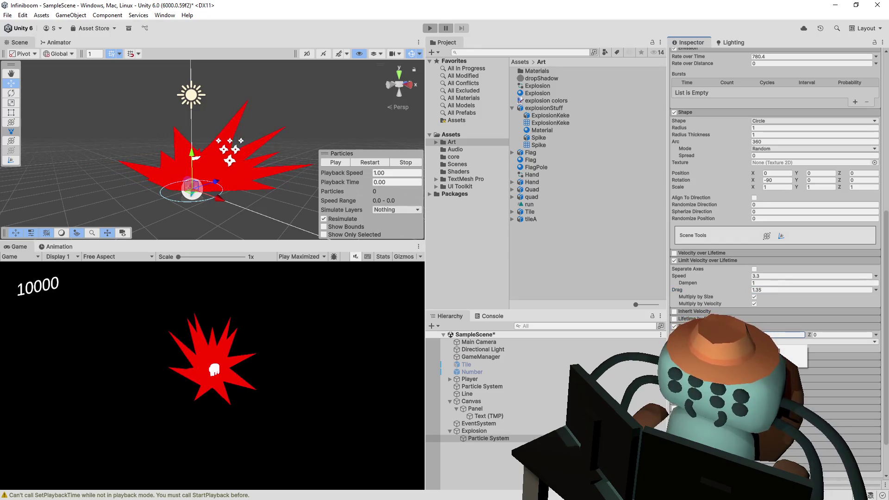
# Replay the burst and shrink the emitting circle's Radius to 0.68
pyautogui.click(375, 165)
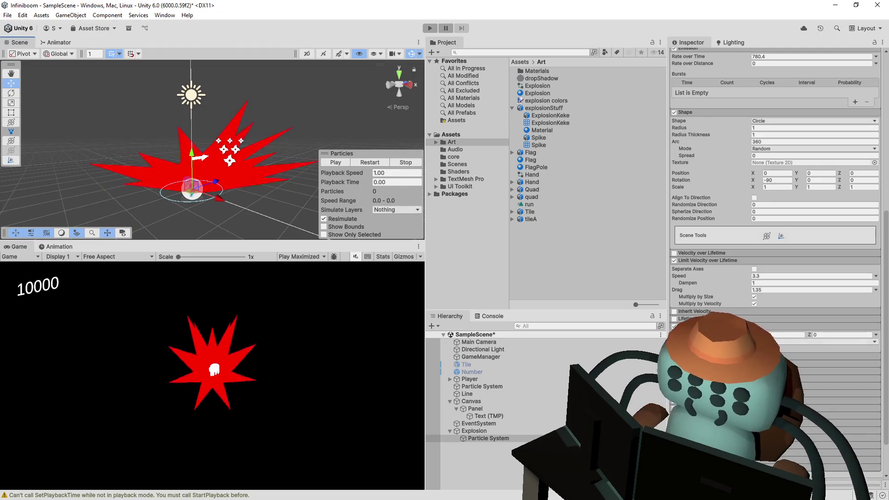
pyautogui.click(878, 337)
pyautogui.click(832, 363)
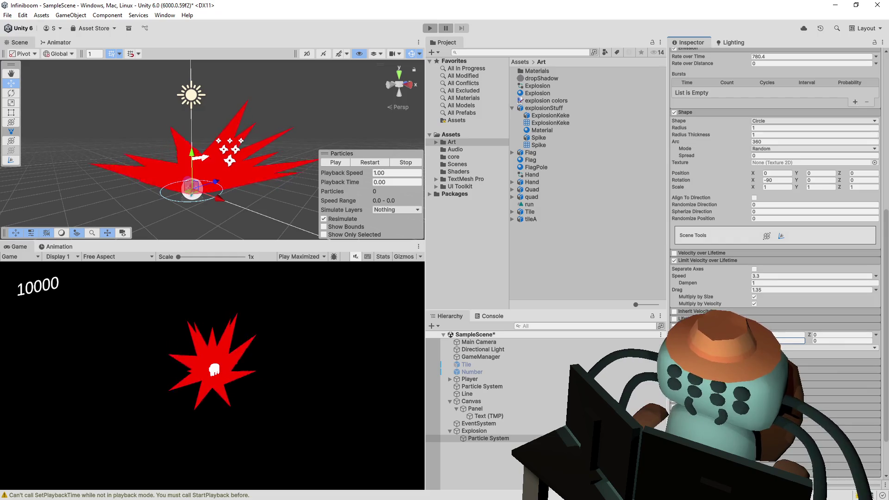
pyautogui.click(366, 163)
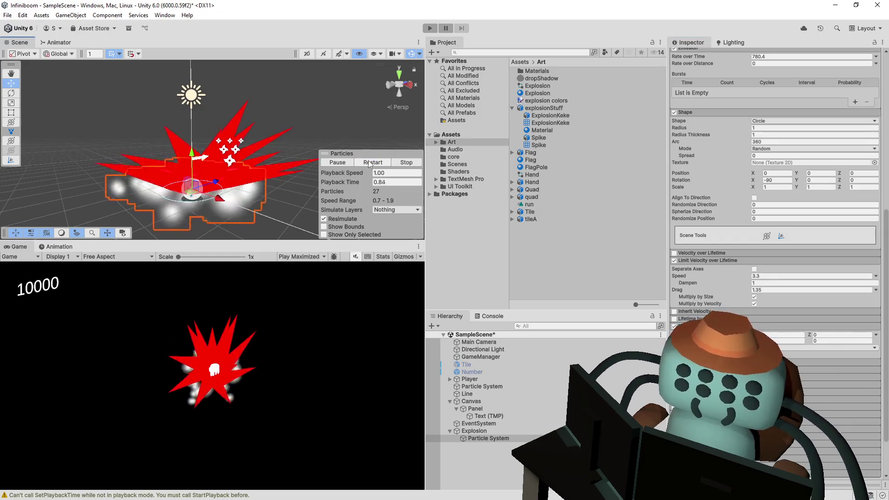
pyautogui.click(368, 161)
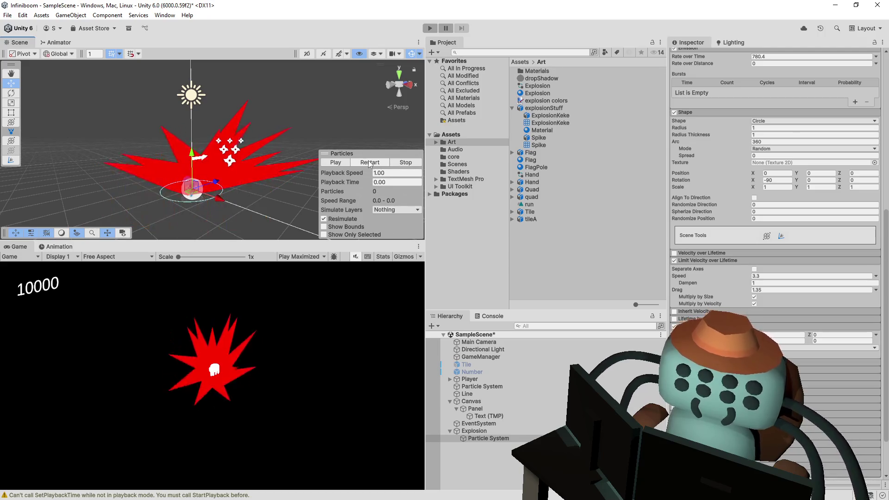
pyautogui.click(369, 160)
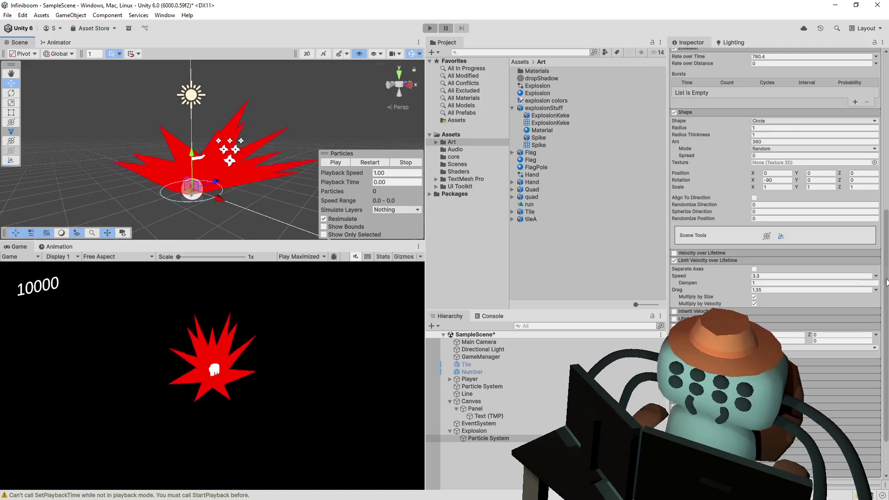
pyautogui.scroll(3, 735, 270)
pyautogui.moveTo(722, 174); pyautogui.dragTo(719, 178)
pyautogui.click(367, 163)
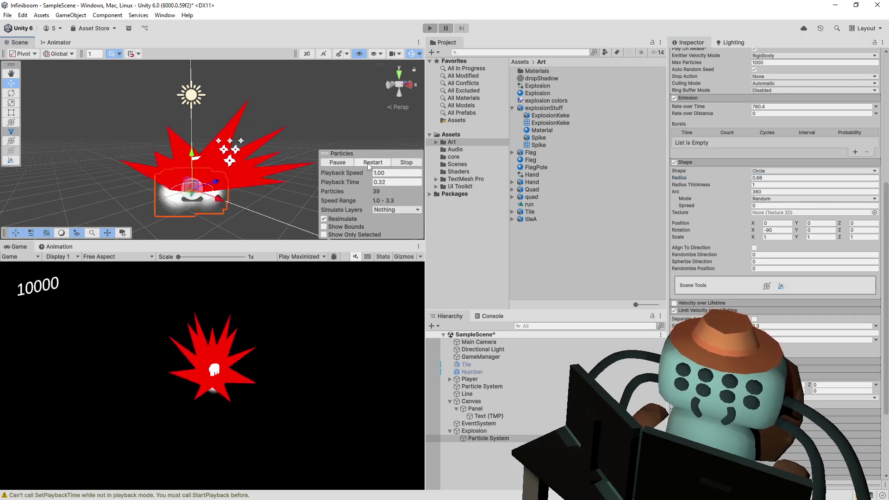
pyautogui.scroll(5, 723, 220)
pyautogui.scroll(5, 728, 206)
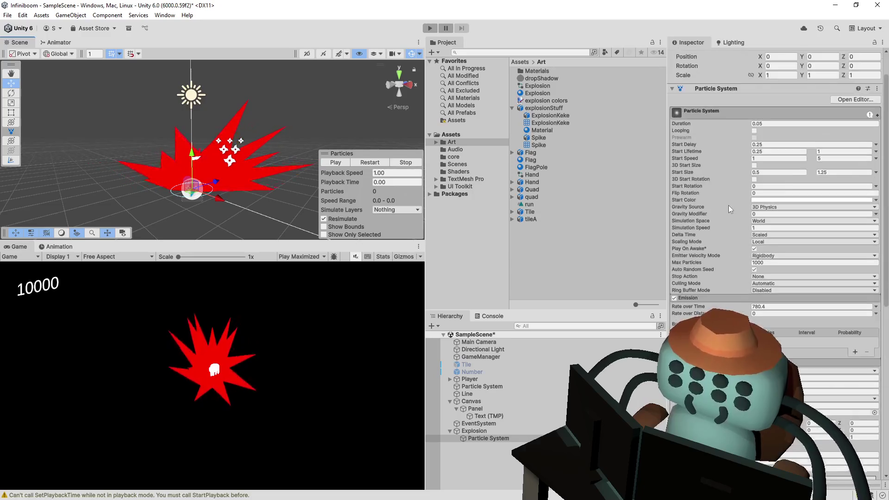
pyautogui.click(814, 172)
pyautogui.write('1.79')
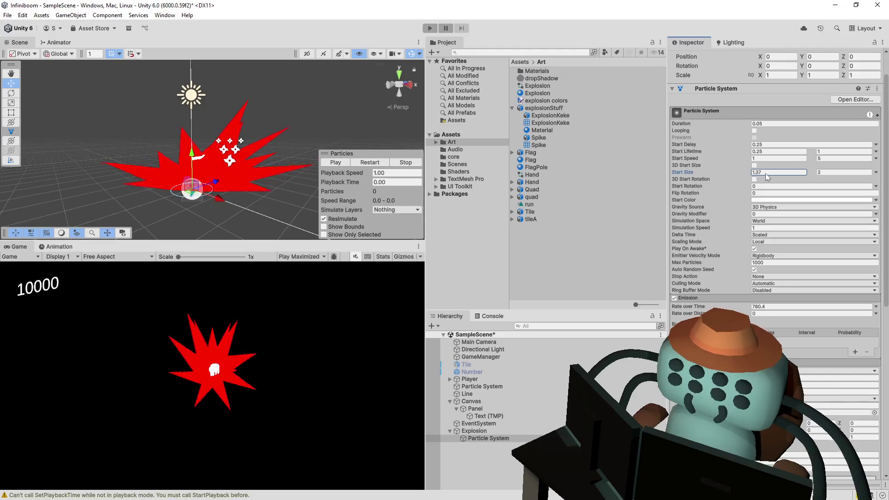
pyautogui.click(364, 164)
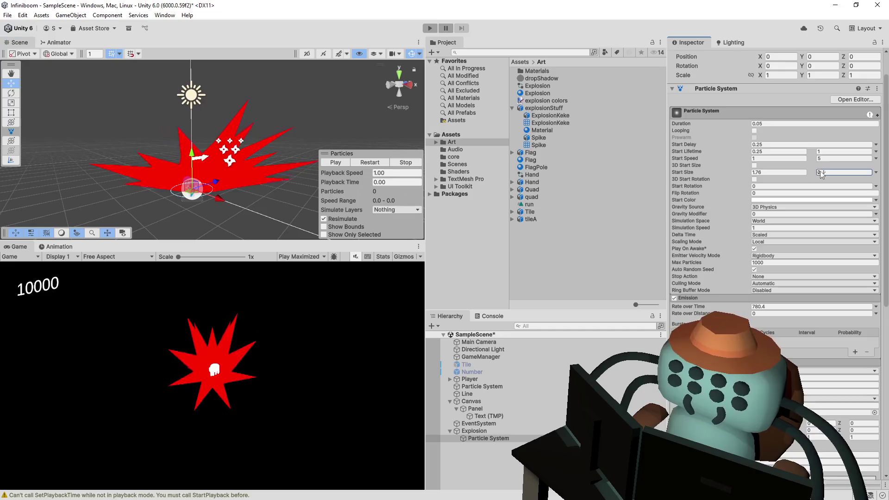
pyautogui.click(844, 172)
pyautogui.write('.75')
pyautogui.click(365, 162)
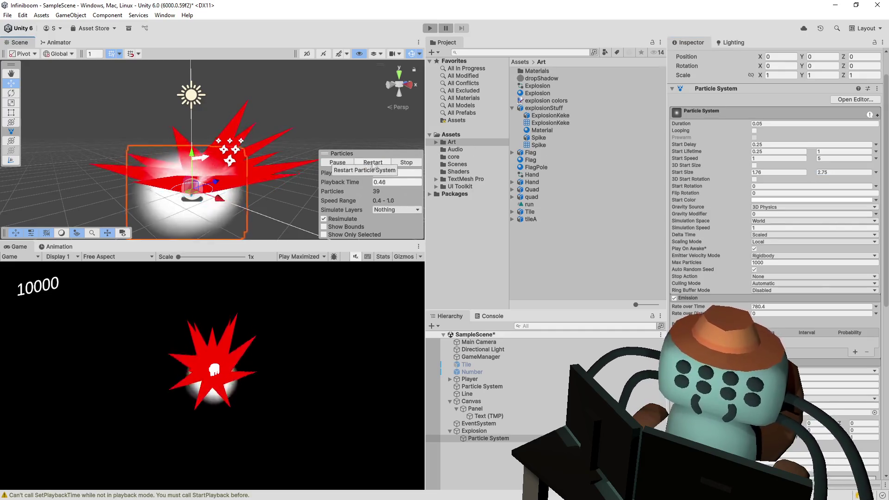
pyautogui.scroll(-3, 680, 286)
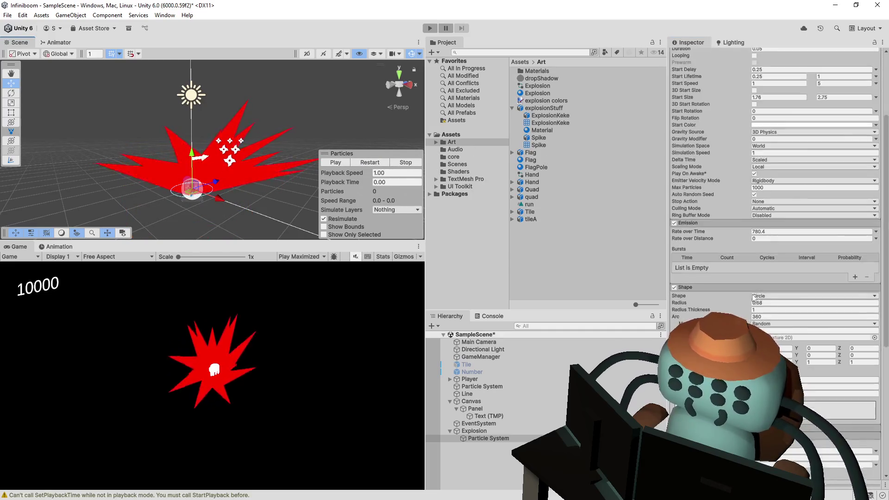
pyautogui.scroll(-3, 739, 292)
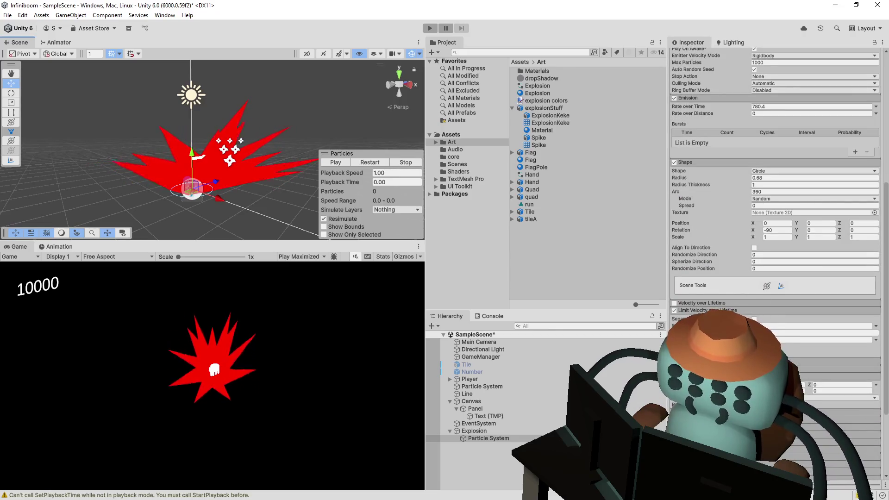
pyautogui.click(371, 162)
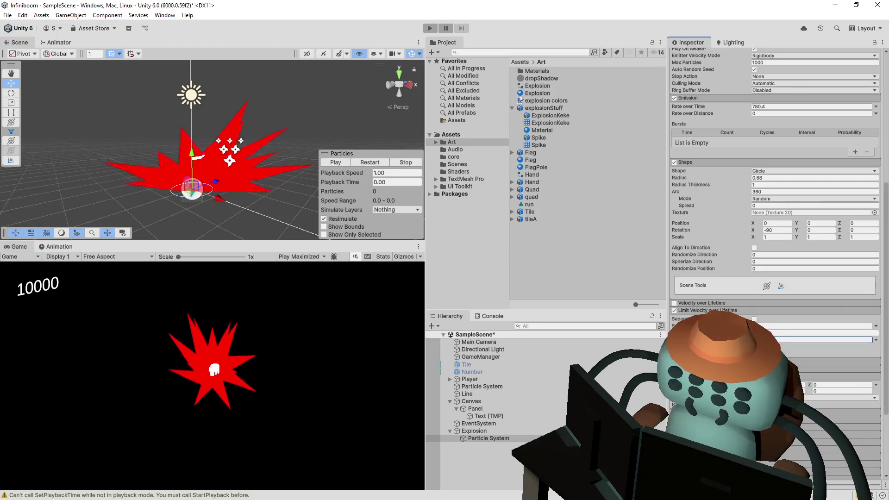
pyautogui.click(381, 160)
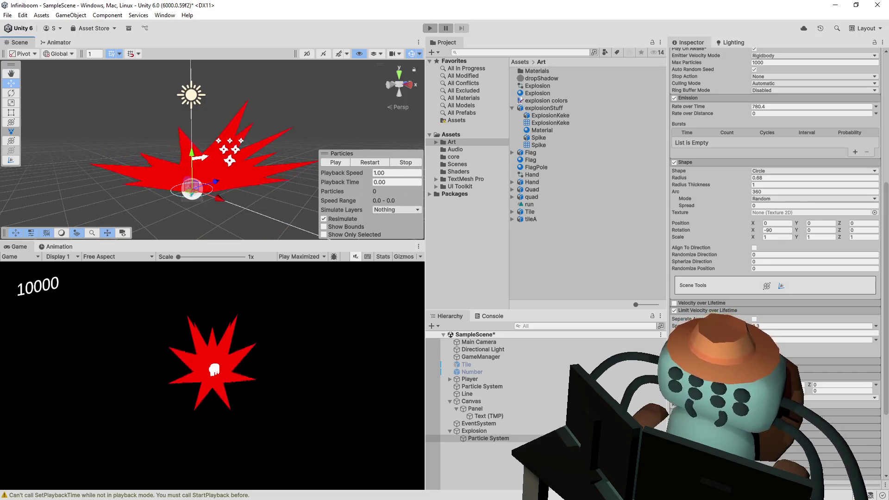
pyautogui.click(336, 162)
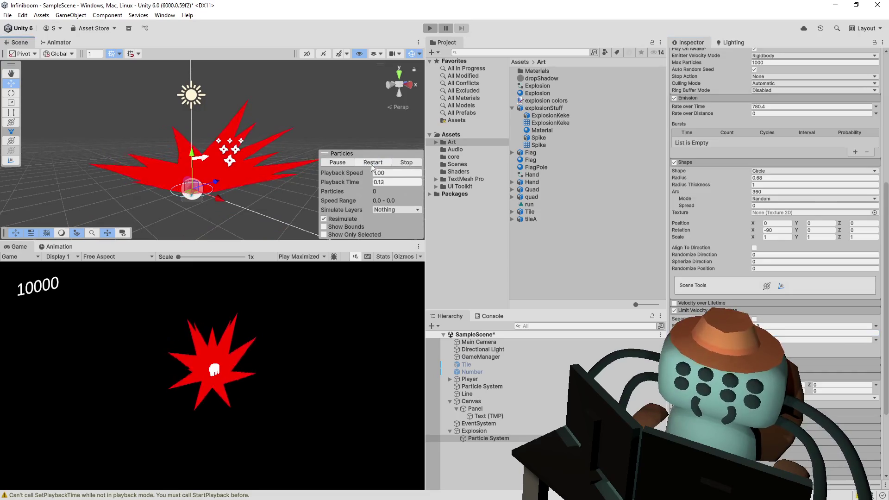
pyautogui.click(386, 165)
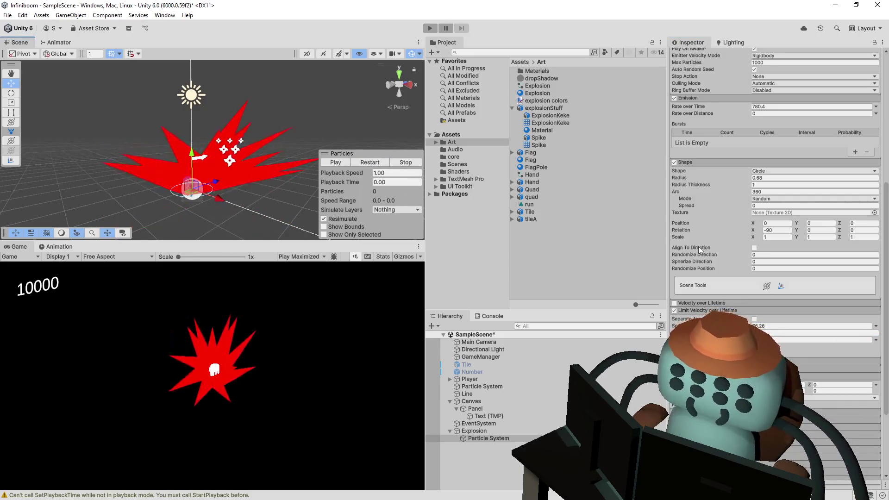
pyautogui.scroll(-2, 775, 208)
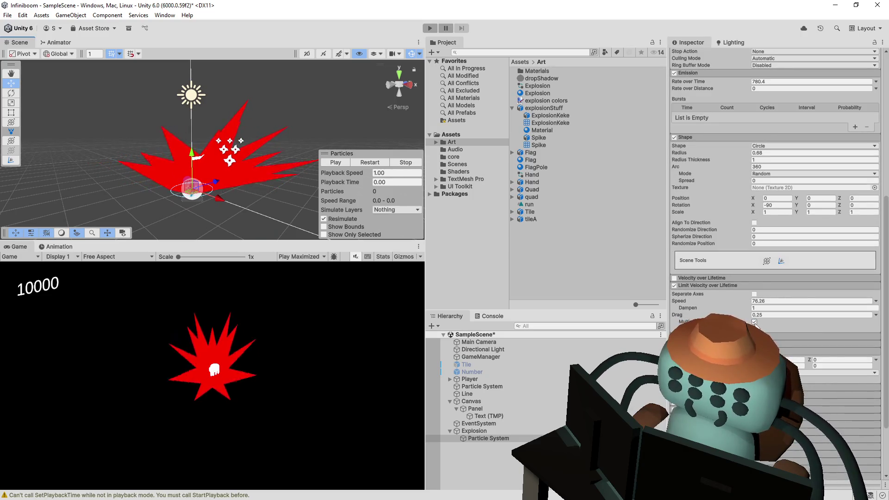
# Lower the velocity limit Speed to 35.6 and set Drag to 1, replaying the burst
pyautogui.click(378, 161)
pyautogui.click(762, 301)
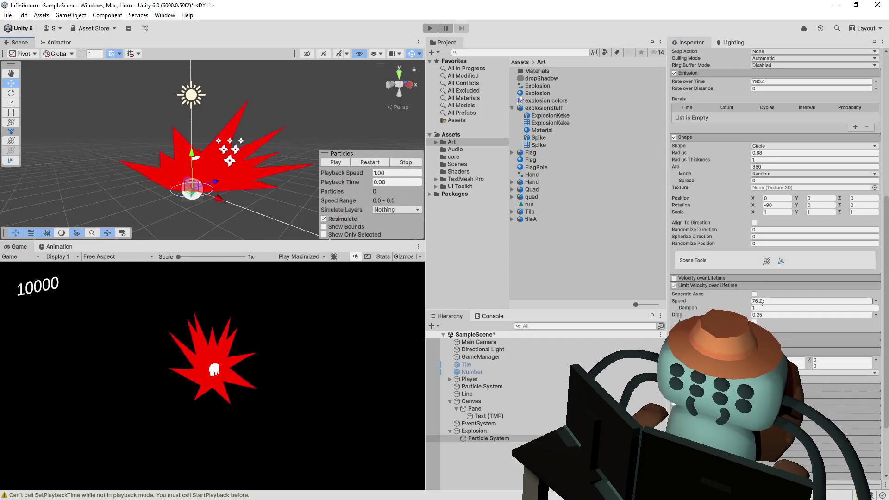
pyautogui.moveTo(741, 299); pyautogui.dragTo(738, 301)
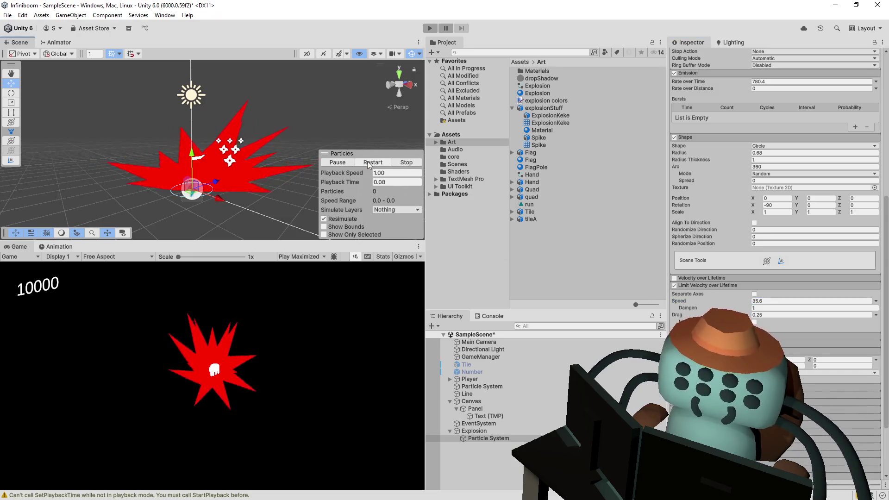
pyautogui.click(367, 162)
pyautogui.click(741, 315)
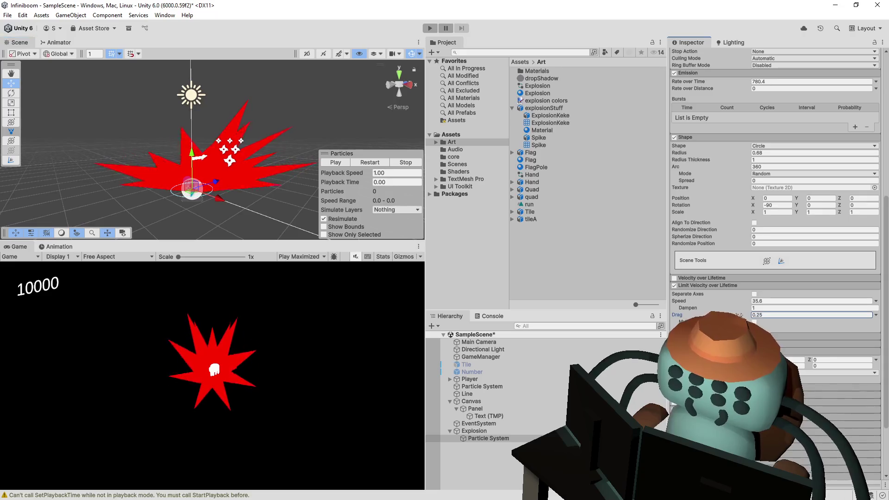
pyautogui.write('5.2')
pyautogui.press('Return')
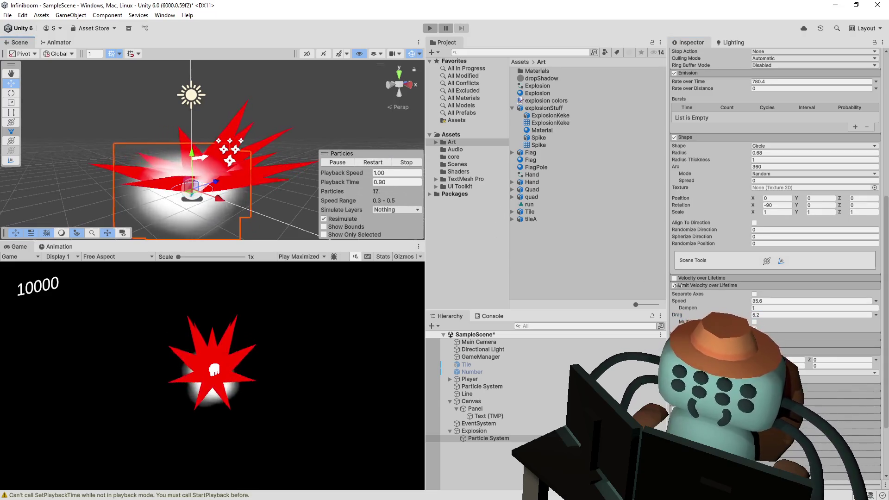
pyautogui.click(759, 315)
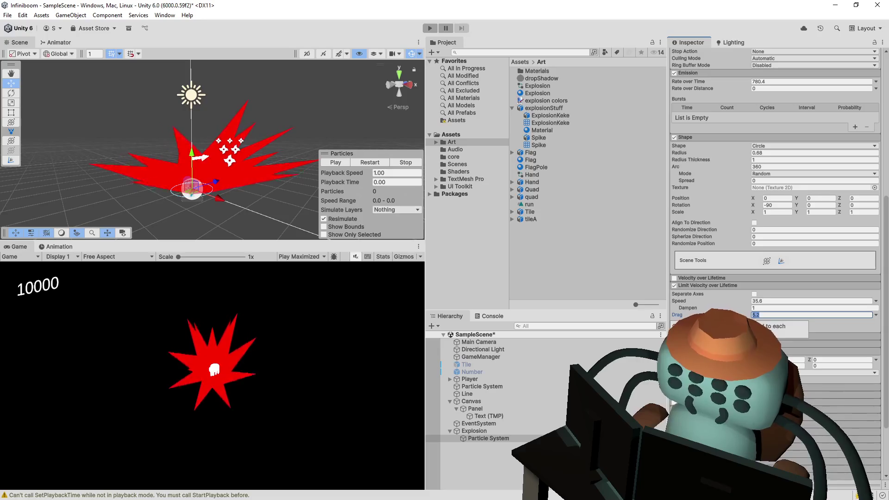
pyautogui.write('1')
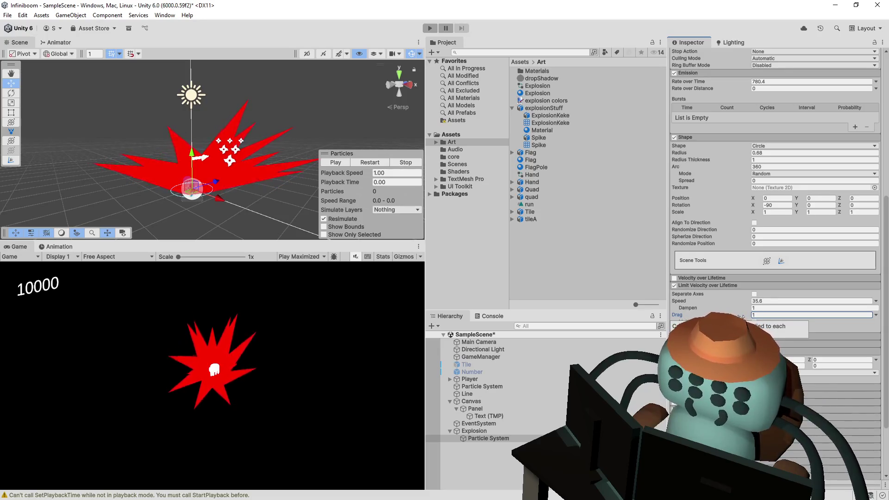
pyautogui.click(378, 165)
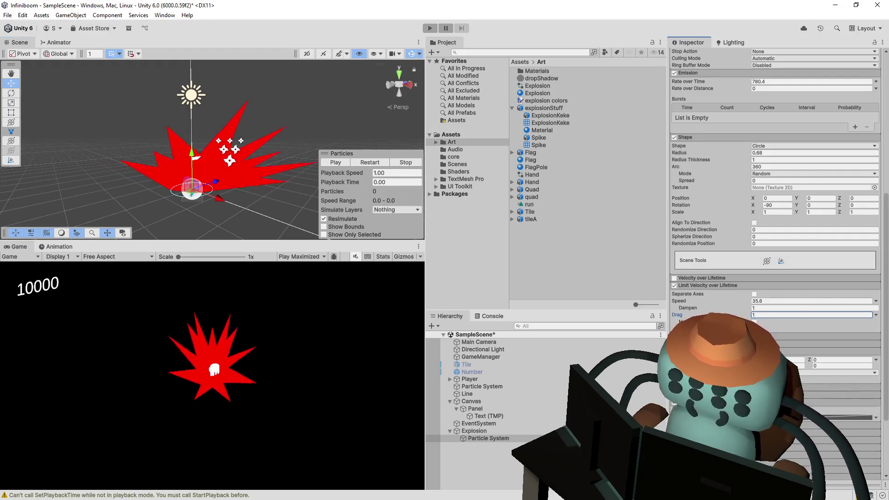
pyautogui.scroll(-3, 856, 340)
# Enable Size over Lifetime with a curve that drops toward the end so particles shrink
pyautogui.click(861, 342)
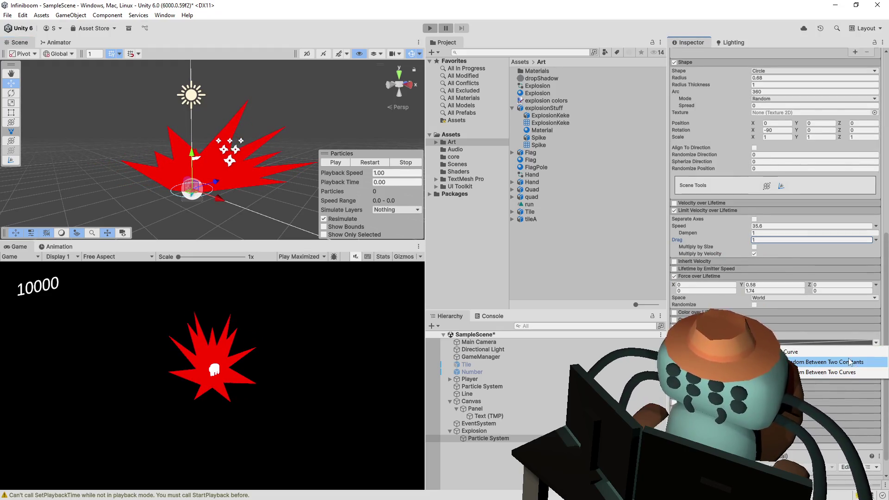
pyautogui.click(861, 373)
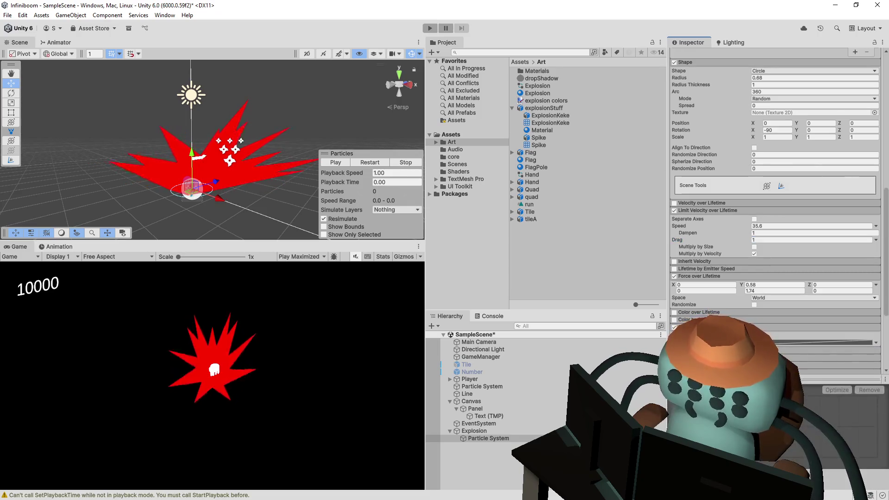
pyautogui.scroll(-3, 816, 339)
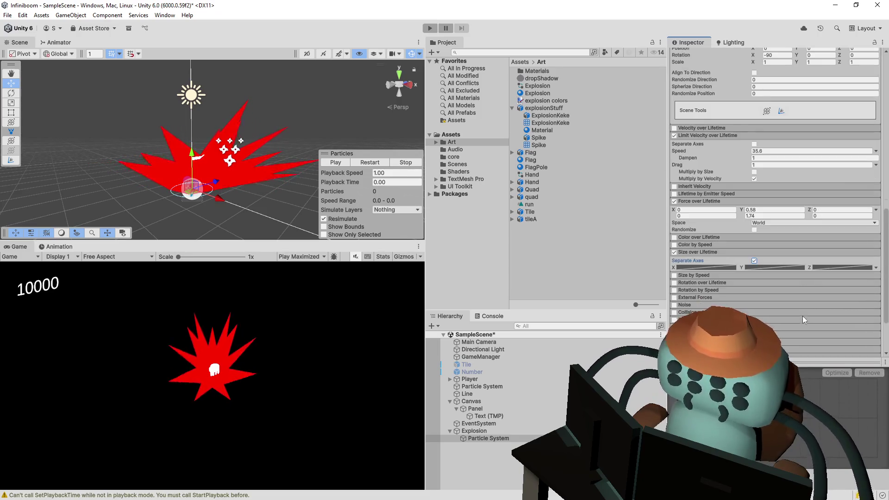
pyautogui.click(750, 252)
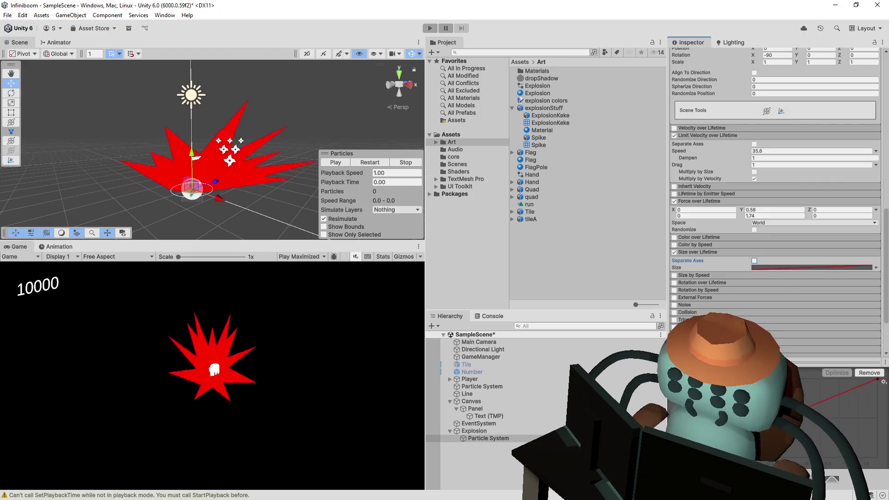
pyautogui.moveTo(878, 379); pyautogui.dragTo(882, 458)
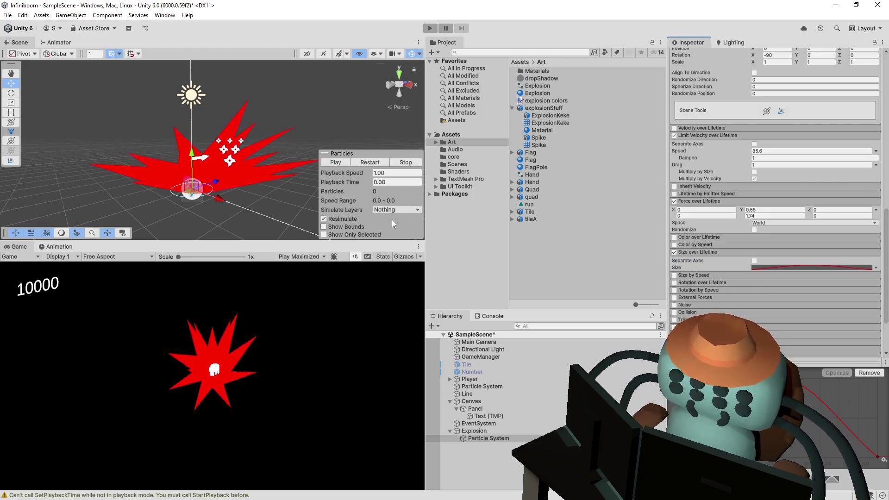
# Replay the particle burst several times to check the shrinking size
pyautogui.click(369, 162)
pyautogui.click(368, 164)
pyautogui.click(372, 165)
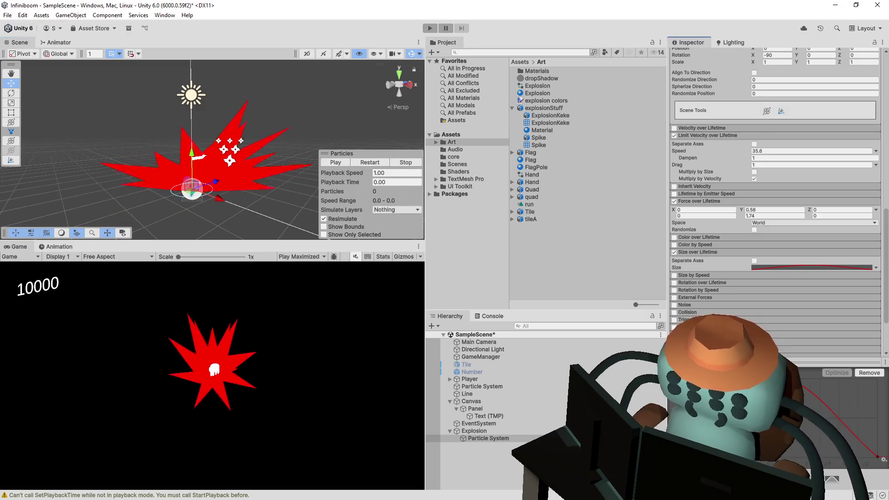
pyautogui.click(365, 162)
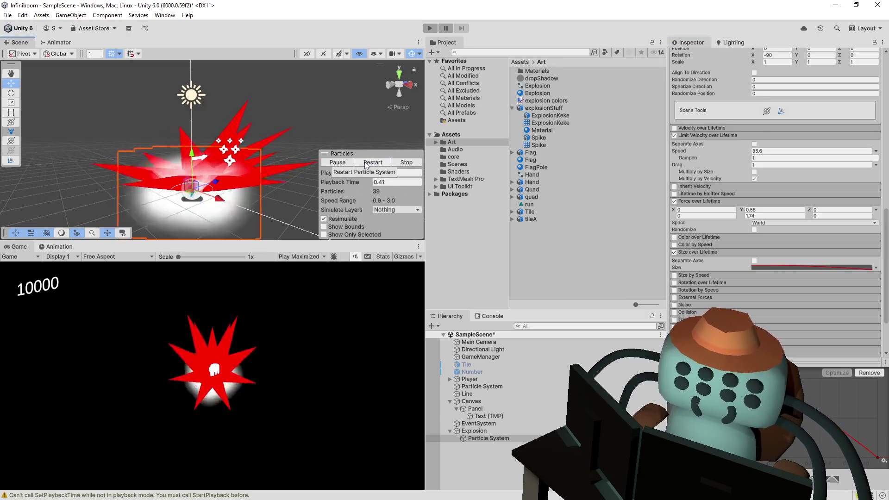
pyautogui.click(366, 161)
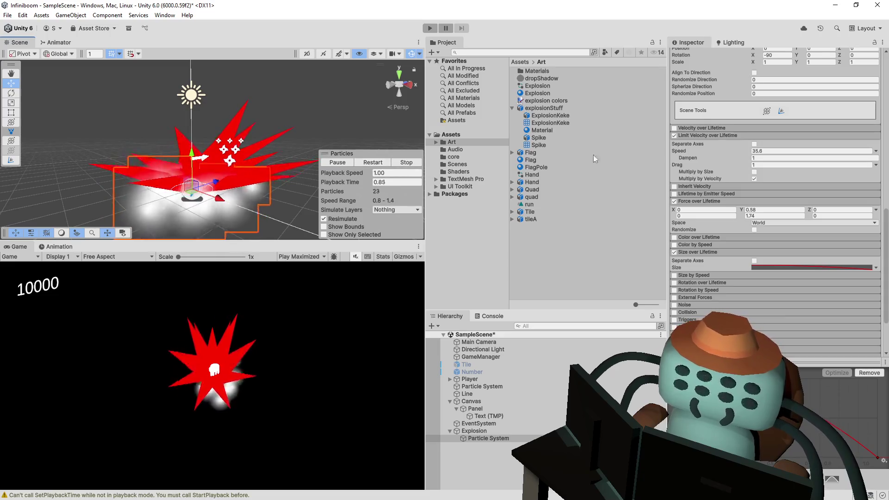
pyautogui.scroll(5, 810, 106)
pyautogui.scroll(5, 805, 106)
pyautogui.scroll(3, 804, 106)
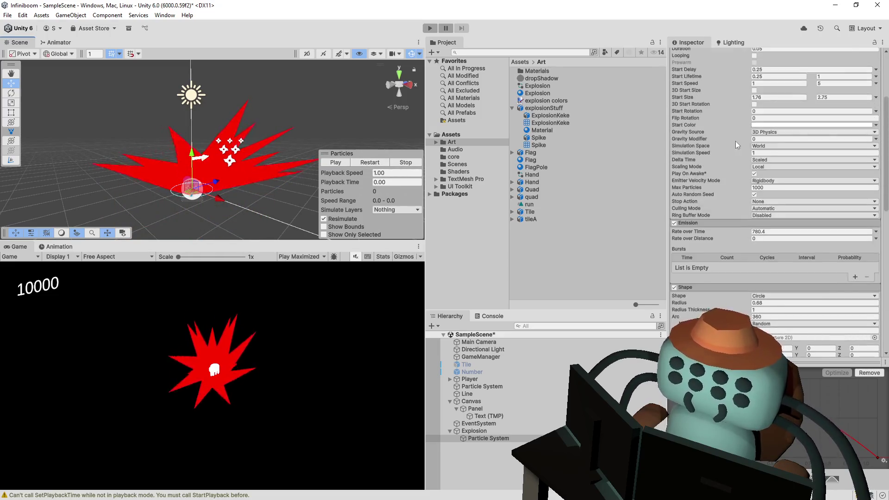
pyautogui.scroll(3, 736, 140)
# Raise the maximum Start Lifetime to 2 seconds and preview the burst
pyautogui.moveTo(813, 150); pyautogui.dragTo(345, 138)
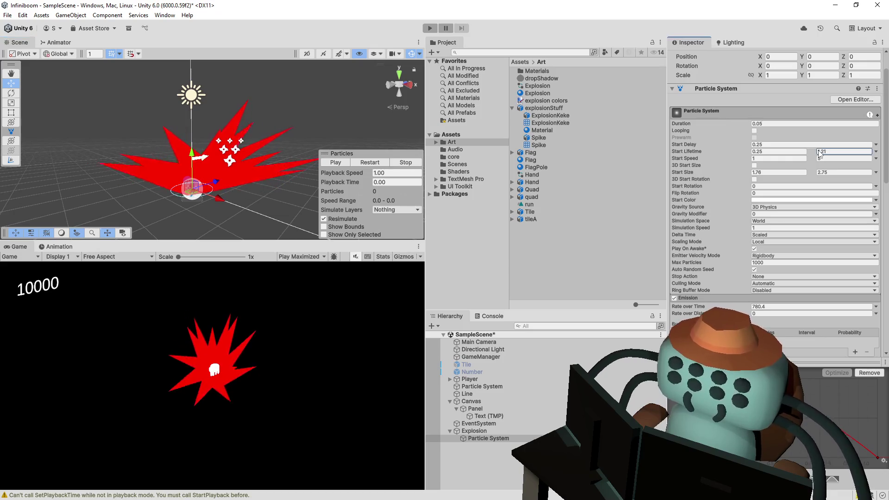
pyautogui.write('2')
pyautogui.click(841, 157)
pyautogui.write('5')
pyautogui.click(364, 161)
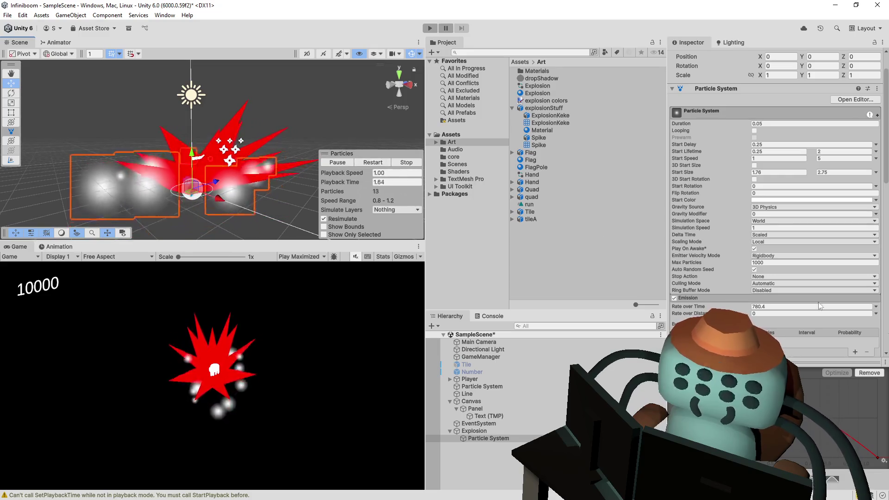
# Set Emission Rate over Time to about 1717.4 and preview, then bring up Blender's add list
pyautogui.moveTo(691, 306)
pyautogui.mouseDown()
pyautogui.moveTo(710, 278)
pyautogui.moveTo(731, 304)
pyautogui.moveTo(840, 370)
pyautogui.mouseUp()
pyautogui.click(371, 161)
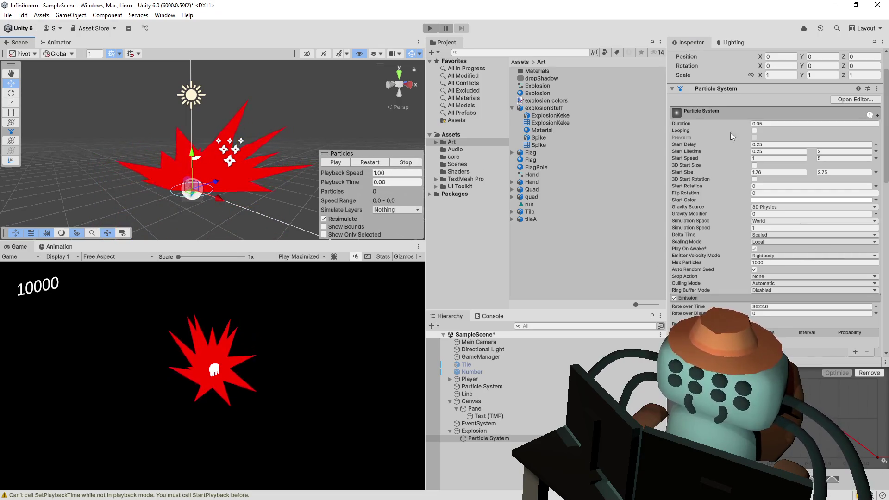
pyautogui.moveTo(424, 311)
pyautogui.mouseDown()
pyautogui.moveTo(832, 279)
pyautogui.moveTo(563, 309)
pyautogui.mouseUp()
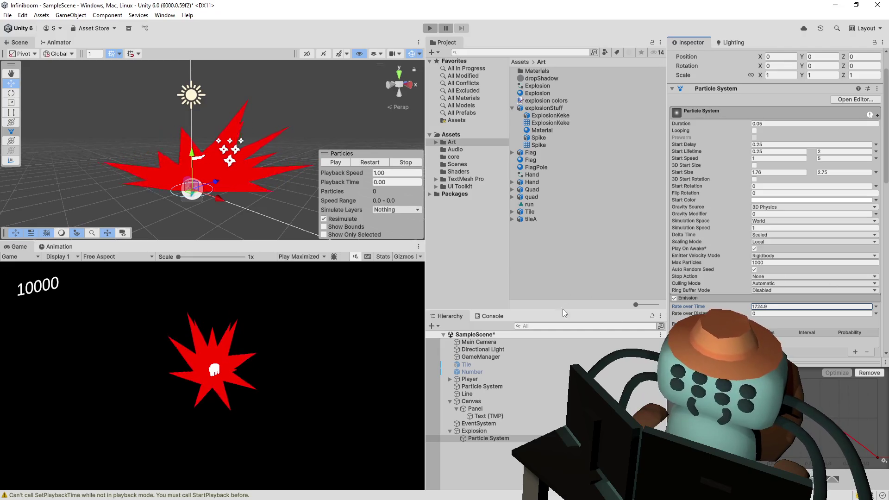
pyautogui.click(370, 162)
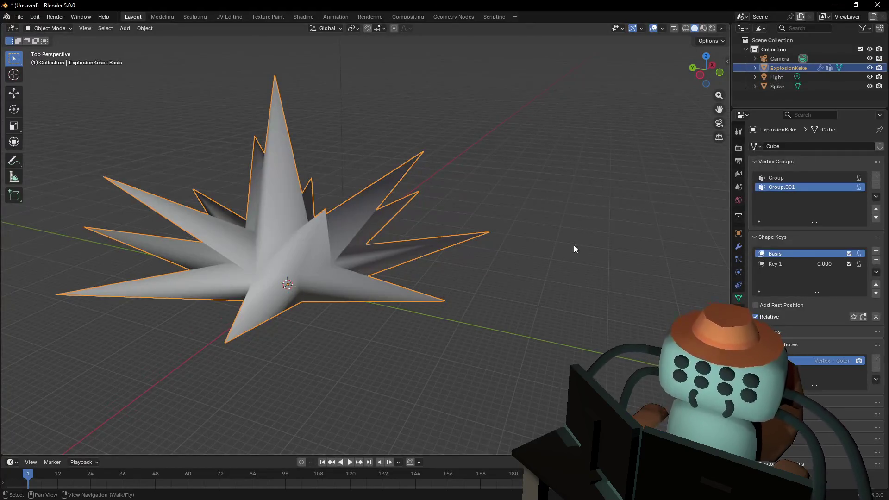
pyautogui.hotkey('shift', 'a')
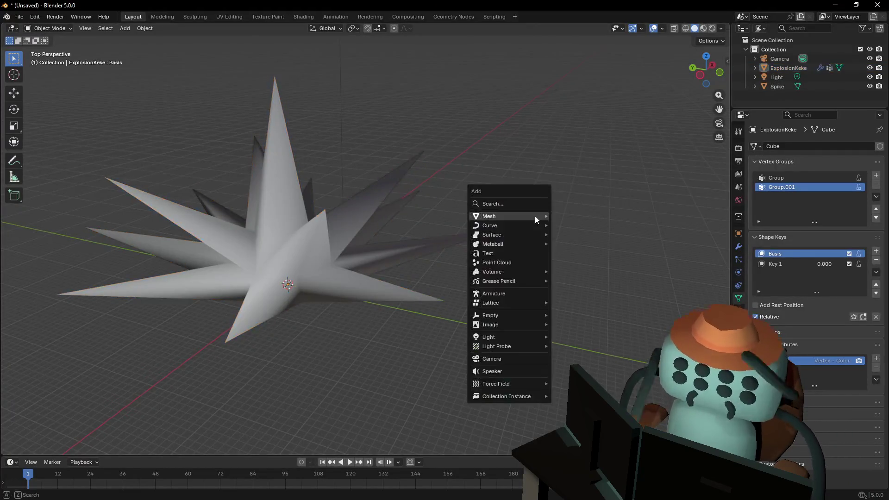
pyautogui.moveTo(490, 216)
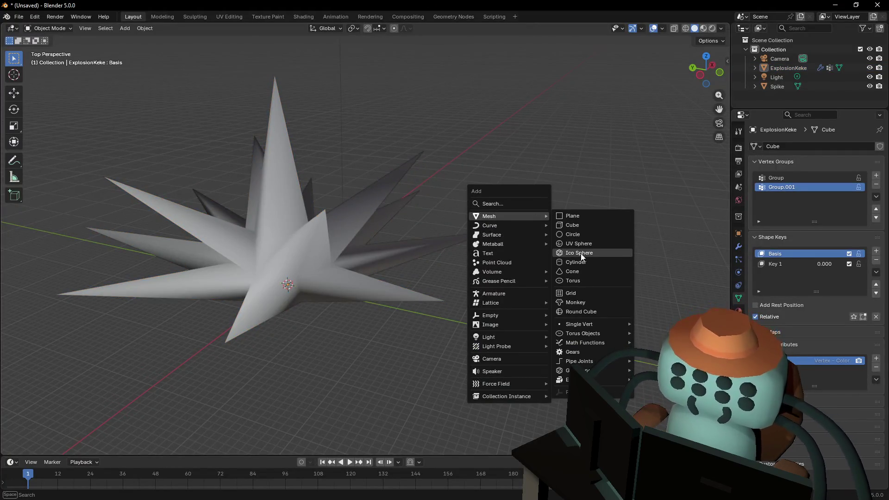
# Add a one-subdivision icosphere, slide it along X and fly the view closer to it
pyautogui.click(582, 254)
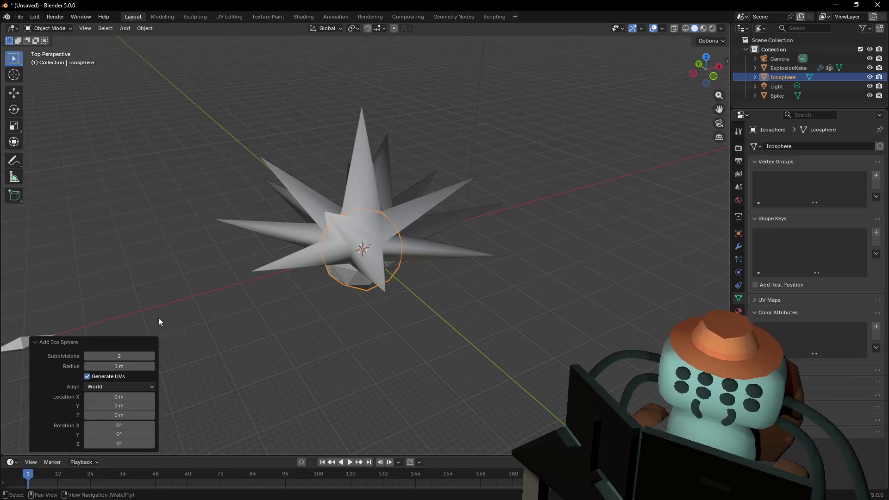
pyautogui.click(88, 356)
pyautogui.press('g')
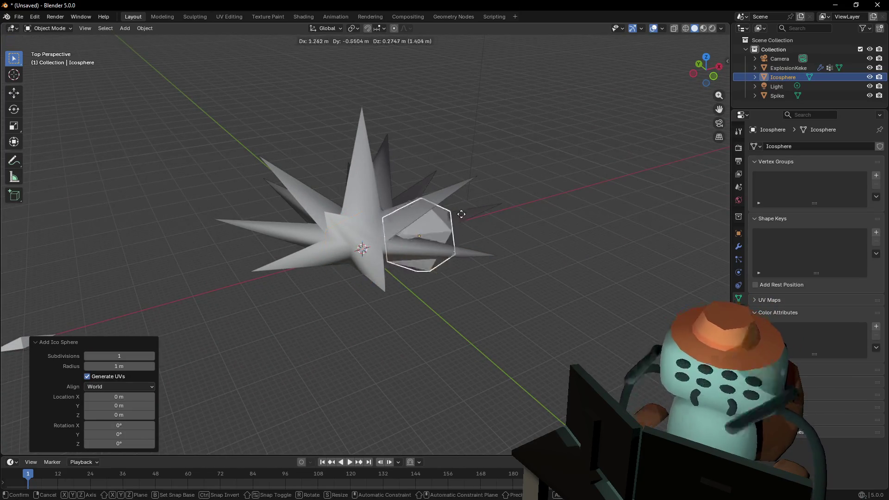
pyautogui.press('x')
pyautogui.click(596, 175)
pyautogui.hotkey('shift', '`')
pyautogui.press('w')
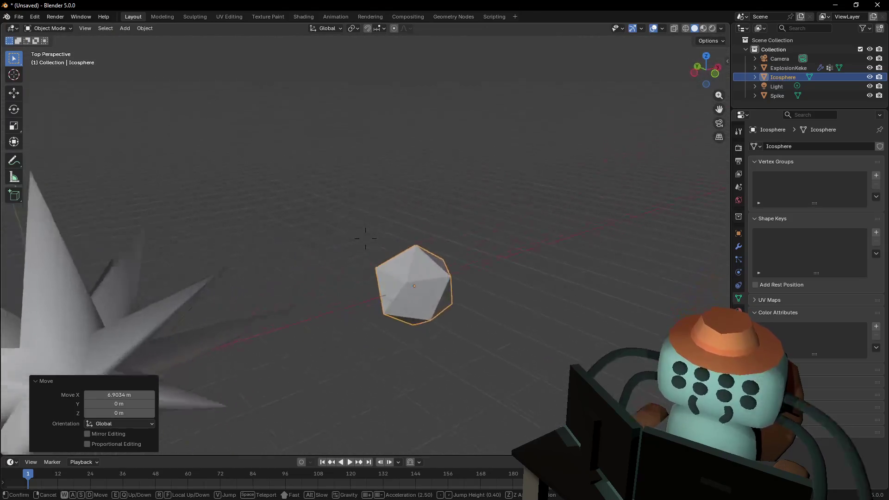
pyautogui.click(523, 269)
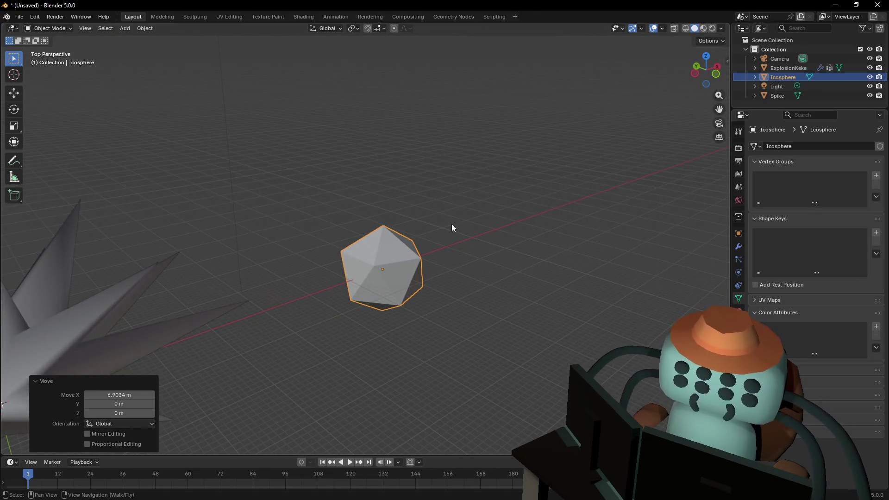
# Shade the icosphere smooth and rename it explosionBall
pyautogui.rightClick(438, 229)
pyautogui.click(439, 229)
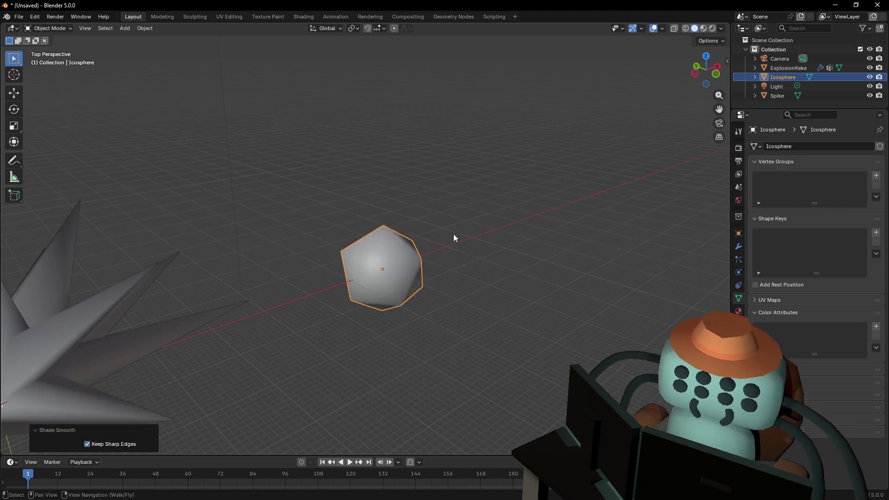
pyautogui.click(383, 268)
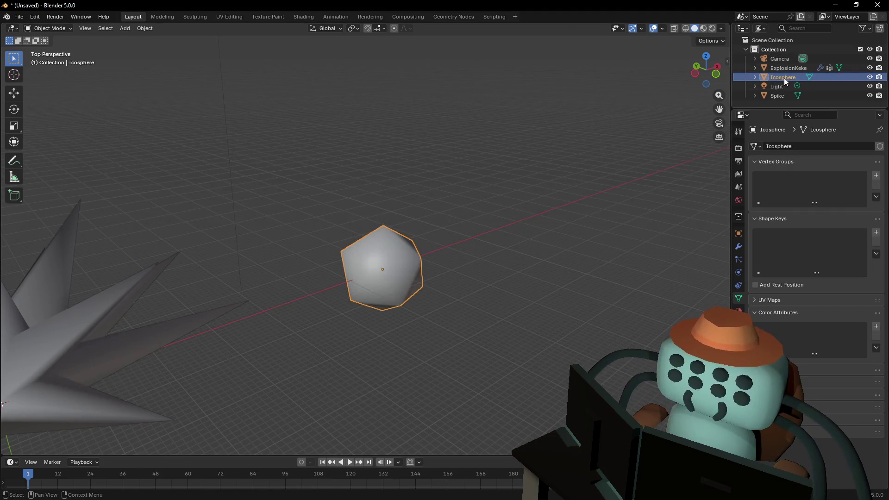
pyautogui.doubleClick(820, 80)
pyautogui.write('losionBall')
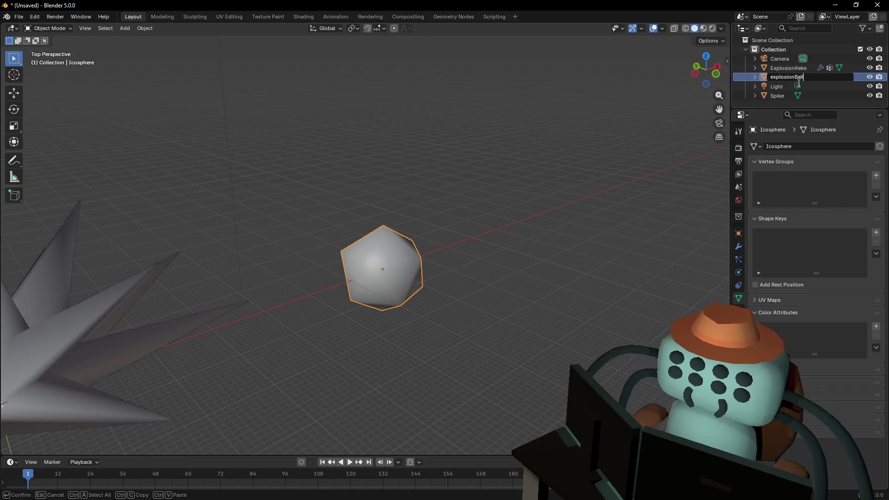
pyautogui.press('Return')
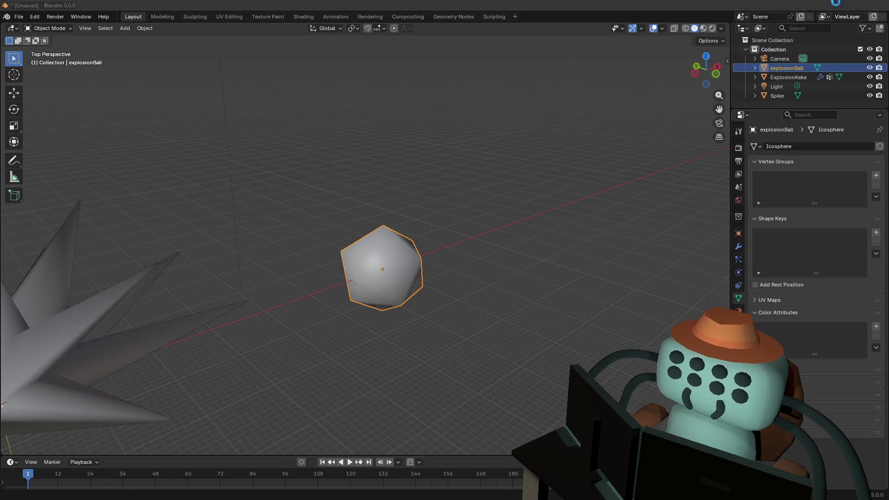
pyautogui.scroll(-5, 742, 245)
pyautogui.scroll(-5, 742, 247)
pyautogui.scroll(-5, 743, 240)
pyautogui.scroll(-5, 743, 241)
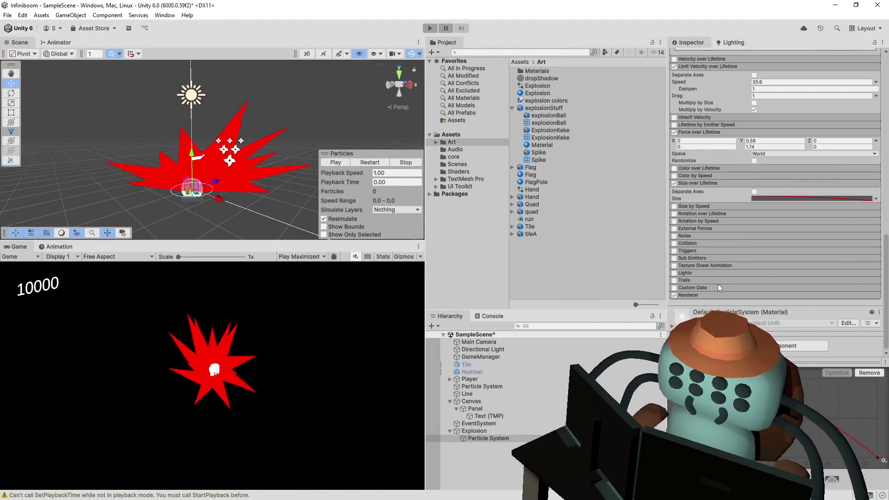
# Set the Renderer's Render Mode to Mesh with explosionBall as the particle mesh
pyautogui.click(696, 294)
pyautogui.scroll(-2, 731, 262)
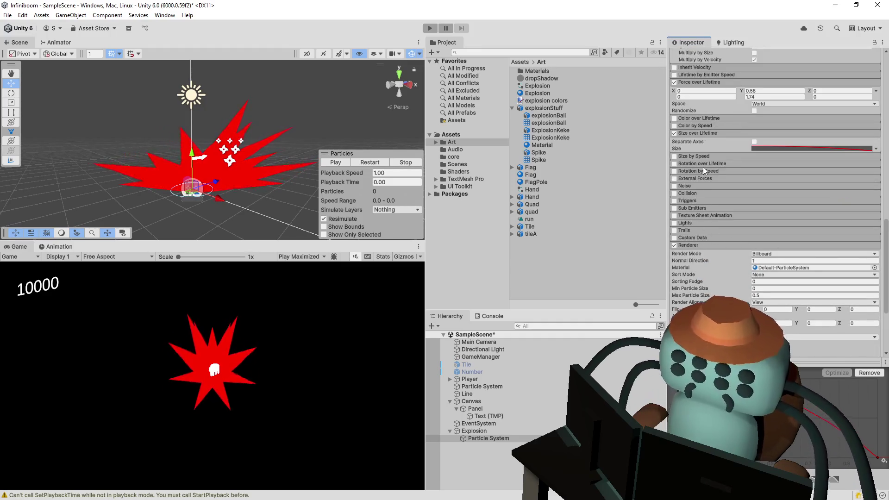
pyautogui.scroll(-2, 724, 273)
pyautogui.scroll(-2, 741, 266)
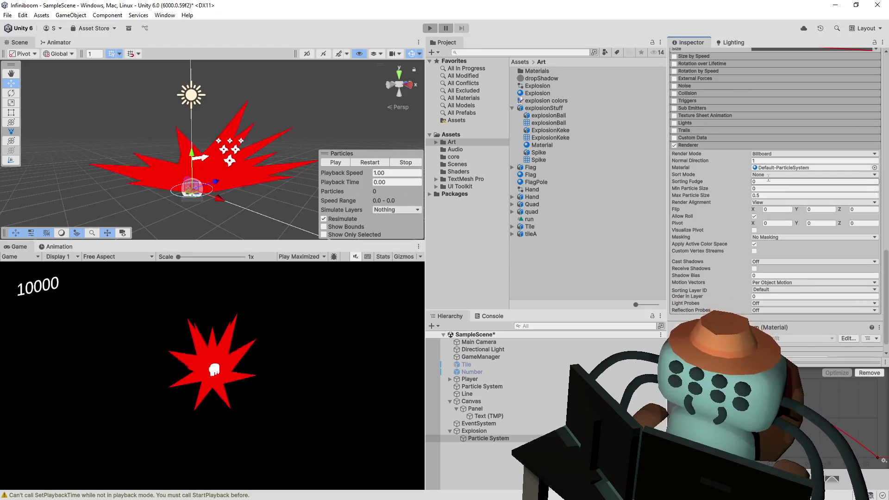
pyautogui.click(778, 154)
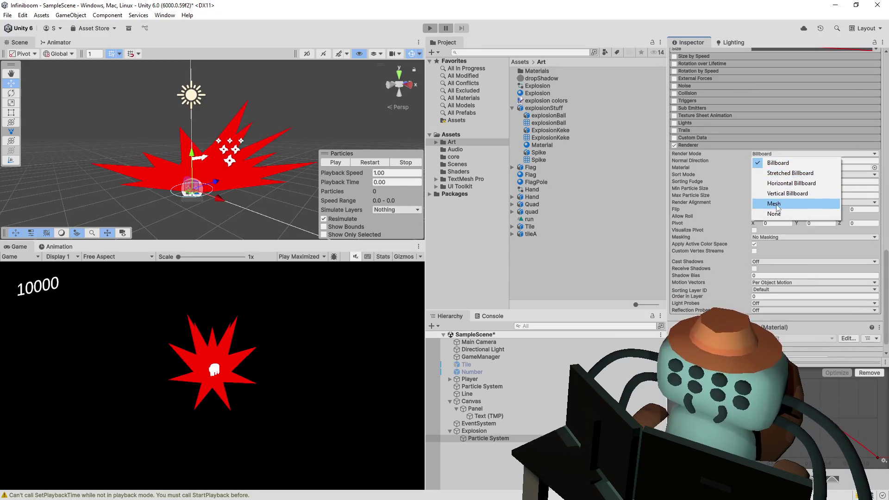
pyautogui.click(799, 206)
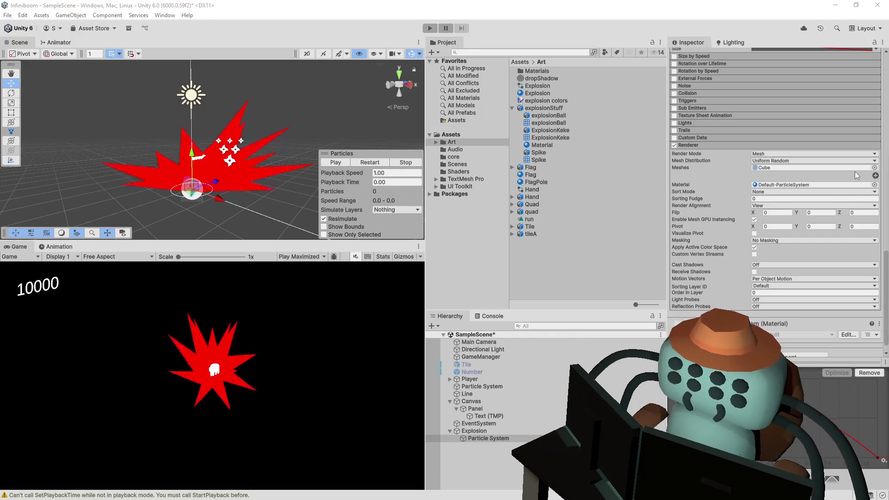
pyautogui.moveTo(548, 122); pyautogui.dragTo(806, 167)
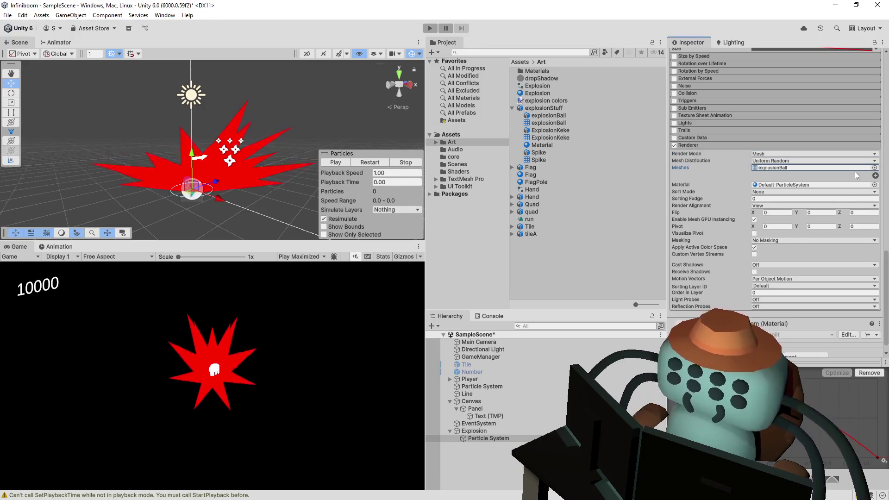
# Replay the burst to see the explosionBall mesh particles
pyautogui.click(375, 166)
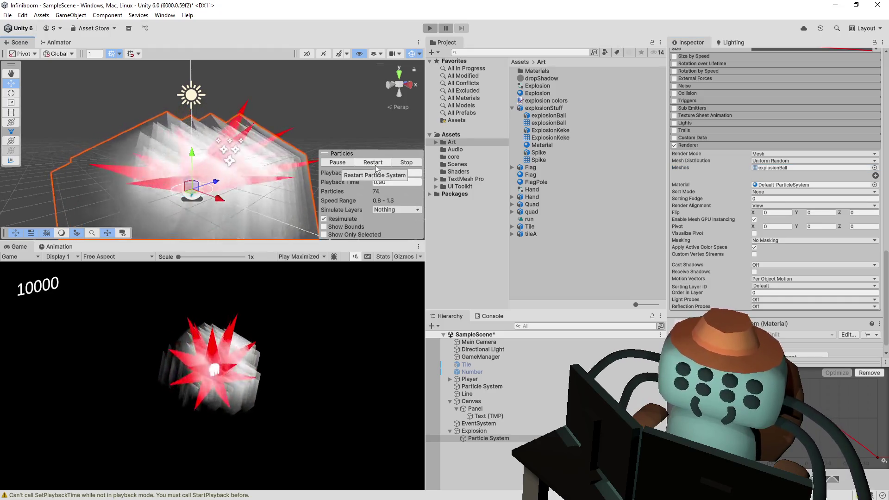
pyautogui.click(376, 165)
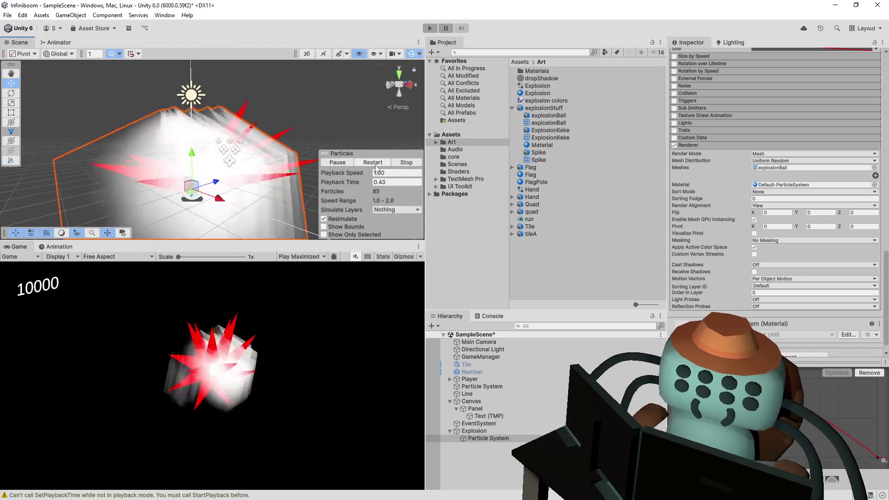
pyautogui.click(374, 165)
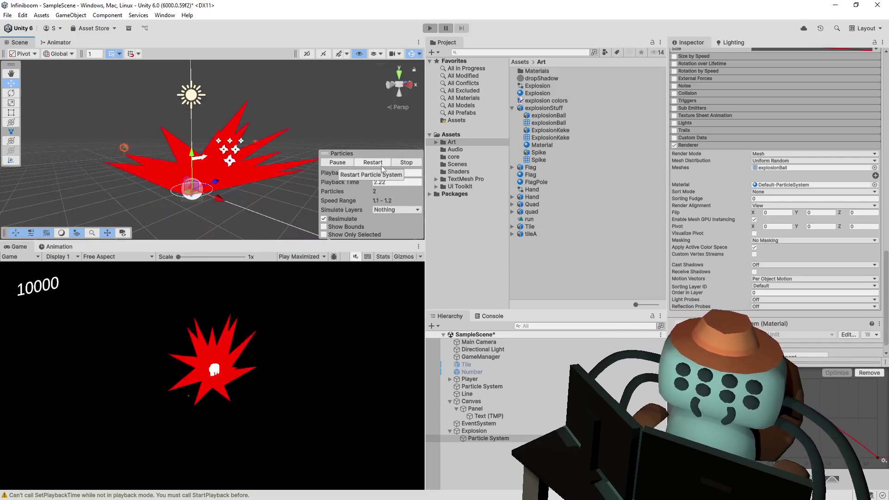
pyautogui.click(365, 164)
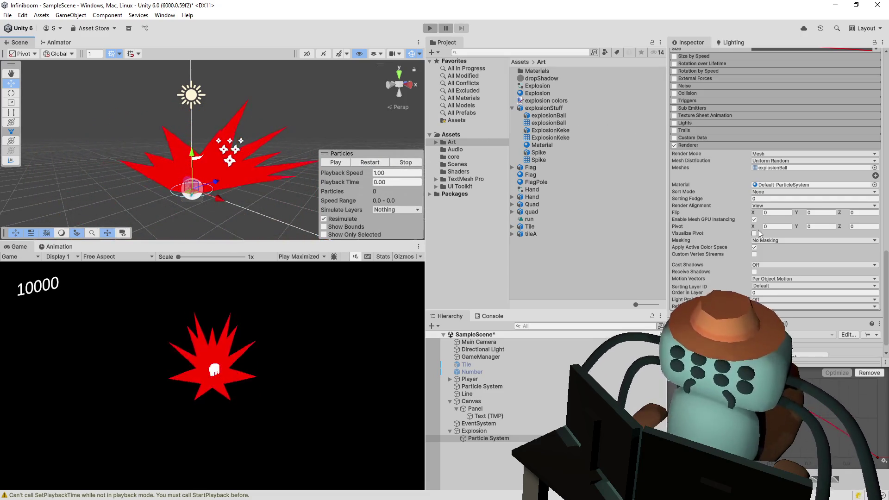
# Clear the particle Material field to none and preview again
pyautogui.click(776, 186)
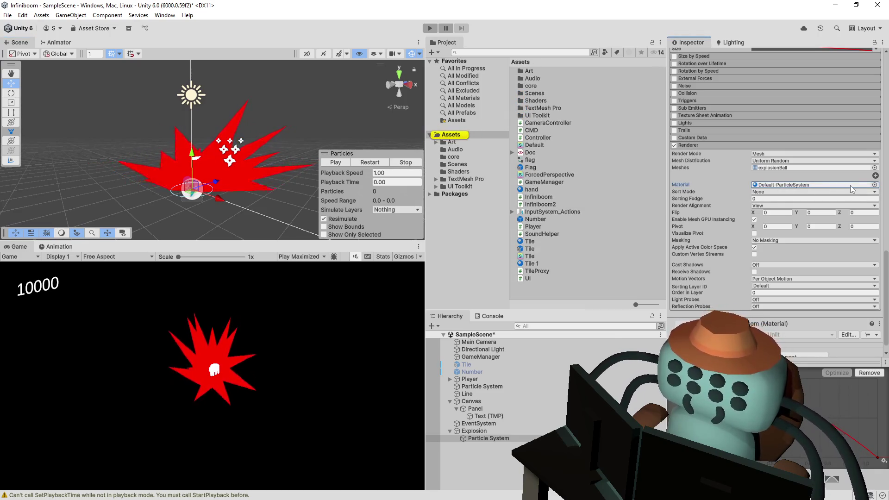
pyautogui.press('Delete')
pyautogui.click(373, 163)
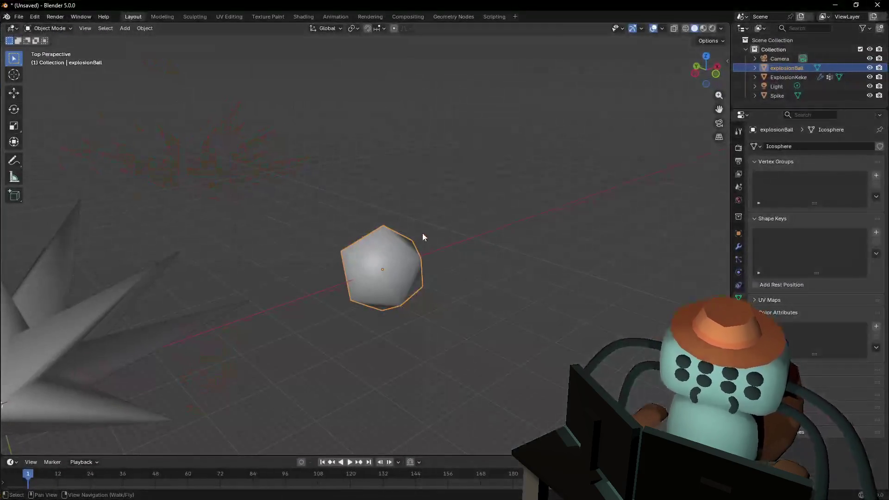
pyautogui.scroll(2, 423, 233)
pyautogui.scroll(2, 449, 251)
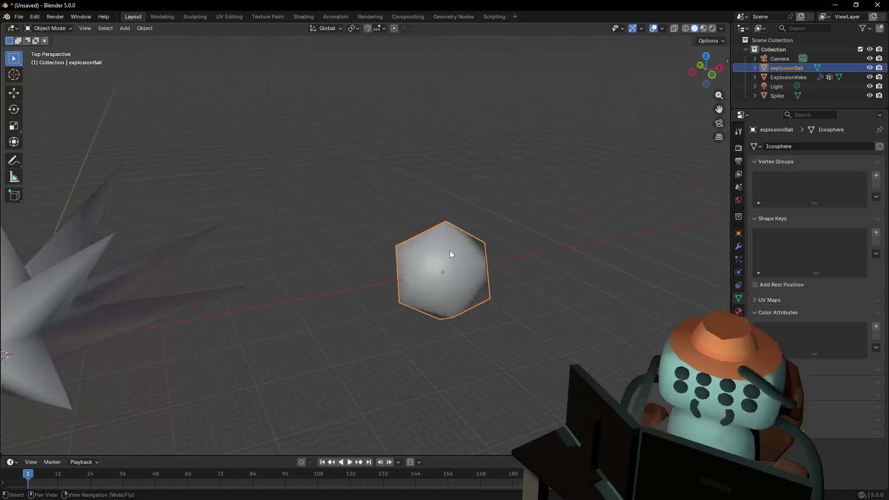
# Enter Edit Mode on explosionBall and start a scale of its mesh
pyautogui.press('Tab')
pyautogui.press('Tab')
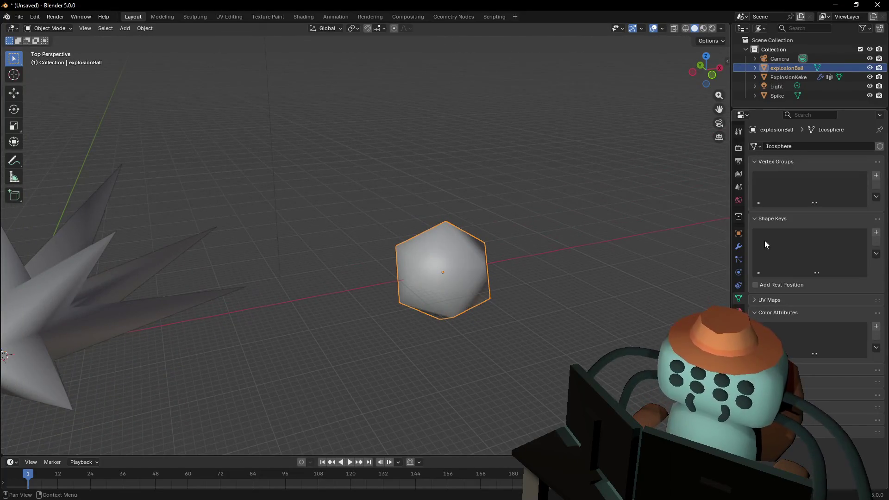
pyautogui.click(739, 233)
pyautogui.press('Tab')
pyautogui.press('s')
pyautogui.click(506, 242)
# Set the Resize scale to 0.5 on X, Y and Z, return to Object Mode and bring up the modifier list
pyautogui.click(119, 394)
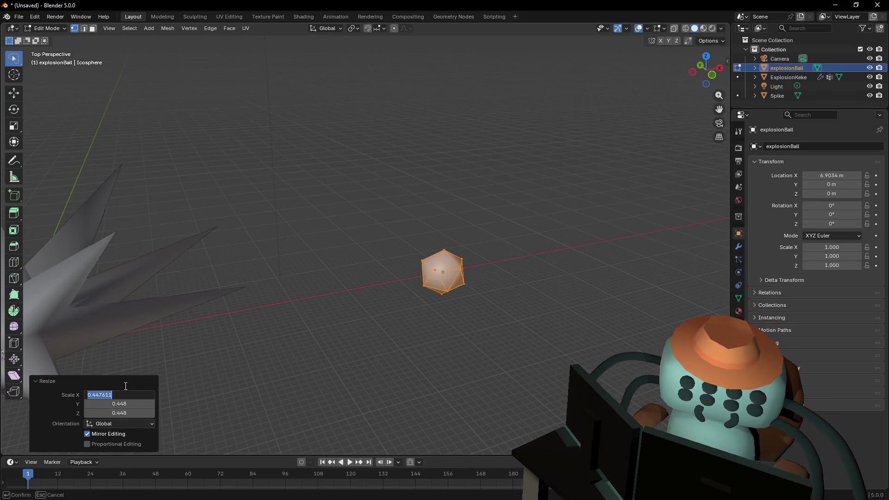
pyautogui.write('.5')
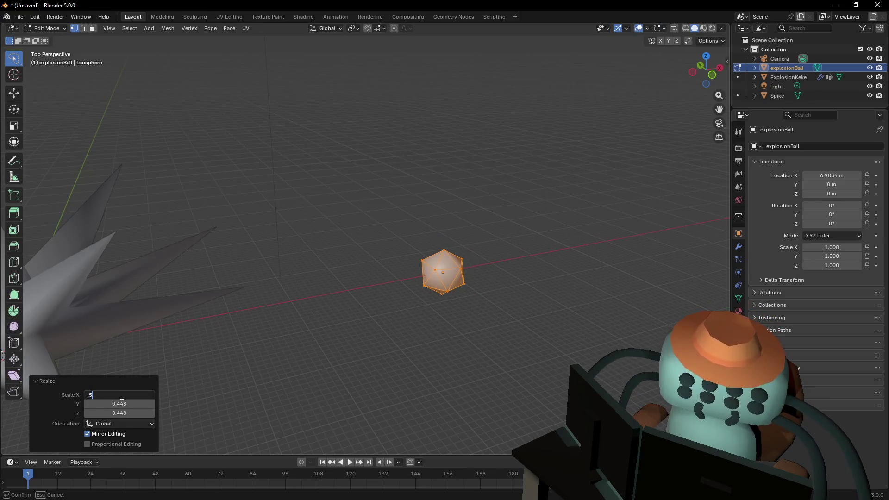
pyautogui.press('Tab')
pyautogui.write('.5')
pyautogui.press('Tab')
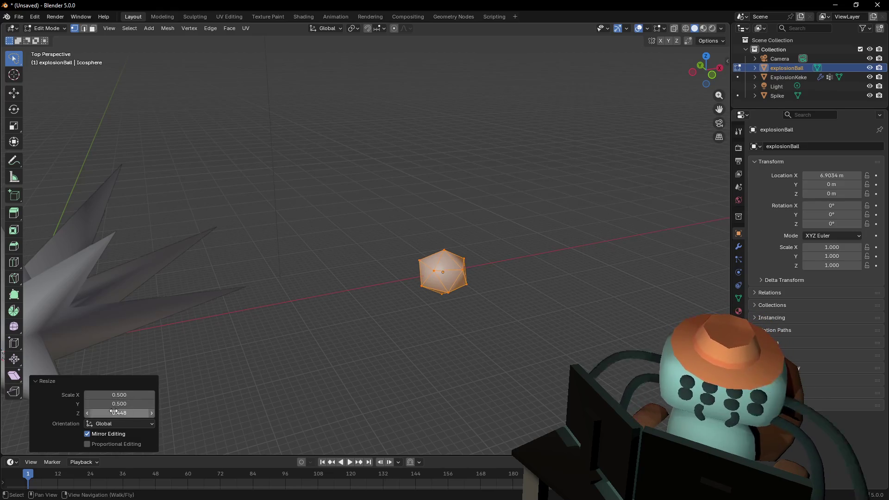
pyautogui.write('.5')
pyautogui.press('Return')
pyautogui.press('Tab')
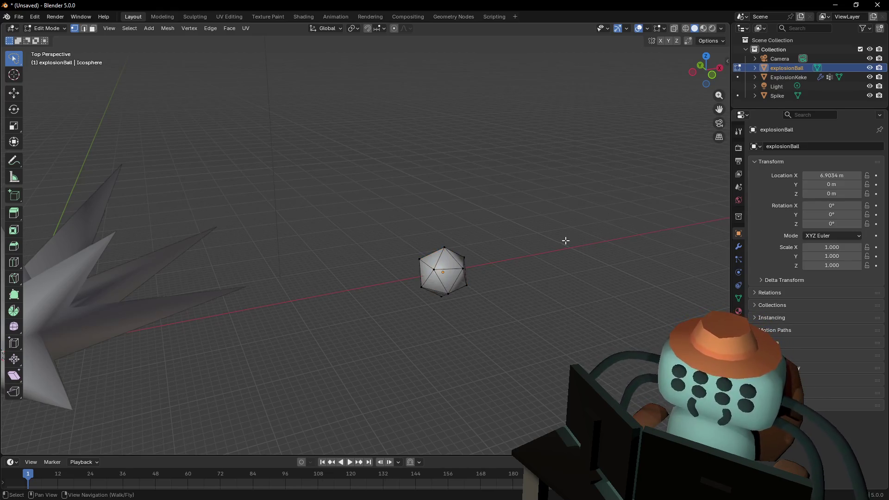
pyautogui.click(542, 254)
pyautogui.click(461, 269)
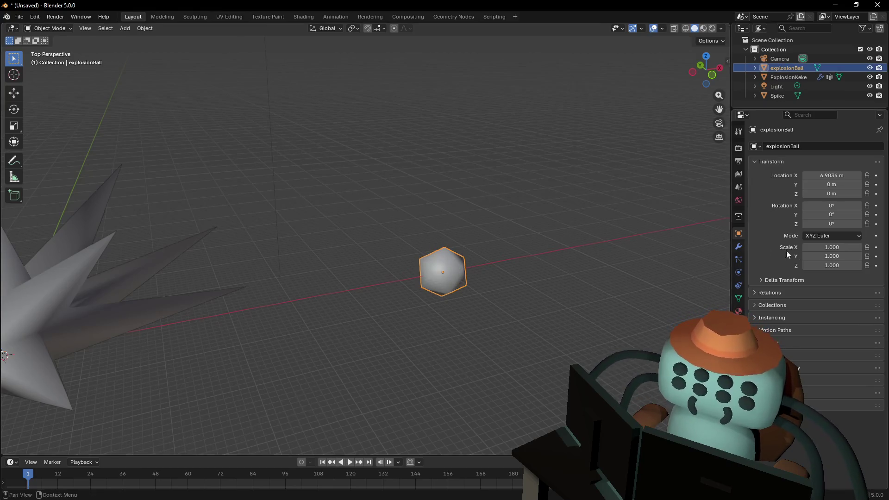
pyautogui.click(740, 248)
pyautogui.click(825, 143)
pyautogui.write('sub')
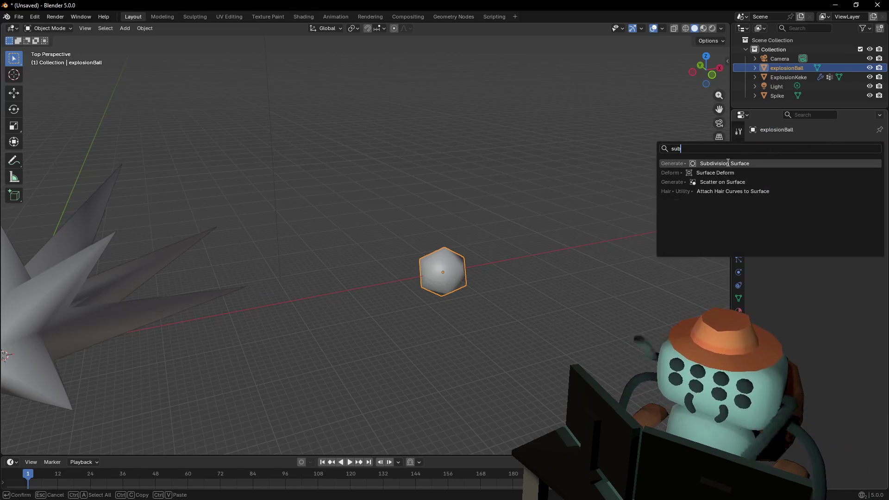
# Add and apply a Subdivision Surface modifier to explosionBall and shade it smooth
pyautogui.press('Return')
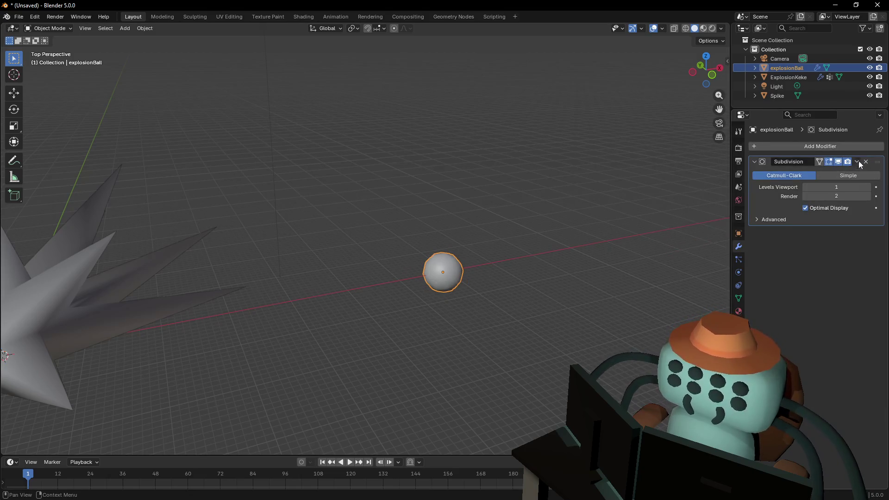
pyautogui.click(857, 161)
pyautogui.click(837, 172)
pyautogui.click(486, 272)
pyautogui.click(442, 271)
pyautogui.rightClick(518, 210)
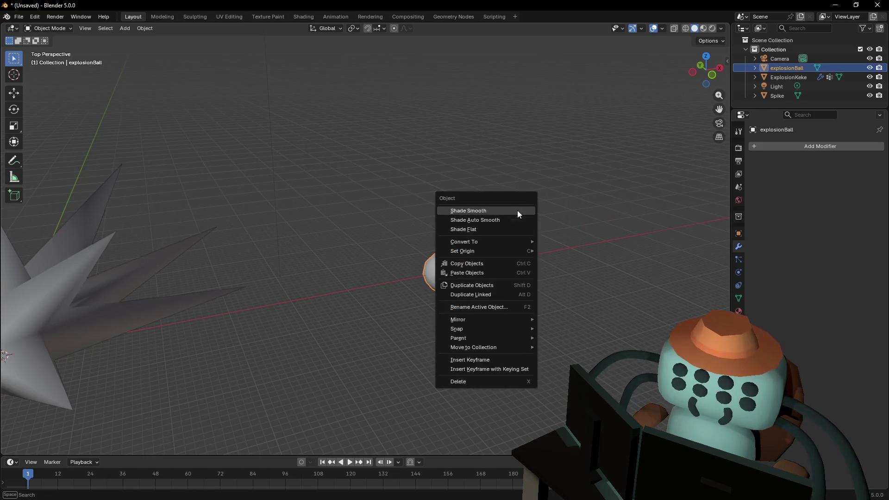
pyautogui.click(518, 210)
pyautogui.hotkey('shift', '`')
pyautogui.press('w')
# Add and apply a Smooth modifier to round the sphere further
pyautogui.click(366, 238)
pyautogui.click(802, 146)
pyautogui.write('s')
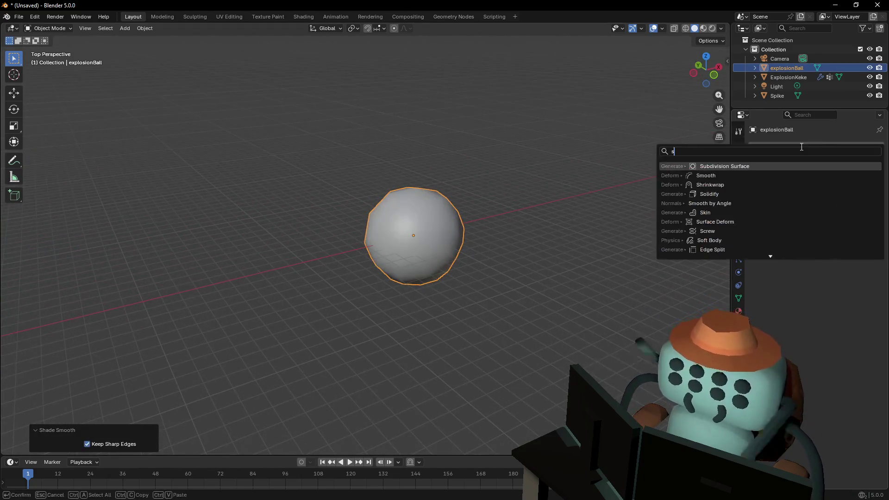
pyautogui.write('m')
pyautogui.click(705, 166)
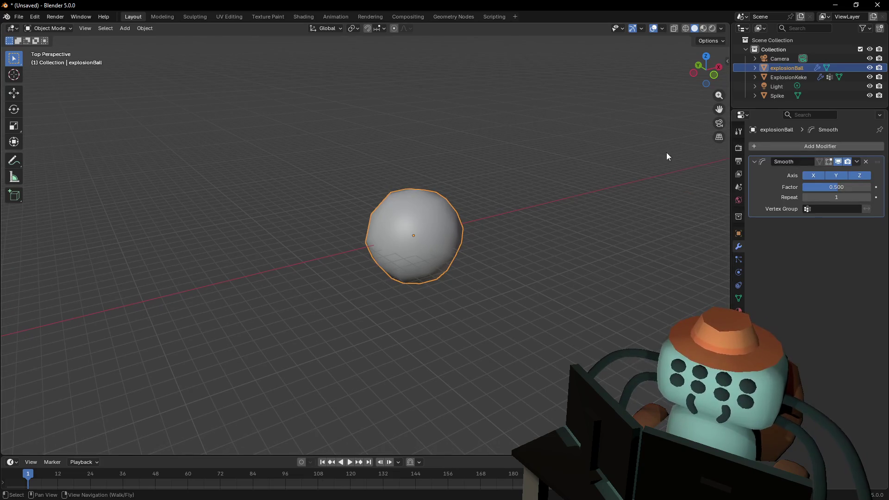
pyautogui.click(575, 182)
pyautogui.click(857, 162)
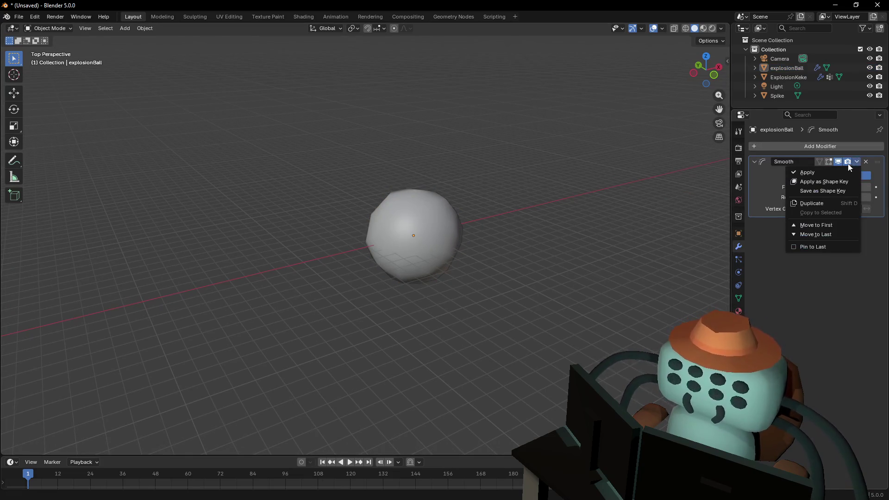
pyautogui.click(808, 172)
pyautogui.press('Tab')
pyautogui.press('Tab')
pyautogui.click(441, 207)
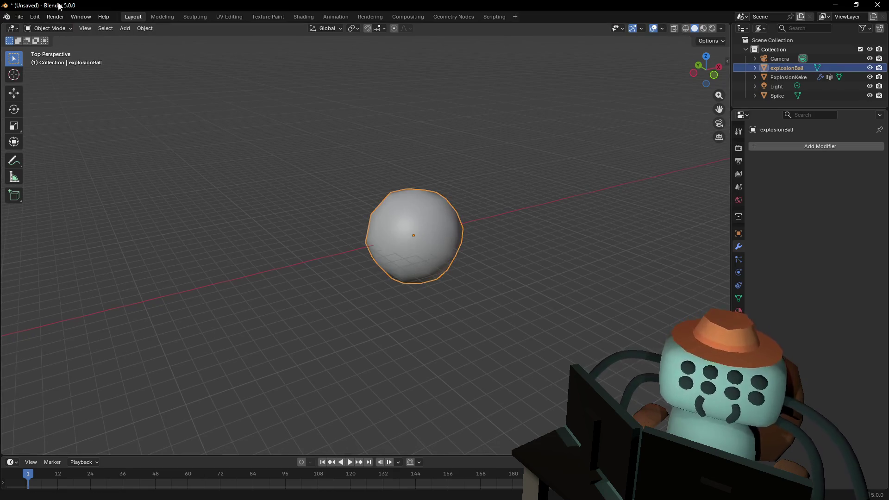
# Begin exporting explosionBall as FBX from the File menu
pyautogui.click(22, 16)
pyautogui.moveTo(35, 157)
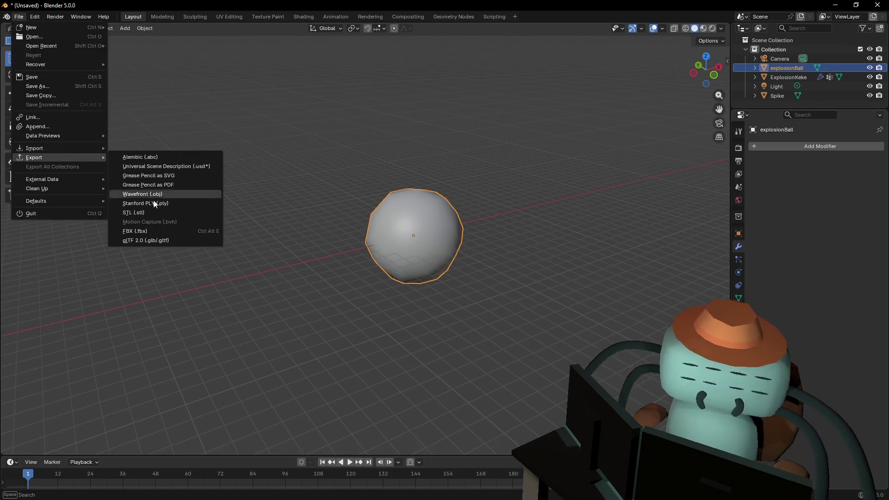
pyautogui.click(159, 231)
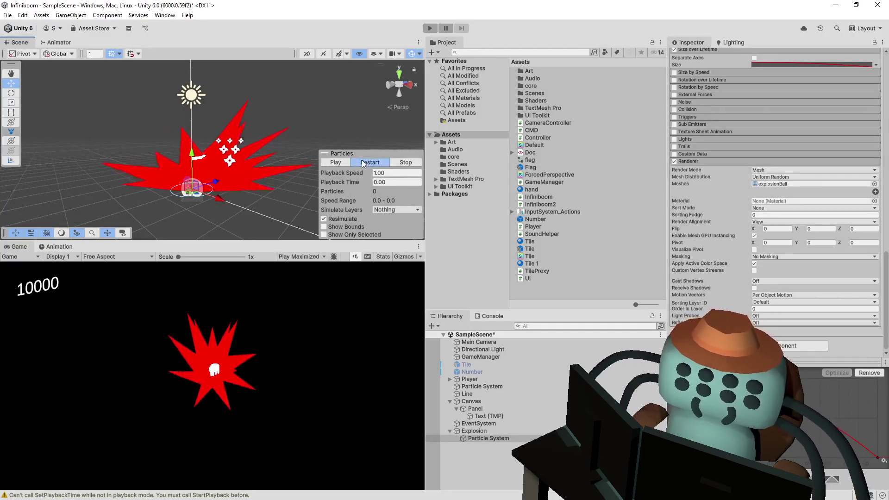
# Set the Shape module's Position Y to 0.25 and replay the burst of explosionBall puffs
pyautogui.click(363, 163)
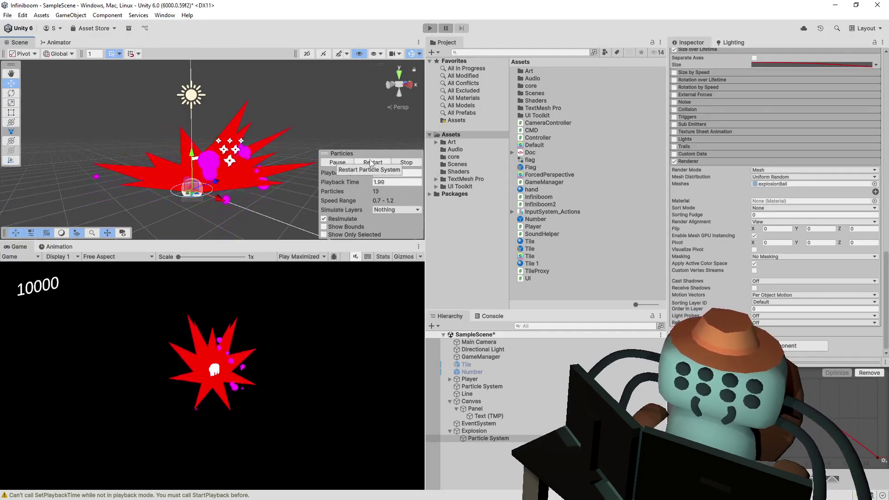
pyautogui.click(372, 163)
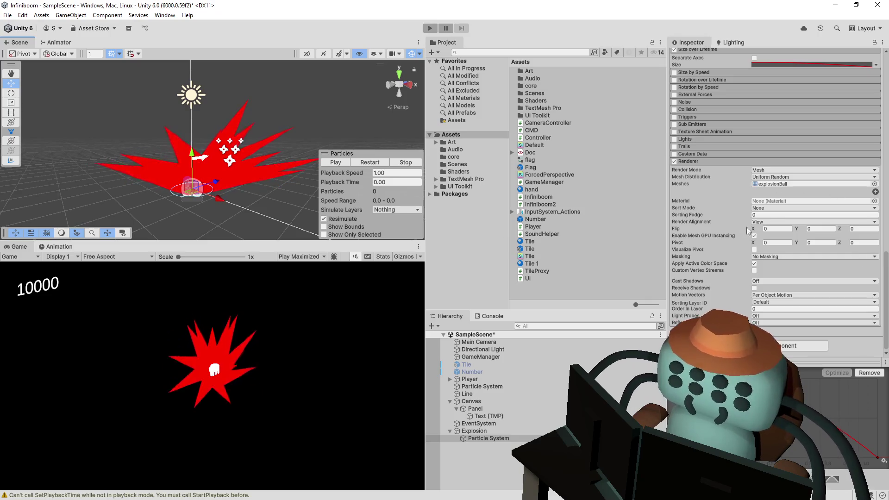
pyautogui.scroll(5, 718, 227)
pyautogui.scroll(3, 726, 224)
pyautogui.scroll(5, 729, 189)
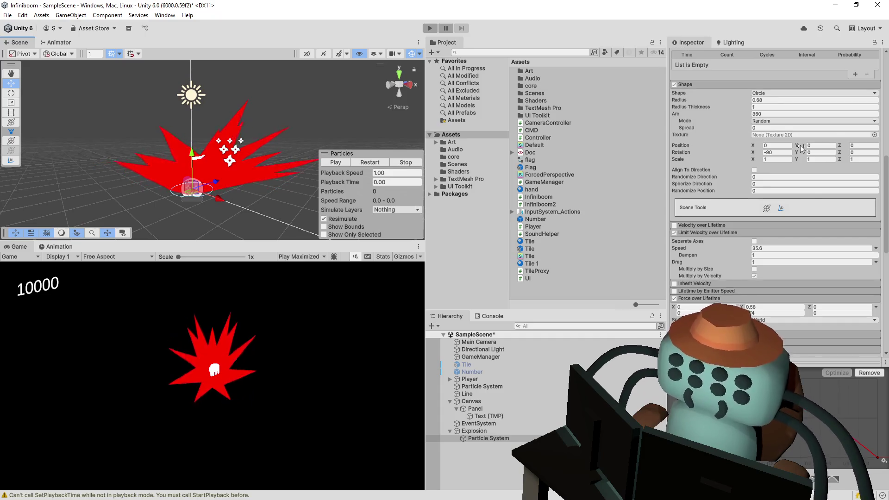
pyautogui.moveTo(800, 145); pyautogui.dragTo(813, 146)
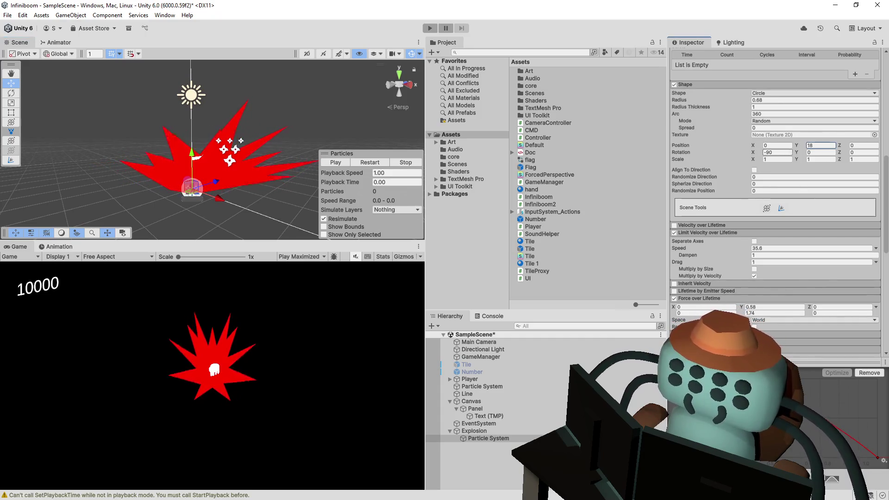
pyautogui.write('5')
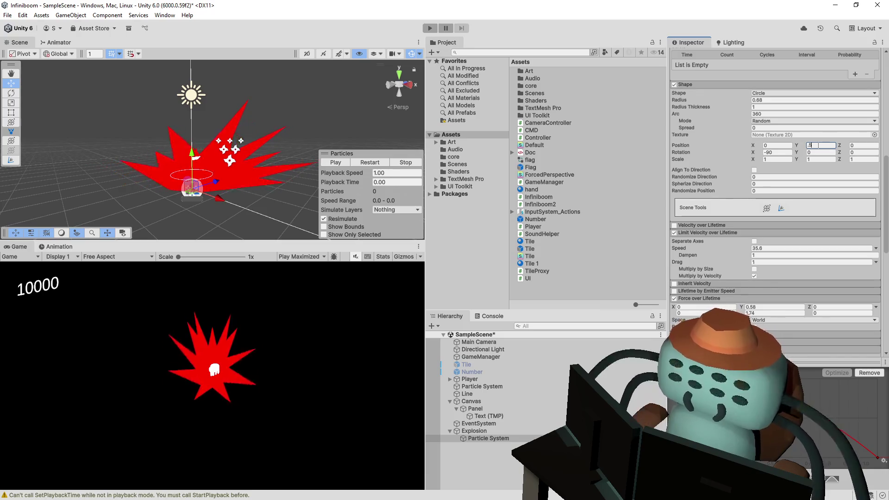
pyautogui.write('0.25')
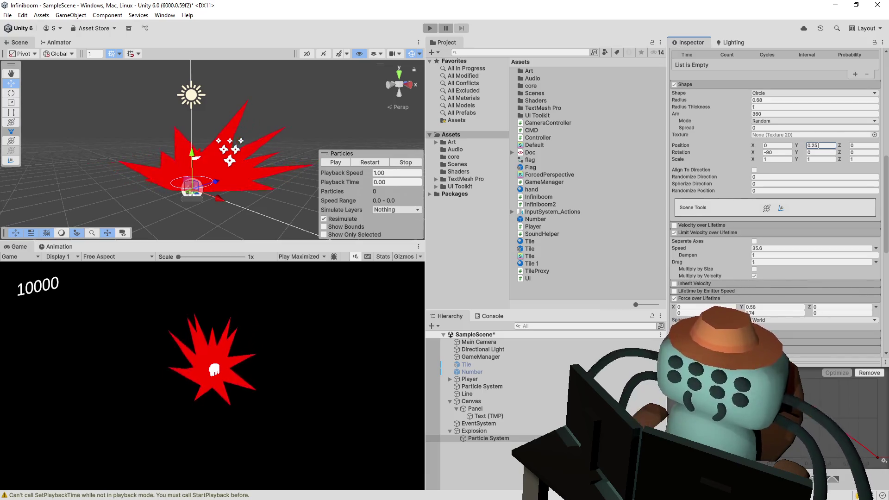
pyautogui.click(378, 163)
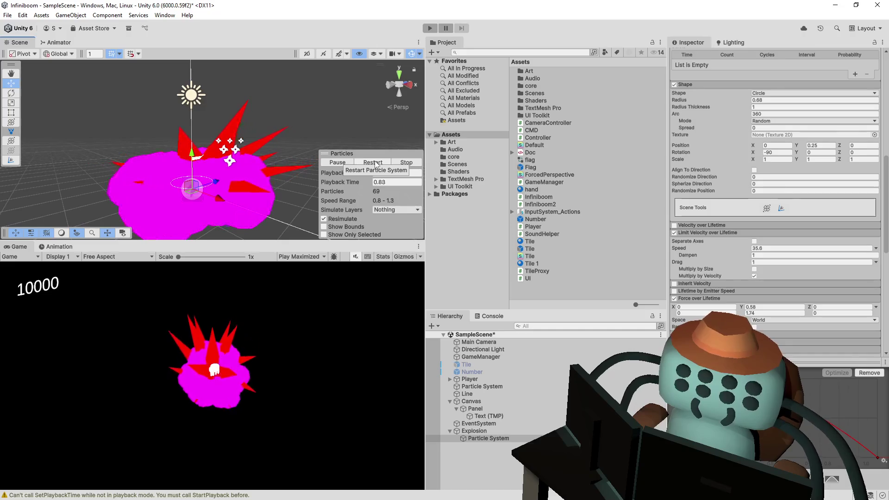
pyautogui.click(406, 161)
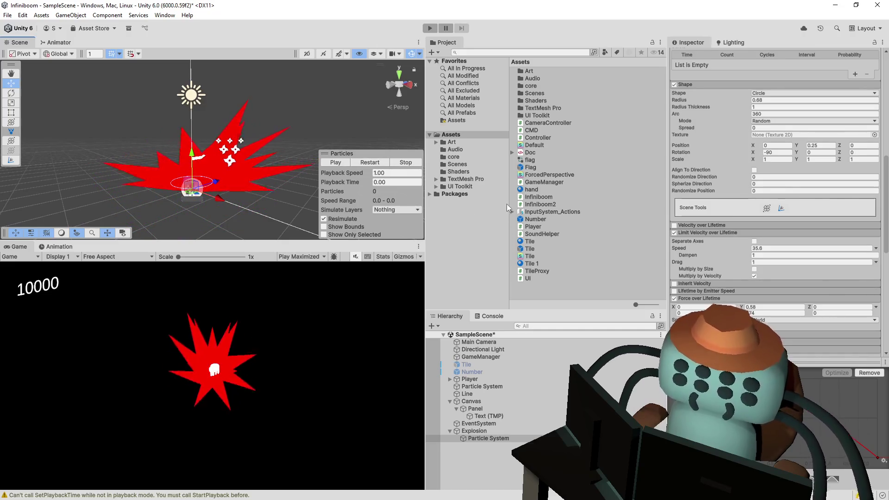
# Duplicate the hand material as ExplosionParticles, then reselect the explosion's Particle System
pyautogui.rightClick(542, 298)
pyautogui.moveTo(566, 41)
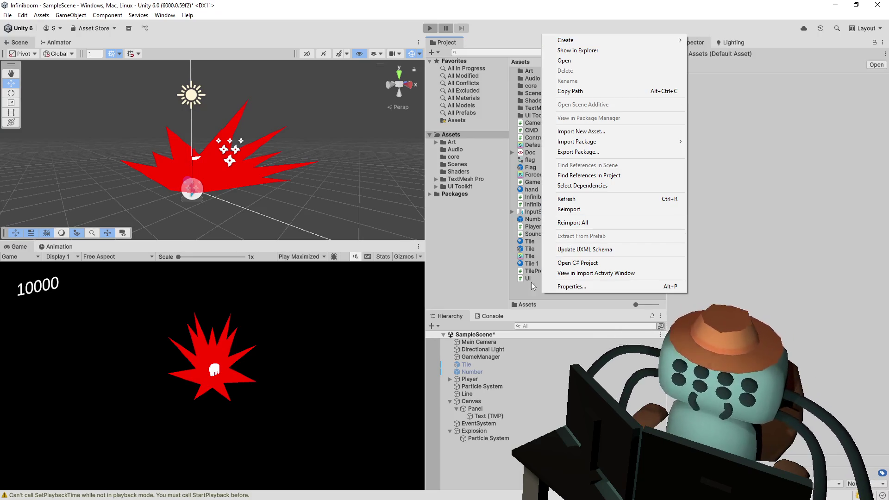
pyautogui.click(535, 281)
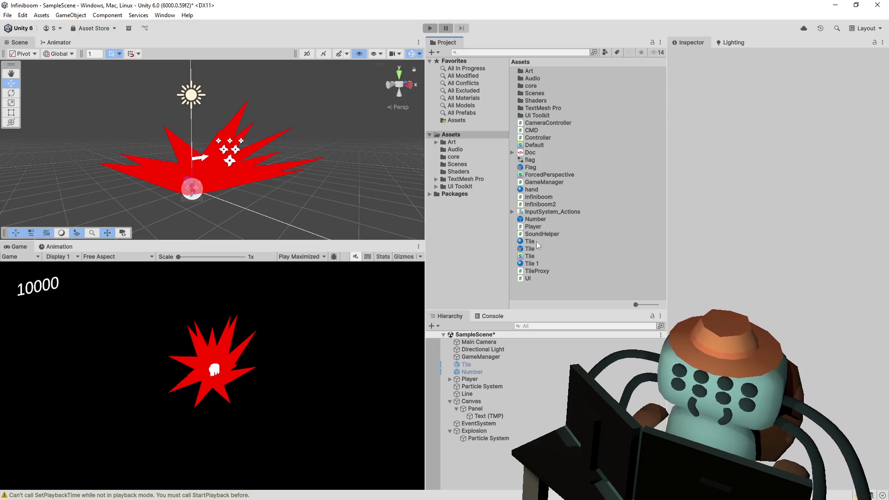
pyautogui.click(539, 188)
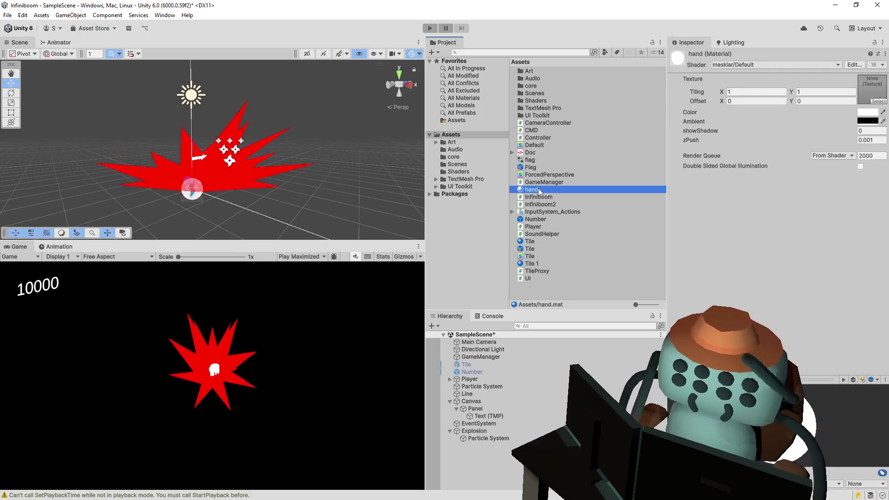
pyautogui.hotkey('ctrl', 'd')
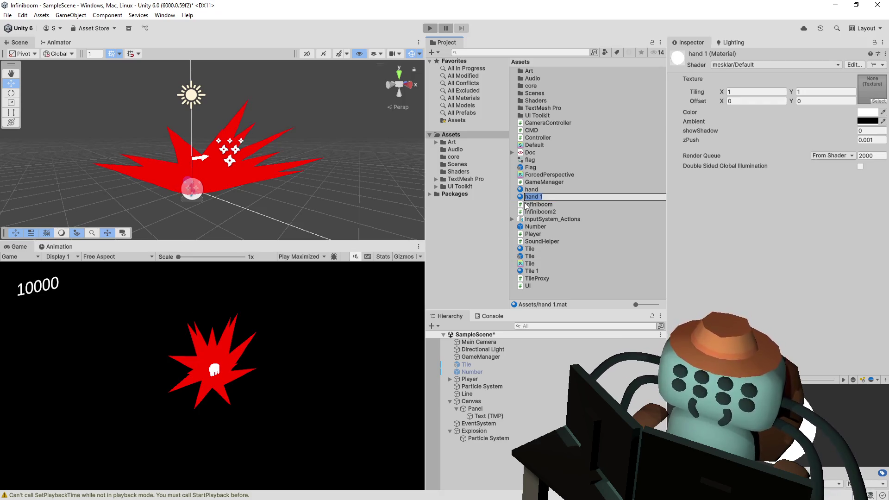
pyautogui.write('Explosion')
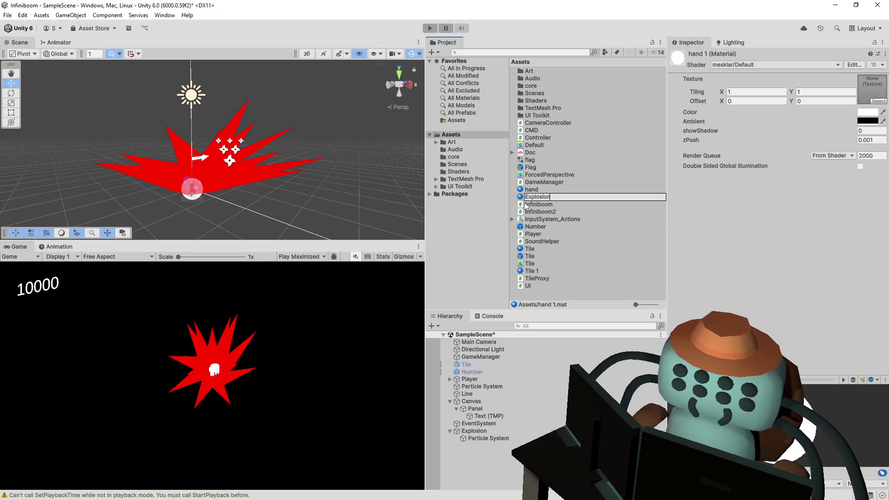
pyautogui.write('Particles')
pyautogui.press('Return')
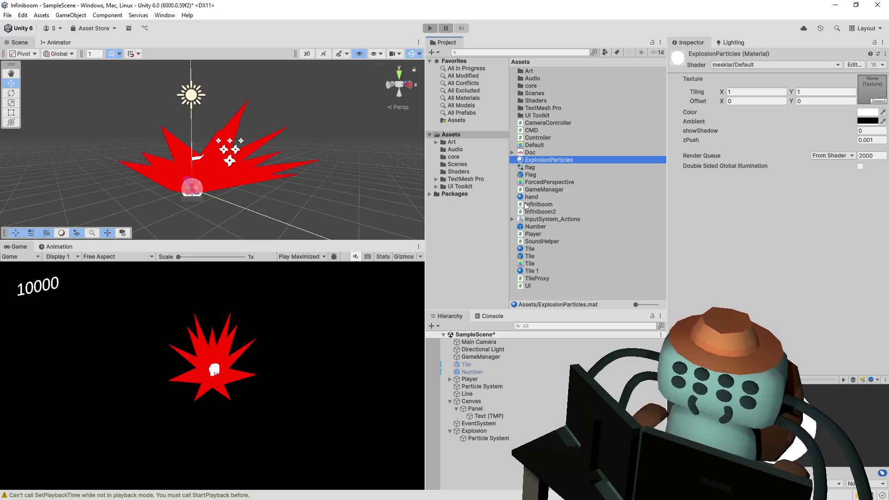
pyautogui.click(487, 440)
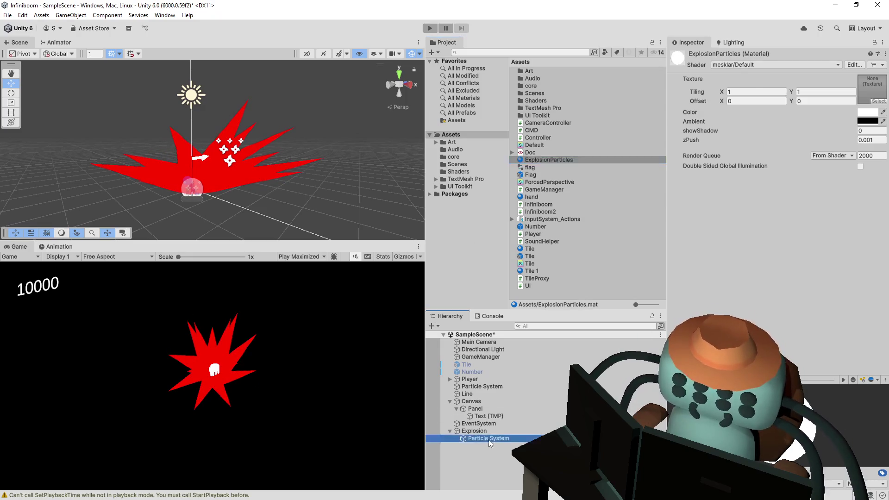
pyautogui.scroll(-5, 757, 209)
pyautogui.scroll(-5, 756, 208)
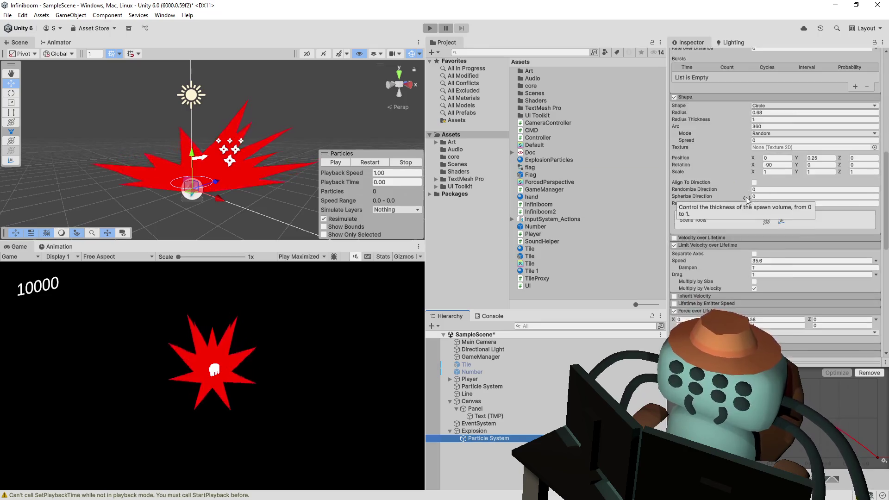
pyautogui.scroll(-3, 756, 209)
pyautogui.scroll(-5, 792, 201)
pyautogui.scroll(-5, 764, 199)
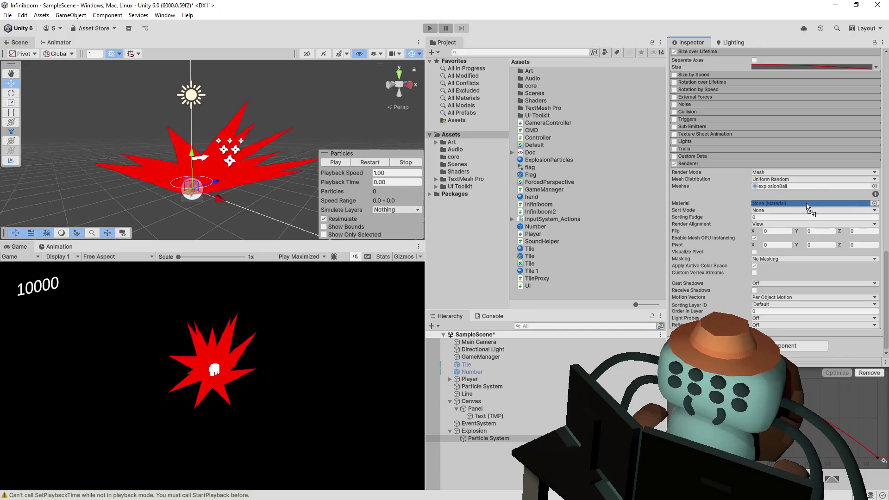
# Assign ExplosionParticles as the Renderer material and replay the white puff bursts
pyautogui.moveTo(541, 162); pyautogui.dragTo(799, 204)
pyautogui.click(371, 161)
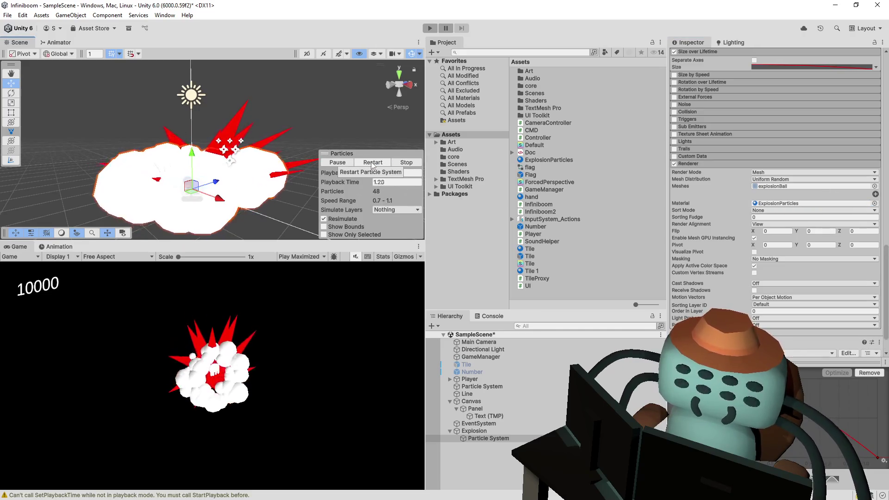
pyautogui.scroll(4, 695, 208)
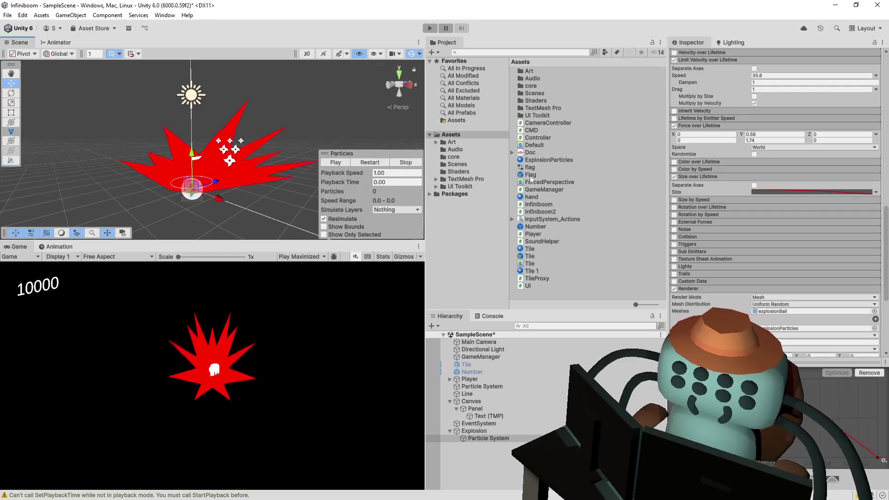
pyautogui.click(373, 163)
pyautogui.click(374, 163)
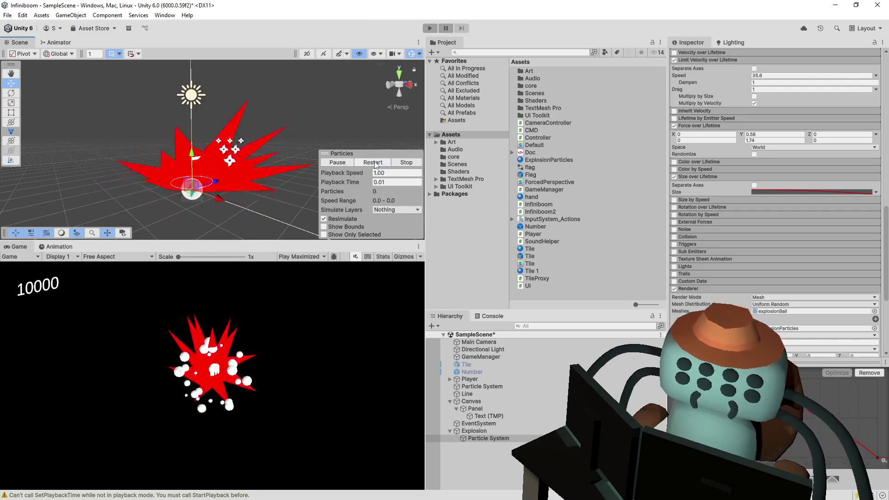
pyautogui.click(374, 163)
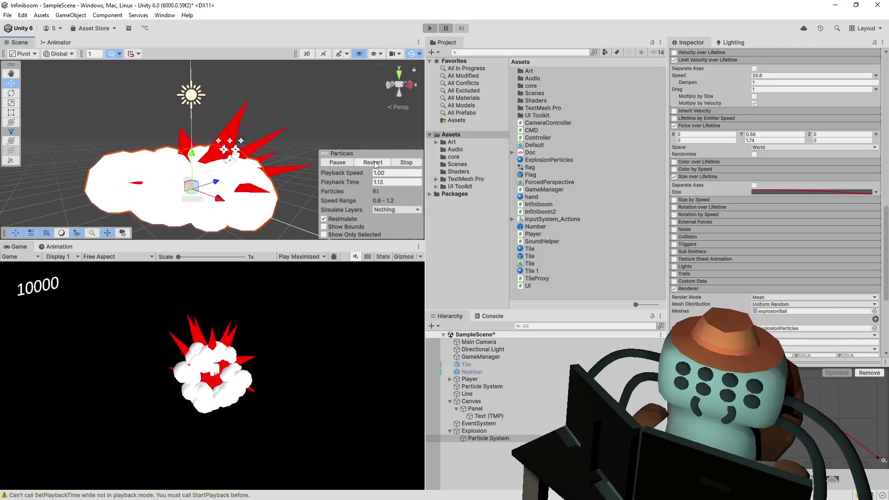
pyautogui.scroll(-3, 727, 213)
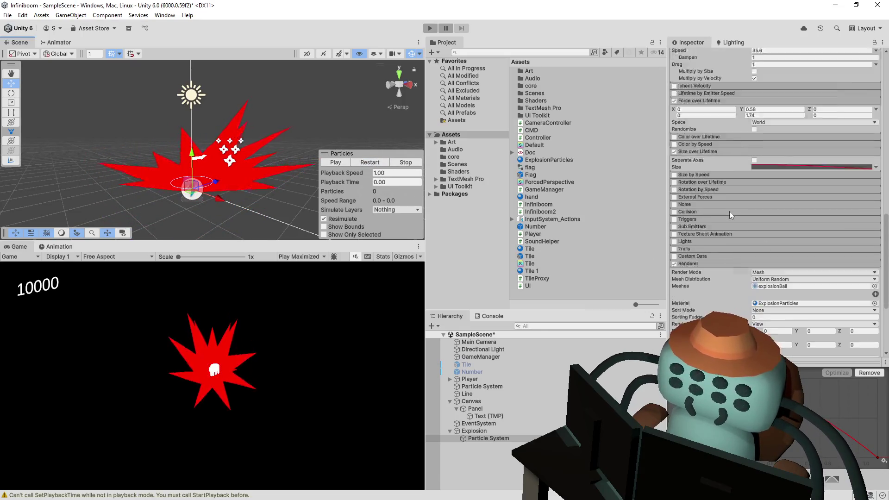
pyautogui.scroll(2, 732, 264)
pyautogui.scroll(2, 734, 243)
# Set Force over Lifetime Y to 1.97–10.47 and replay the burst to check the puffs rise
pyautogui.click(747, 166)
pyautogui.write('6.03')
pyautogui.click(373, 163)
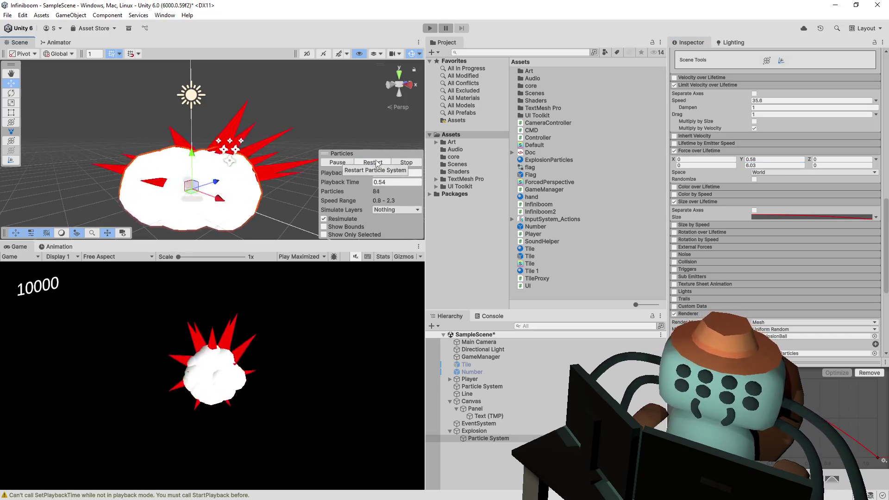
pyautogui.click(372, 162)
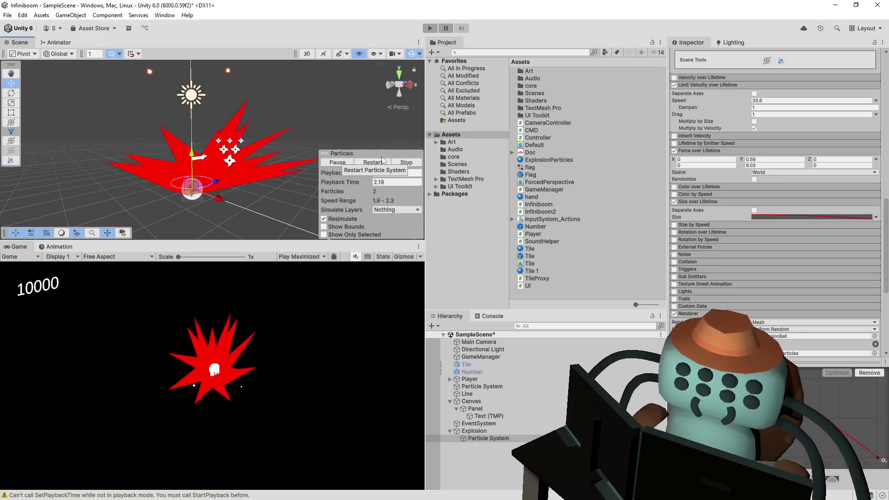
pyautogui.click(751, 166)
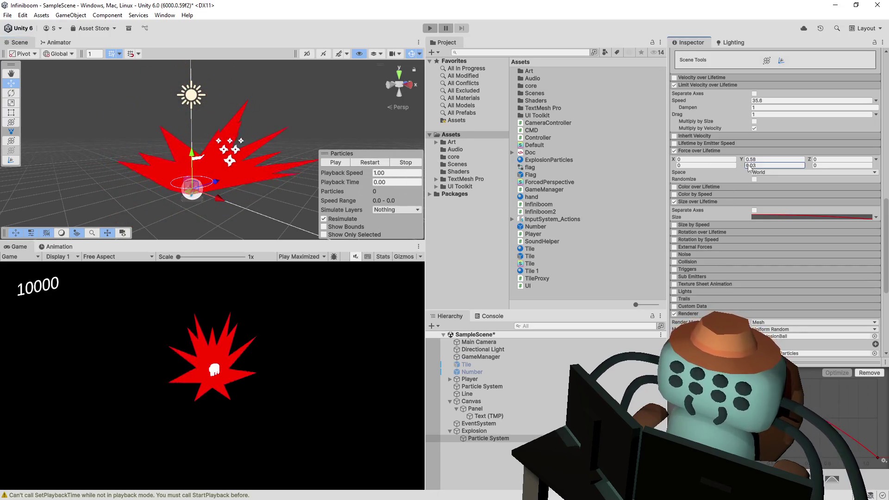
pyautogui.write('7.03')
pyautogui.moveTo(762, 165); pyautogui.dragTo(800, 166)
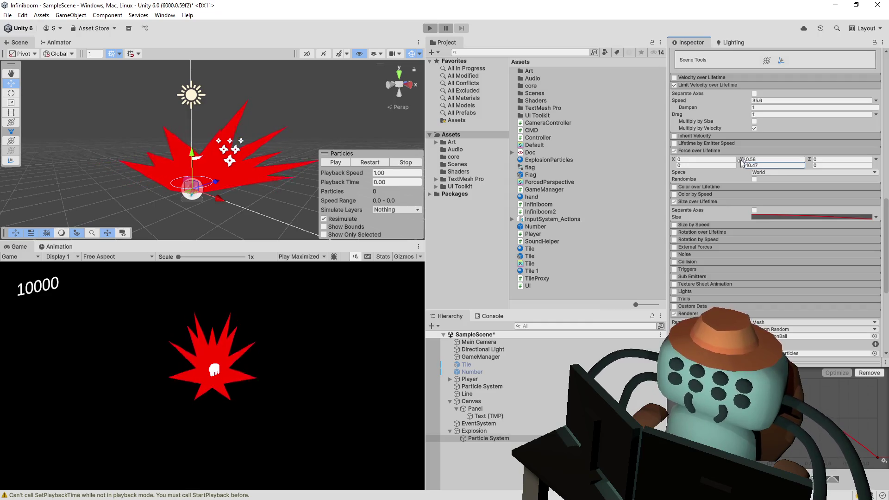
pyautogui.click(371, 164)
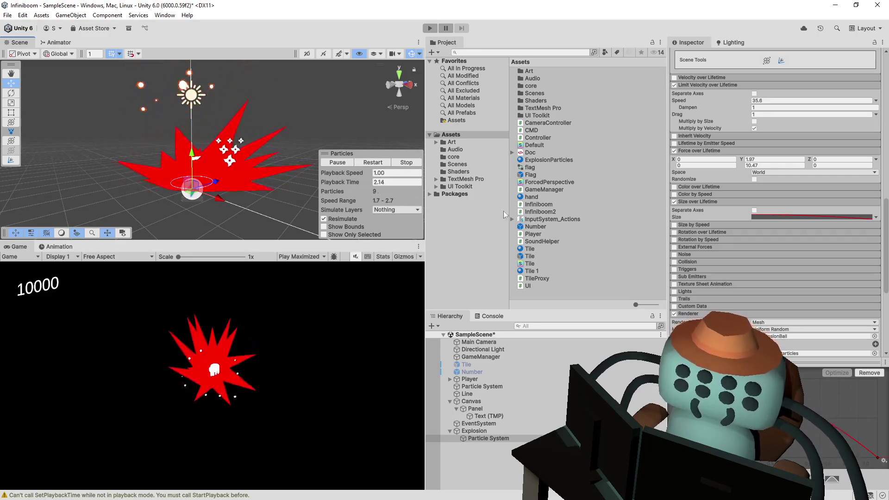
pyautogui.scroll(3, 744, 213)
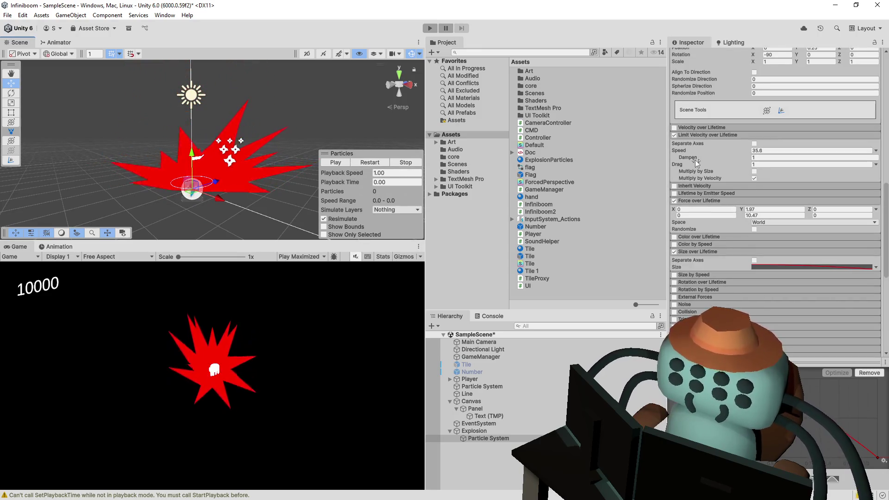